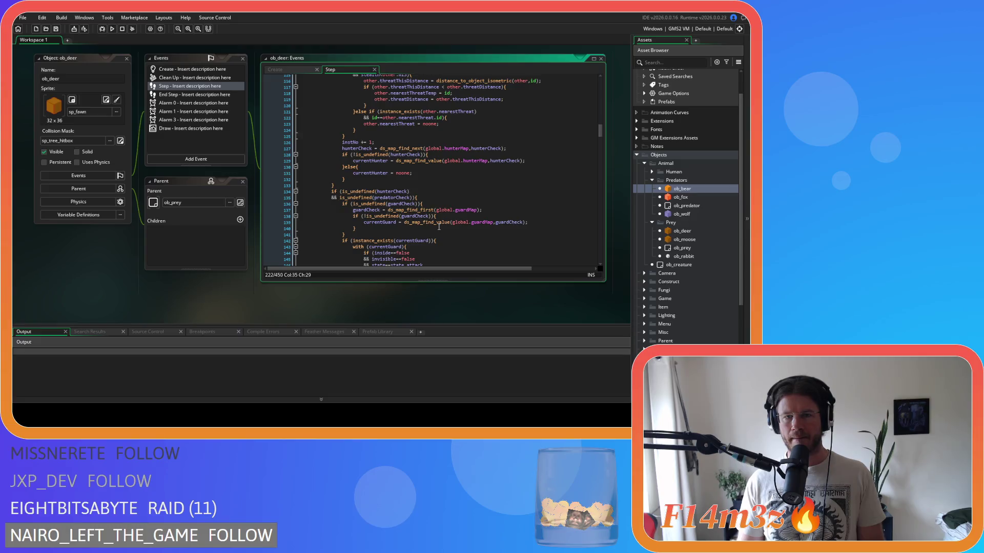
scroll(439, 227, down, 3)
Rename humanCheck to hunterCheck, duplicate that reset line as guardCheck, and save.
drag(334, 189, 321, 191)
text(hunterCheck = undefined;)
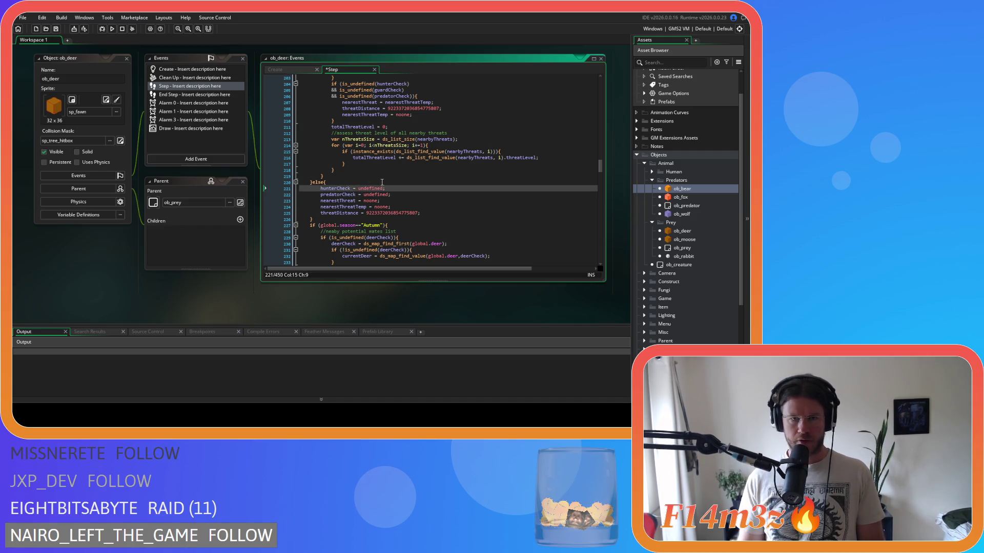
click(394, 188)
key(ctrl+d)
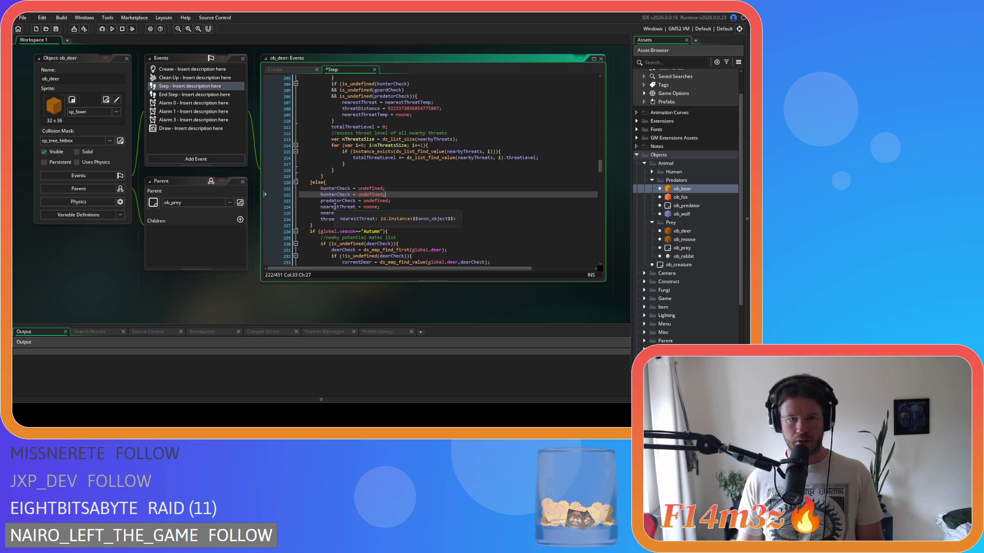
drag(337, 195, 321, 195)
text(guard)
key(ctrl+s)
Review the predatorCheck, nearestThreatTemp and threatDistance lines down to the Autumn season check.
click(405, 199)
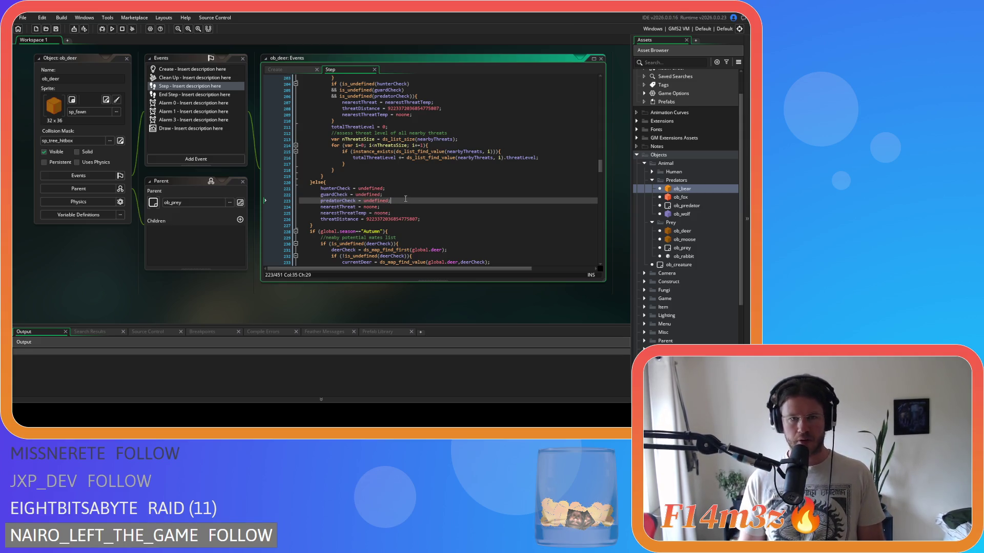
click(386, 213)
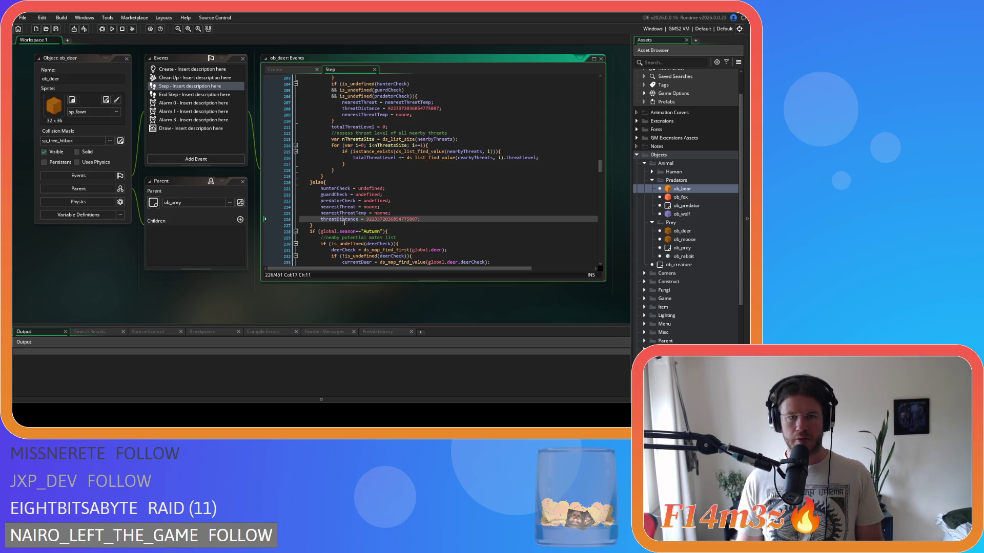
click(458, 219)
scroll(461, 218, down, 4)
key(Down)
key(Down)
scroll(436, 216, down, 4)
Select the instNo = 1 while-loop header lines and copy them.
scroll(425, 216, down, 14)
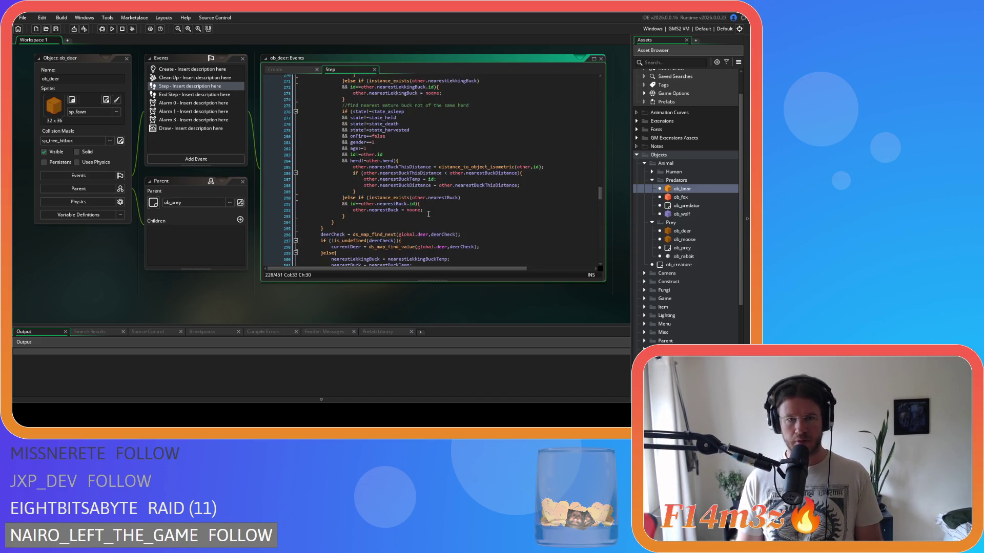
scroll(429, 214, up, 18)
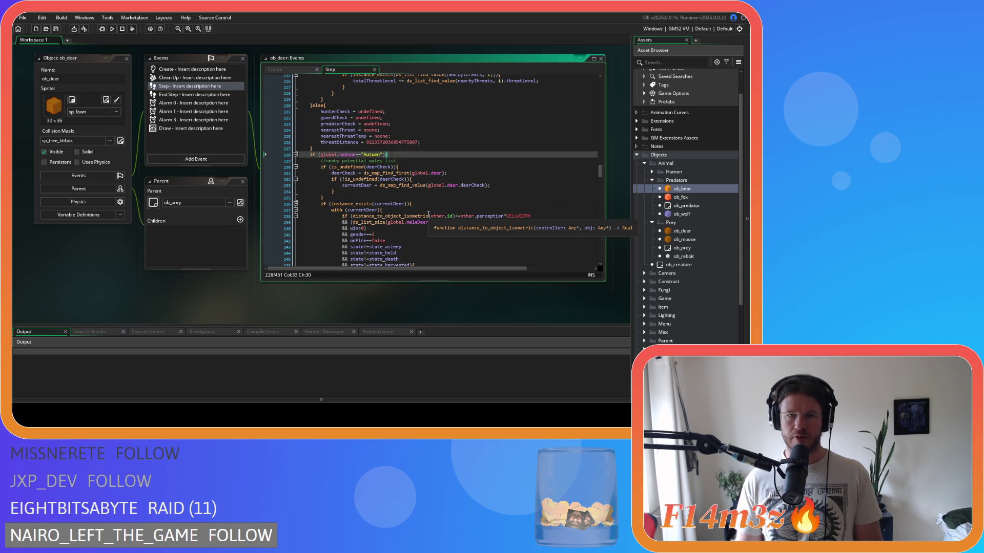
mouse_move(345, 166)
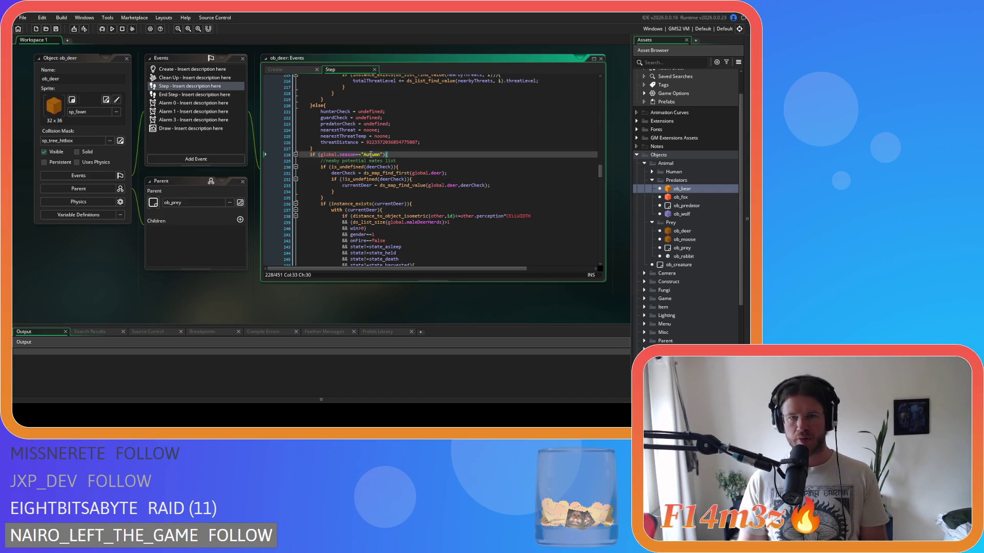
scroll(415, 203, down, 20)
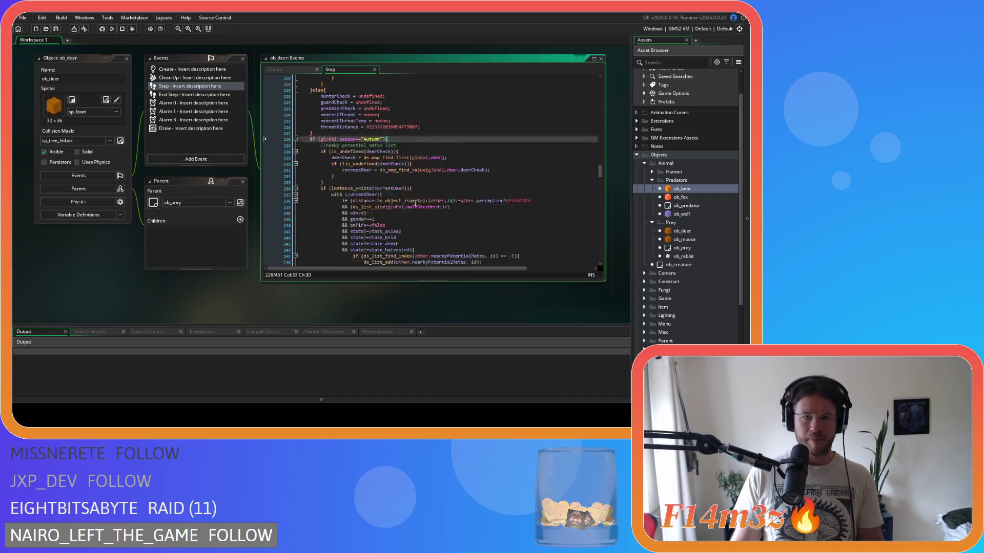
scroll(428, 177, up, 20)
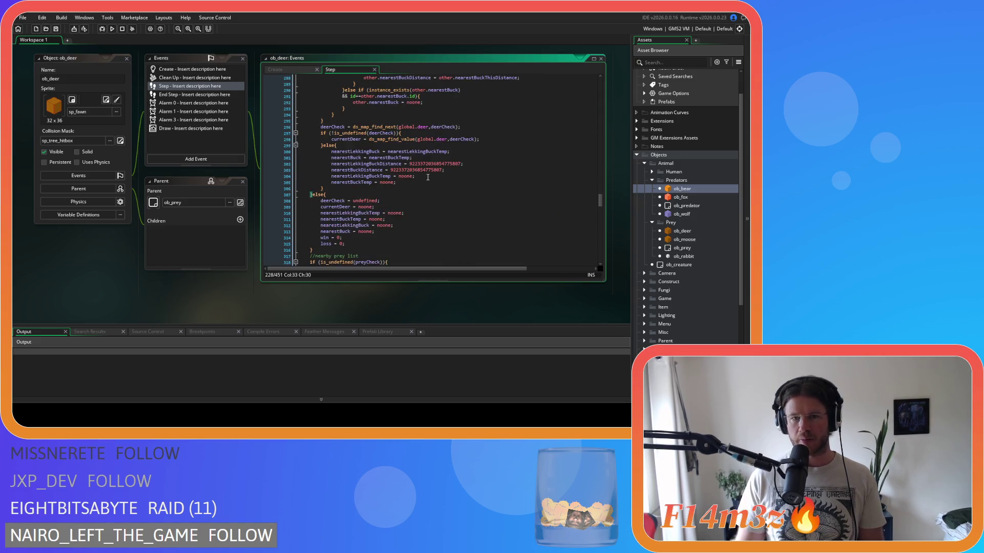
scroll(415, 159, up, 20)
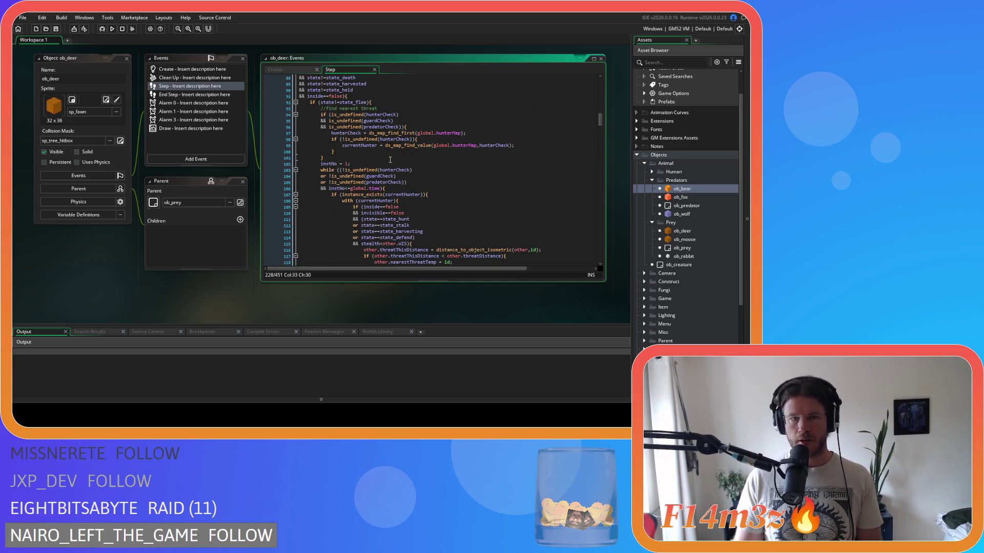
drag(384, 188, 321, 163)
click(357, 183)
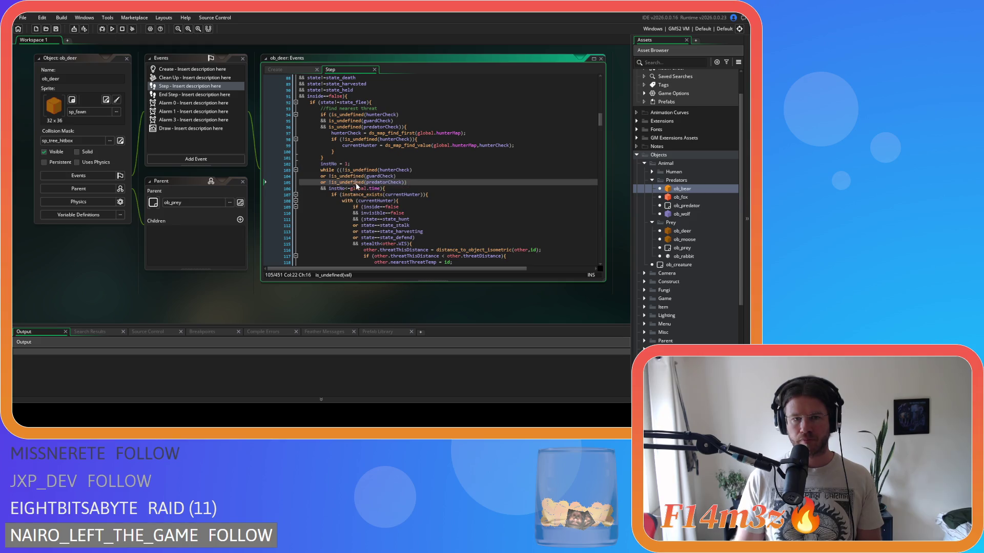
drag(385, 189, 321, 164)
right_click(335, 180)
click(346, 189)
Scroll the Step code and bring up the editing menu twice without choosing anything.
scroll(405, 183, down, 20)
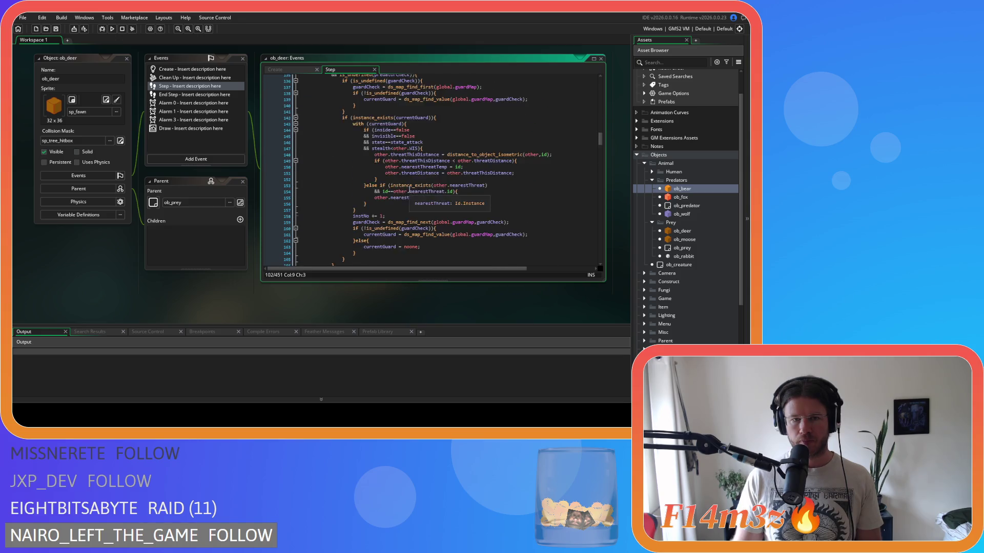
scroll(405, 183, down, 12)
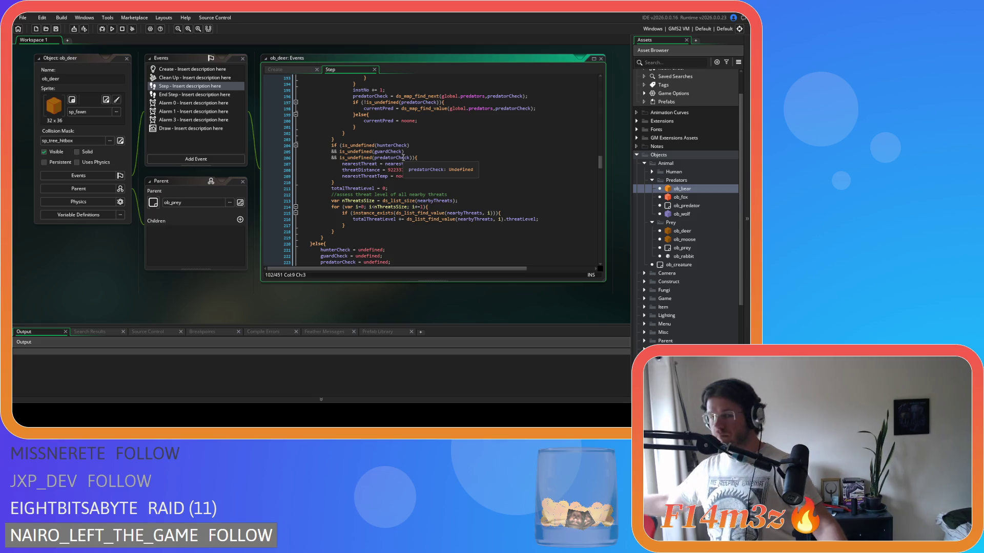
scroll(403, 157, up, 11)
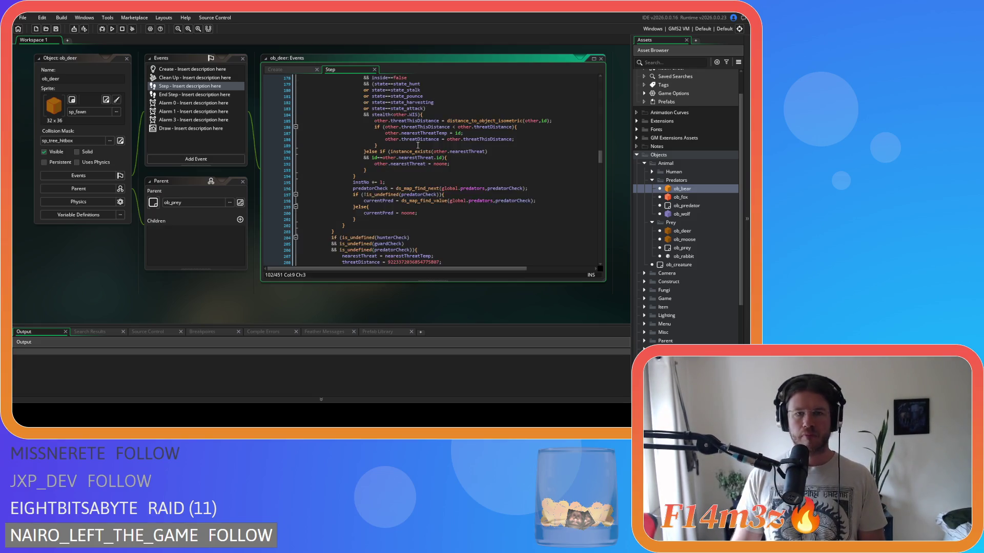
scroll(416, 148, up, 20)
right_click(342, 151)
click(364, 165)
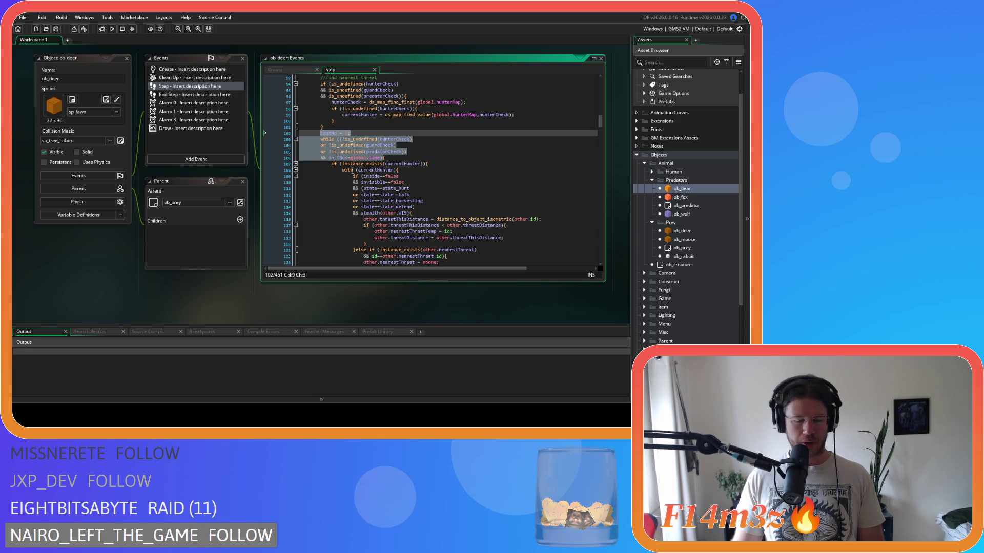
right_click(345, 144)
click(369, 155)
scroll(361, 194, down, 10)
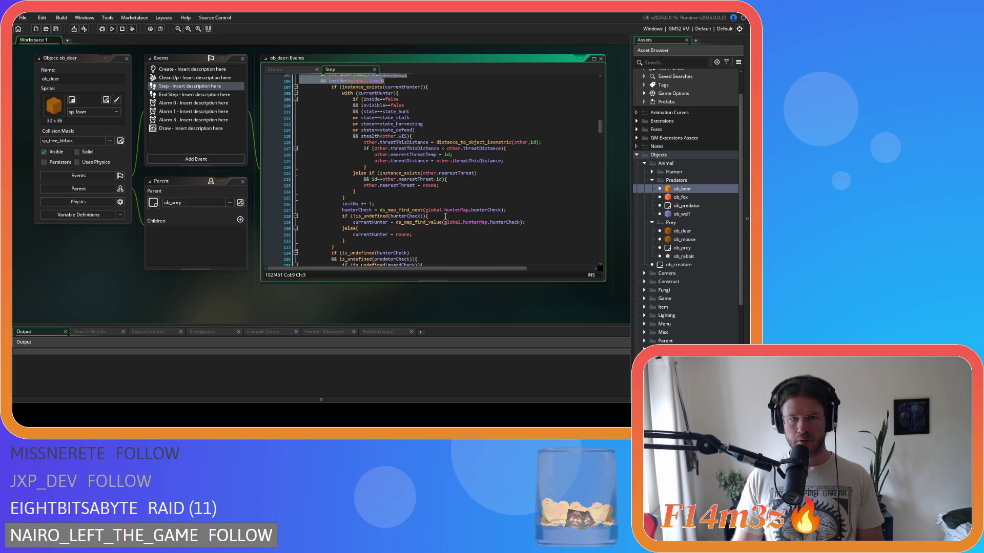
scroll(360, 193, down, 20)
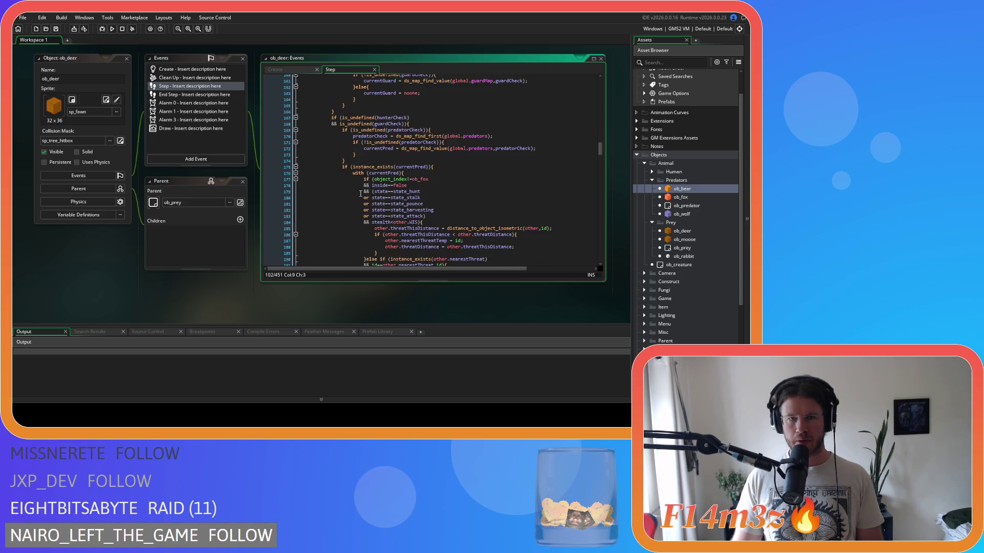
scroll(361, 193, down, 20)
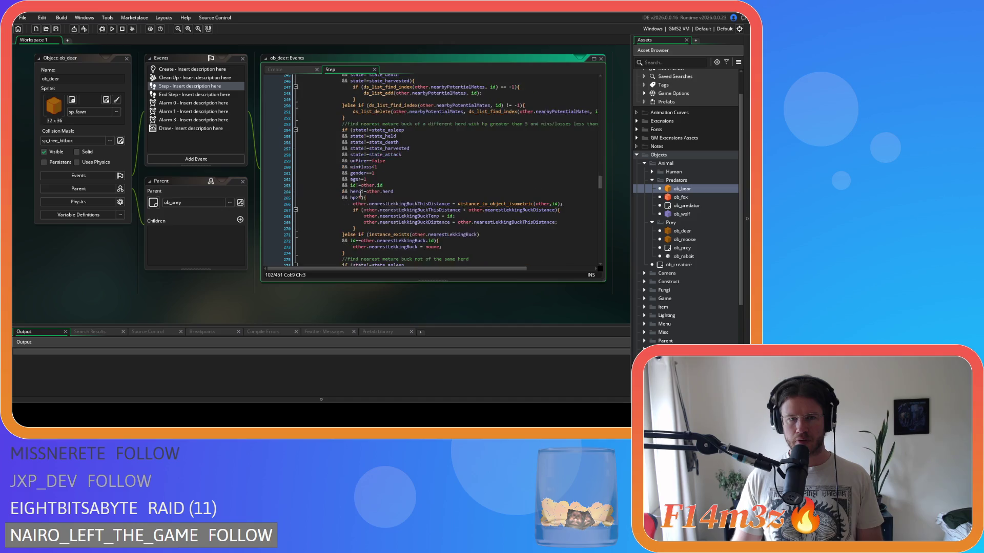
scroll(361, 194, down, 3)
Inspect the deer lookup and prey list code, then select the lone closing brace line.
click(384, 205)
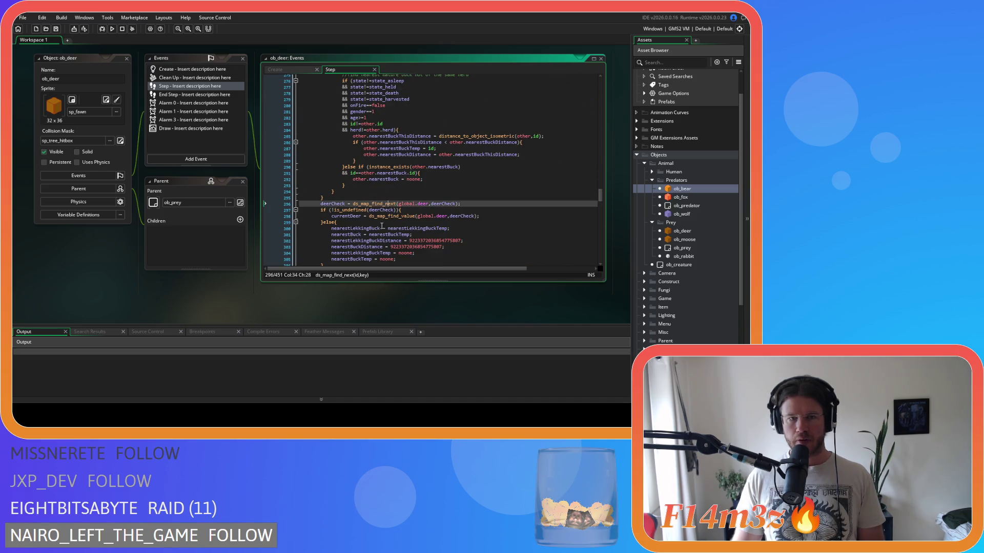
scroll(383, 226, down, 8)
scroll(383, 226, down, 4)
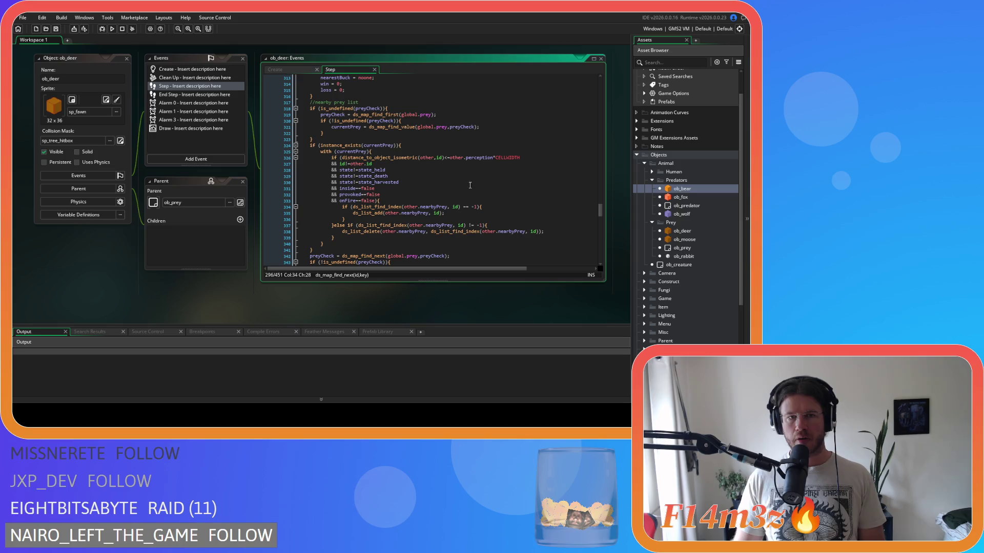
click(371, 104)
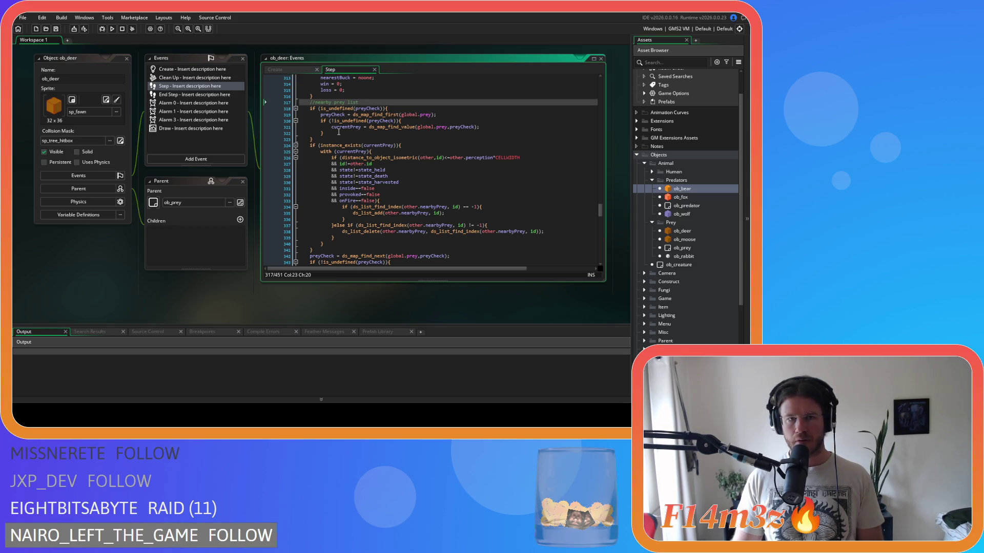
scroll(348, 134, up, 20)
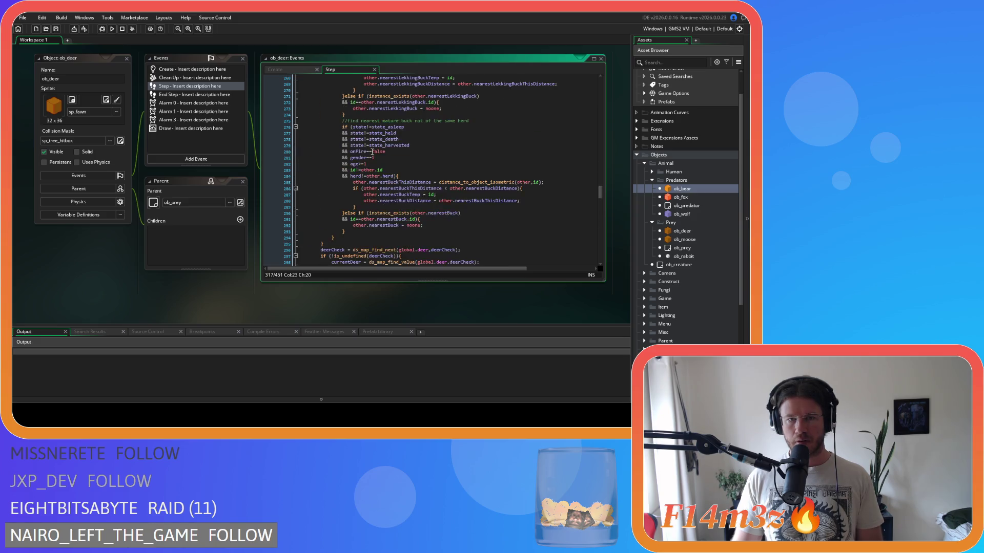
scroll(372, 151, up, 5)
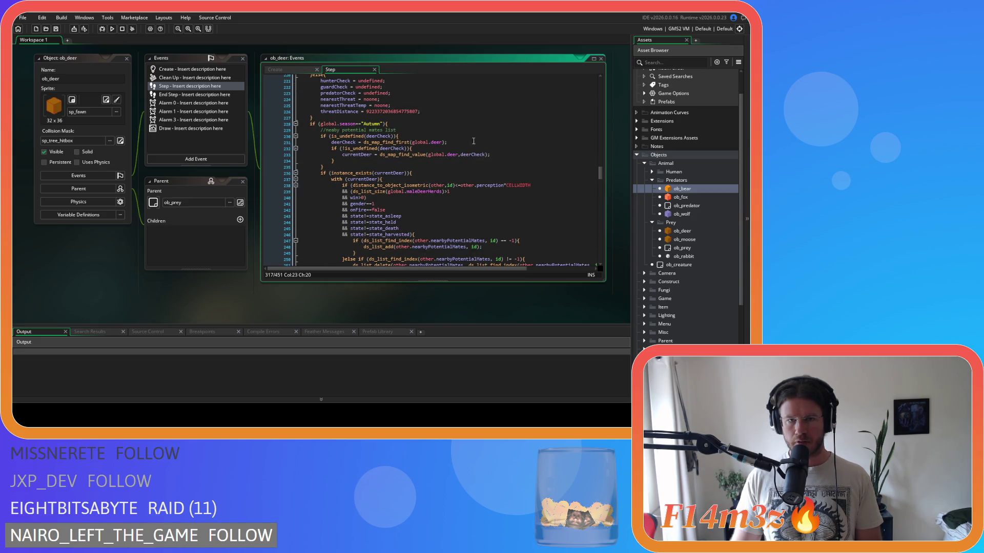
click(426, 169)
click(434, 174)
scroll(446, 185, down, 8)
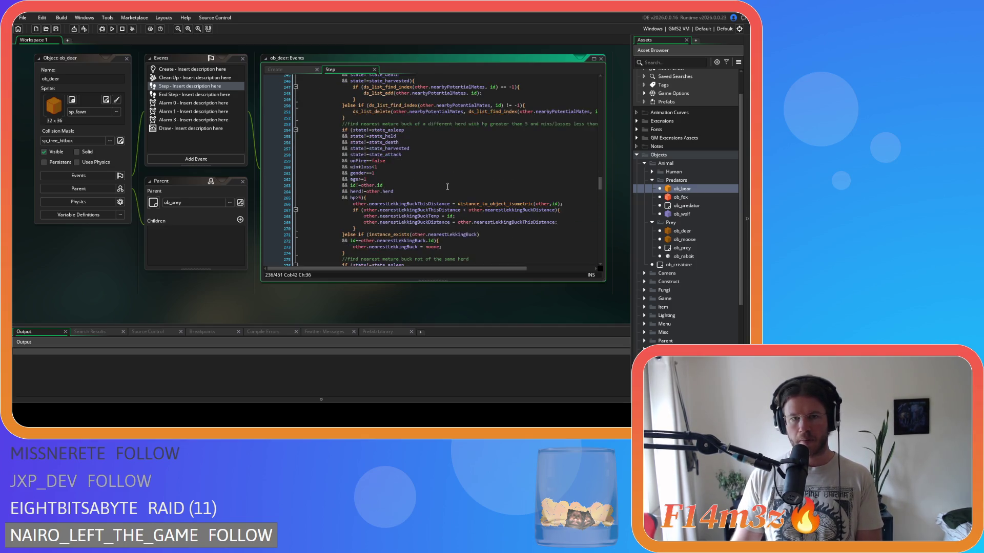
scroll(448, 186, down, 11)
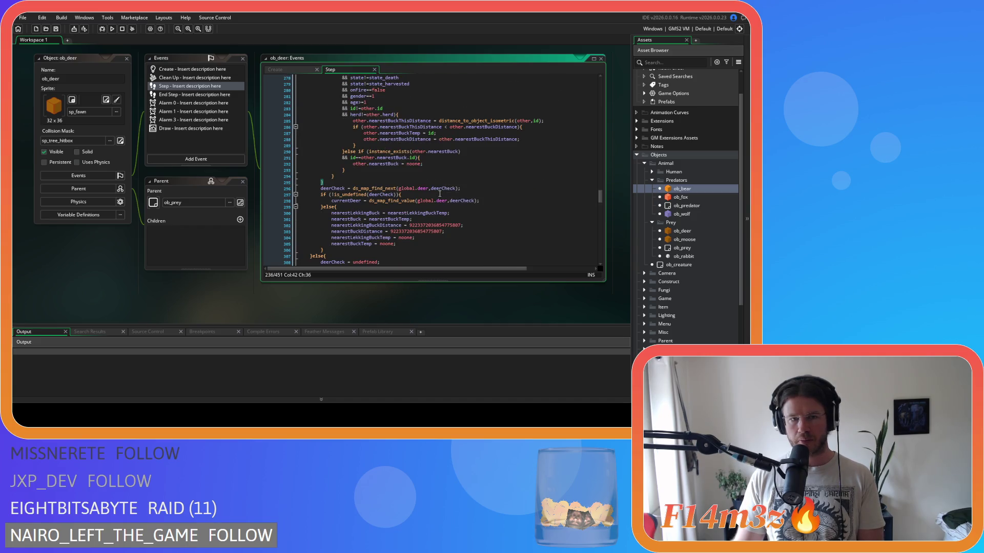
triple_click(328, 181)
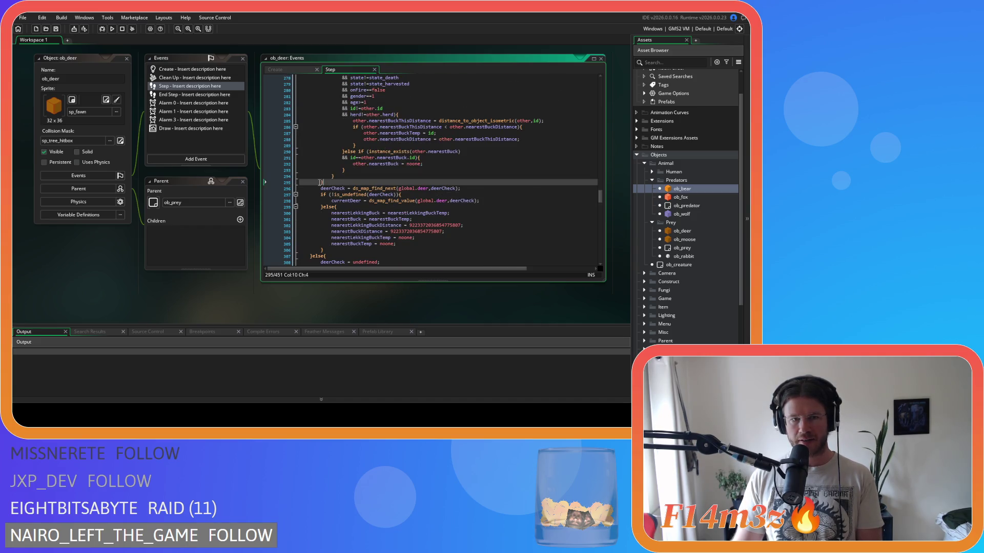
Delete the lone closing brace and indent the deerCheck find-next block one level.
key(Delete)
drag(325, 243, 245, 183)
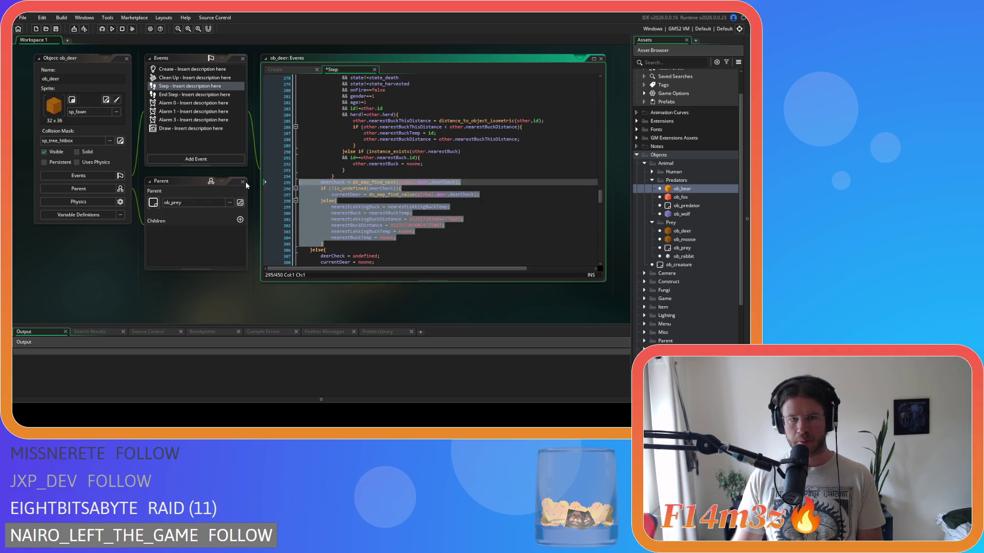
key(Tab)
click(341, 243)
key(Return)
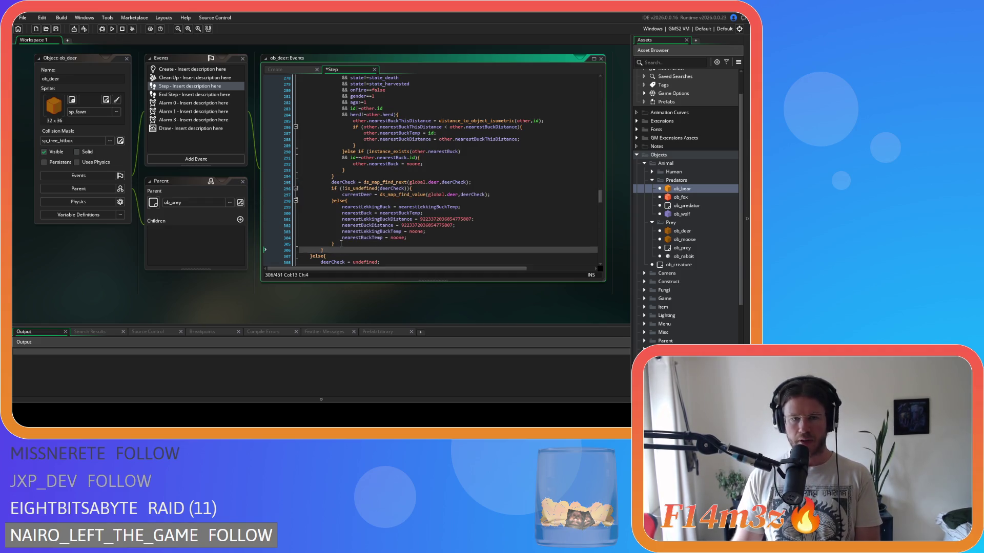
Replace the instance_exists(currentDeer) line with the while header testing deerCheck, and save.
scroll(343, 241, up, 15)
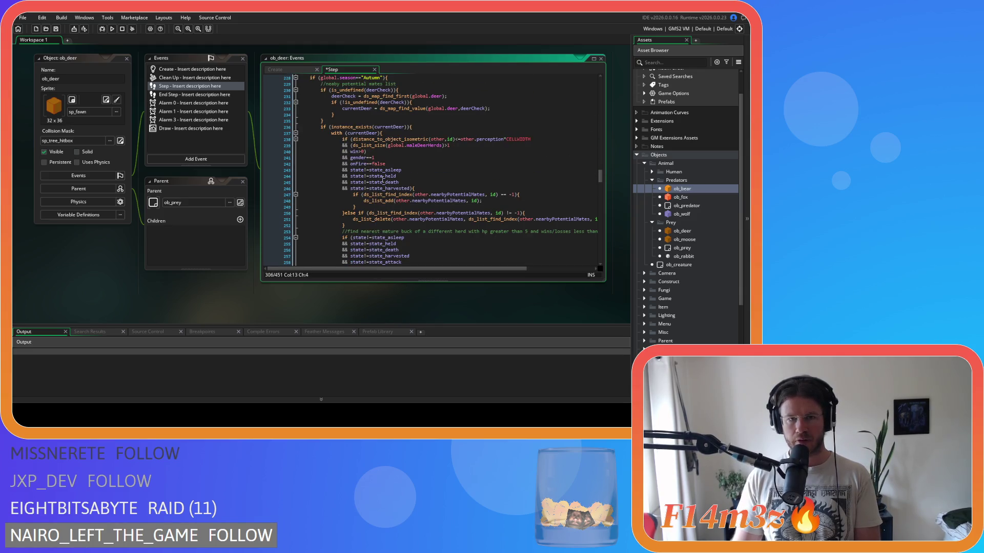
mouse_move(411, 127)
mouse_down()
mouse_move(315, 125)
mouse_move(329, 145)
mouse_up()
key(ctrl+v)
key(Delete)
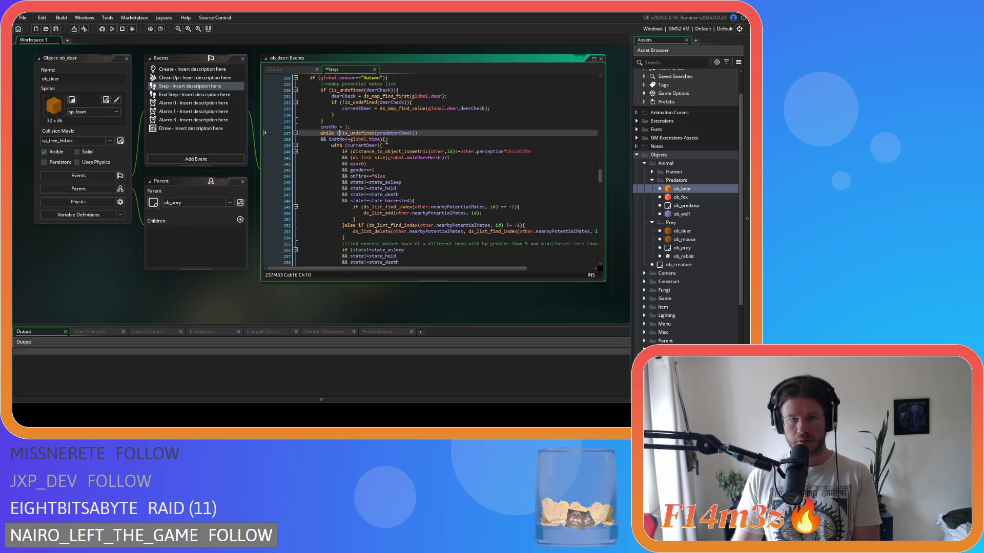
click(418, 133)
key(BackSpace)
click(468, 109)
key(ctrl+c)
double_click(395, 133)
key(ctrl+v)
key(ctrl+s)
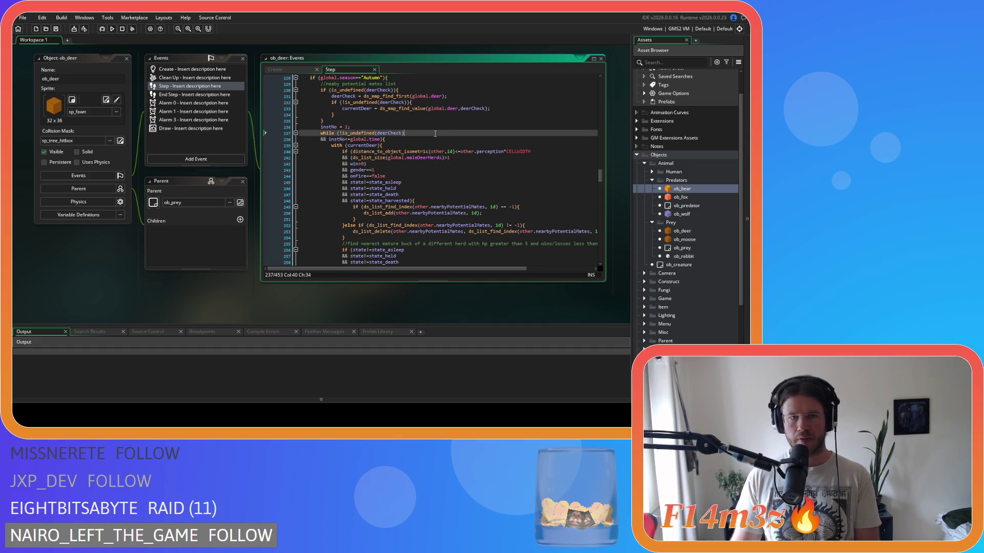
Add an instNo += 1 line after the deer loop's closing brace and save.
drag(351, 127, 323, 127)
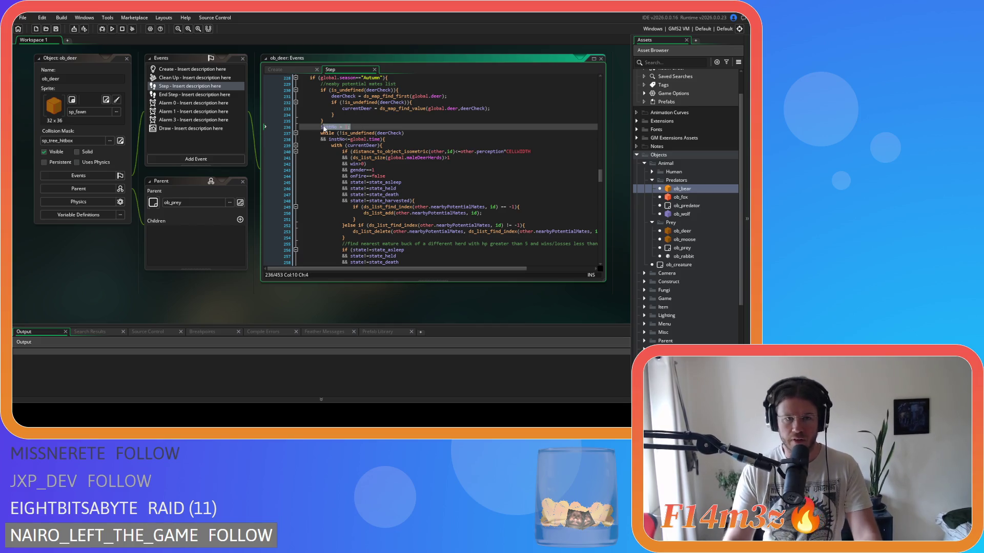
click(323, 127)
scroll(416, 201, down, 12)
scroll(416, 201, down, 6)
click(358, 173)
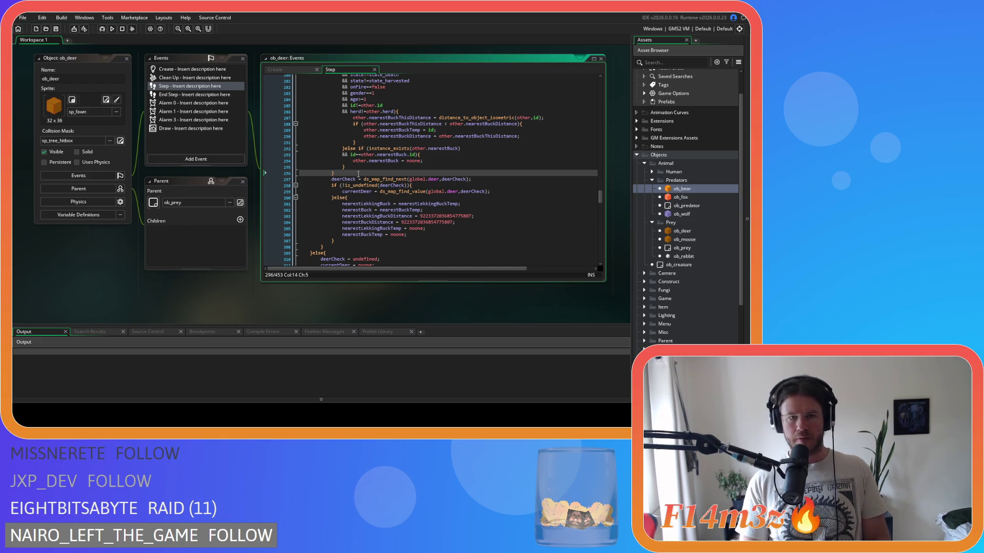
key(Return)
key(ctrl+v)
key(Left)
key(Left)
key(Left)
text(+)
key(ctrl+s)
scroll(369, 176, up, 20)
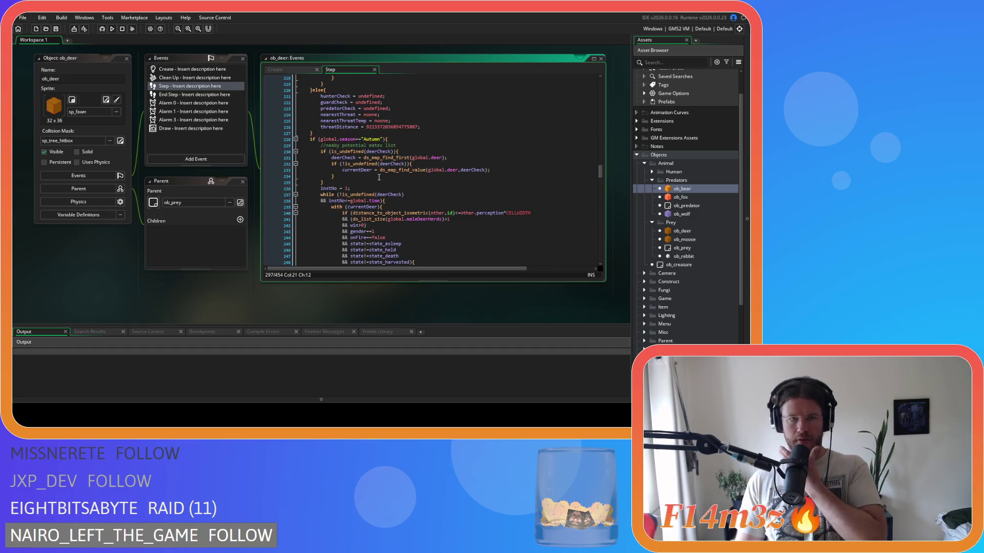
Select the instNo setup and while-loop header lines.
mouse_move(370, 192)
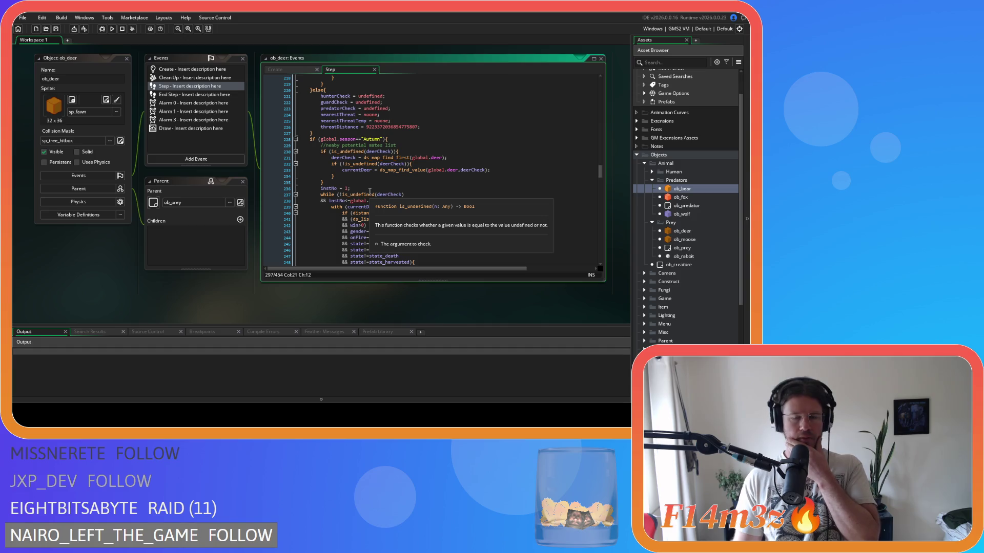
mouse_move(349, 206)
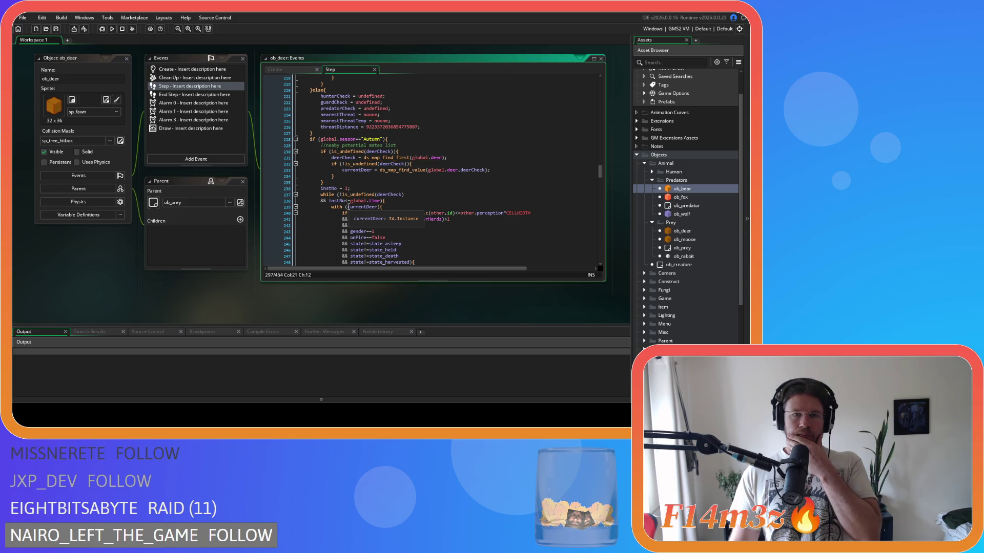
scroll(349, 207, down, 15)
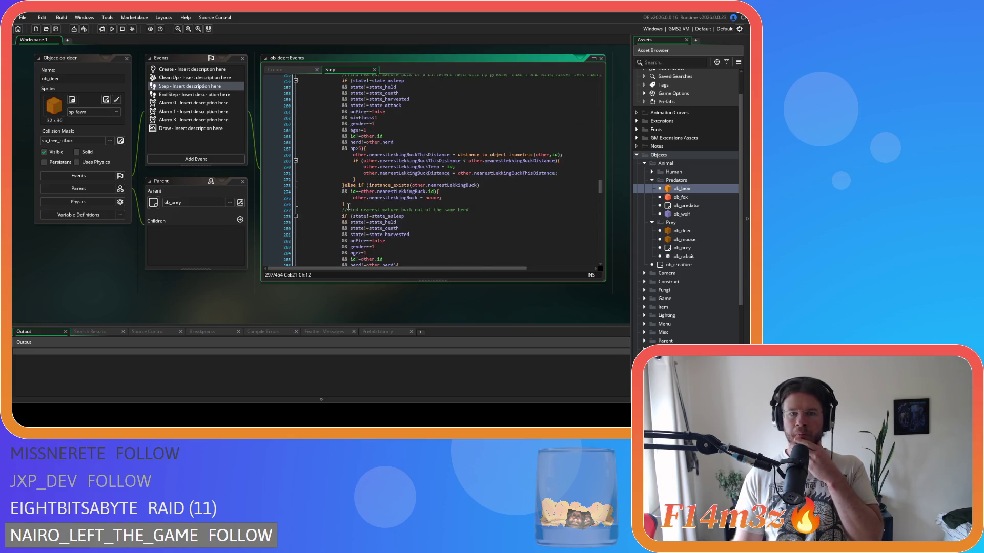
scroll(348, 207, down, 3)
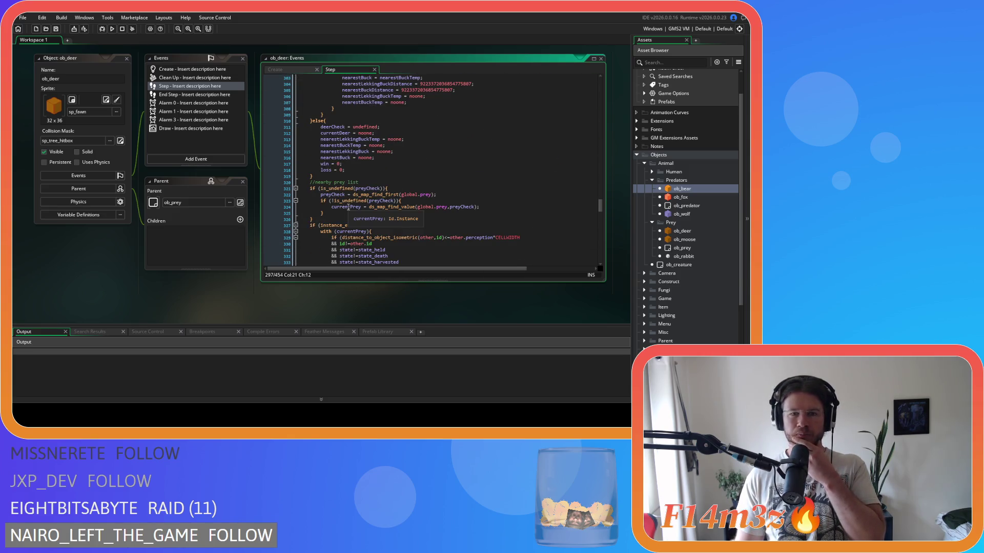
scroll(348, 207, down, 3)
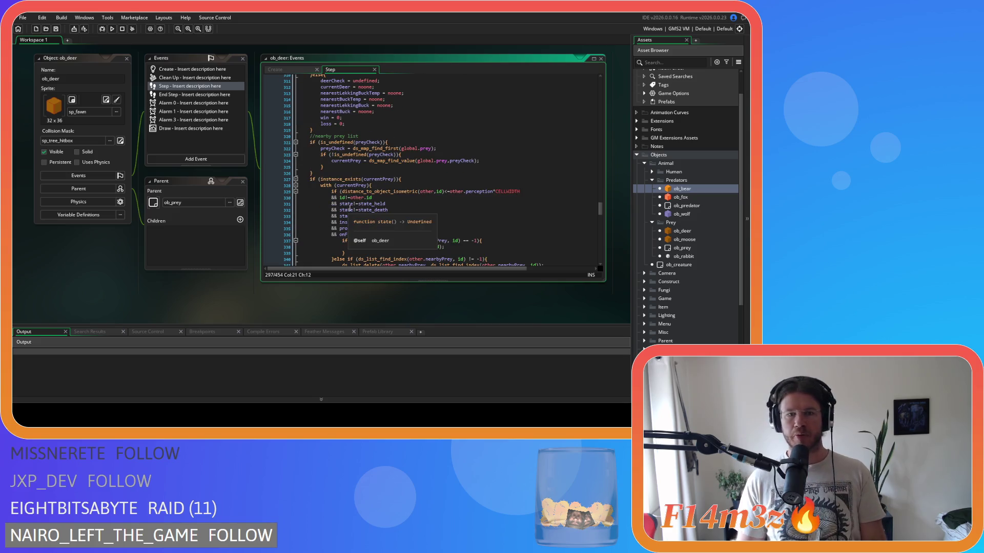
scroll(348, 206, up, 20)
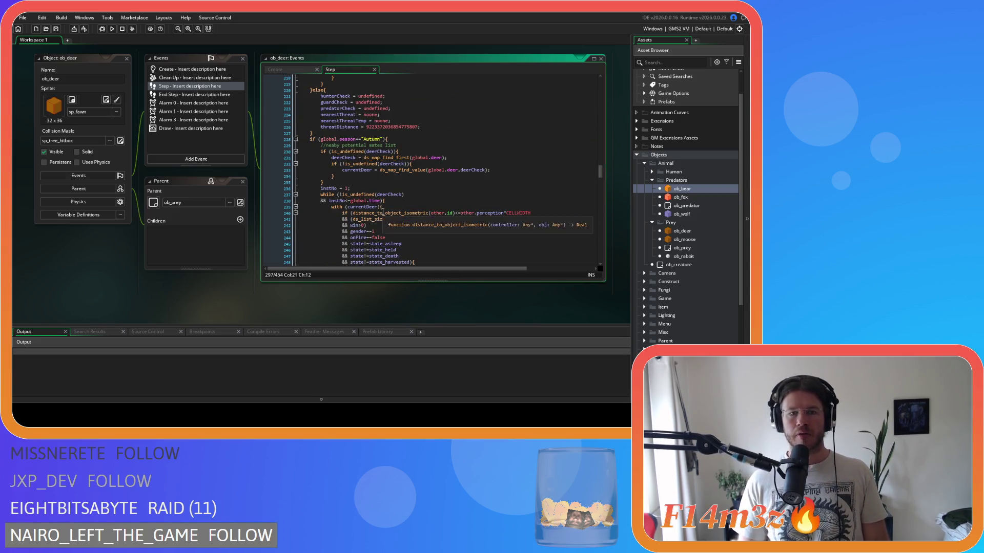
drag(382, 201, 320, 189)
scroll(395, 212, down, 20)
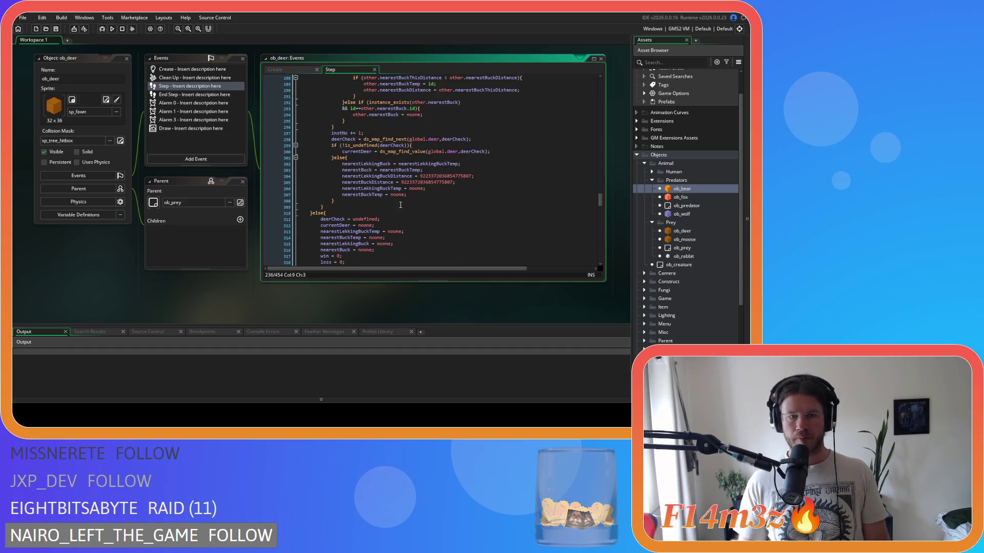
scroll(400, 205, down, 6)
Delete the stray closing brace and indent the prey iteration lines one level.
click(417, 149)
scroll(416, 166, down, 5)
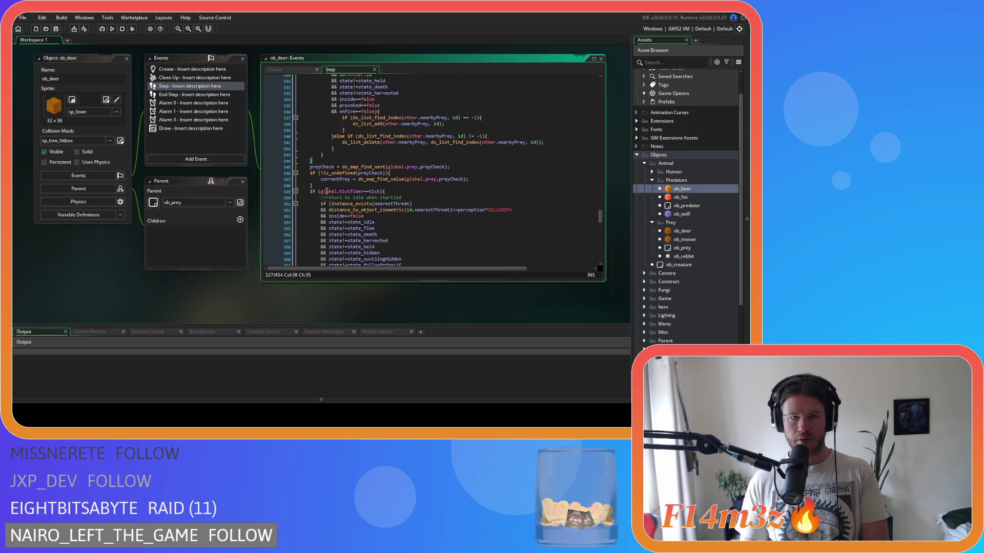
click(320, 160)
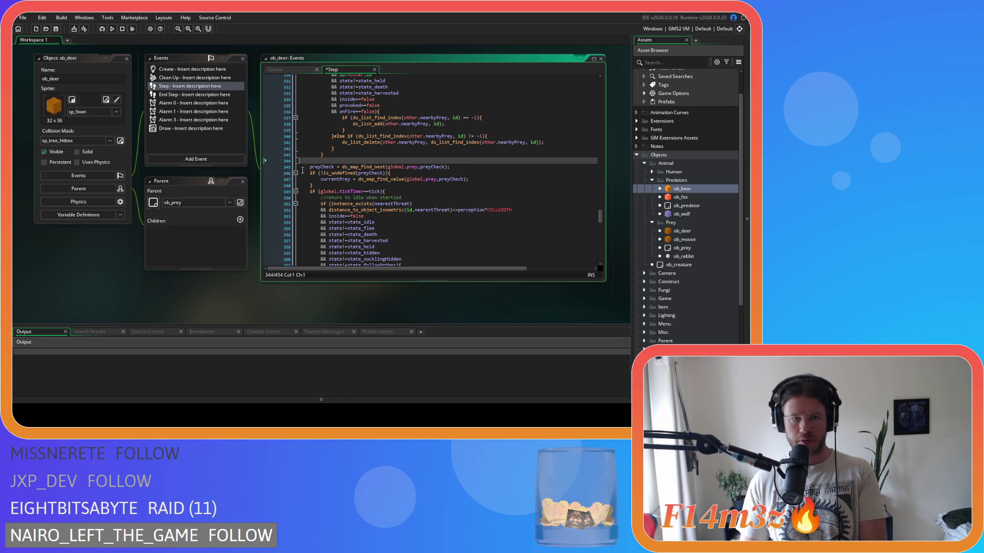
key(BackSpace)
key(BackSpace)
mouse_move(322, 178)
mouse_down()
mouse_move(300, 173)
mouse_move(308, 161)
mouse_up()
key(Tab)
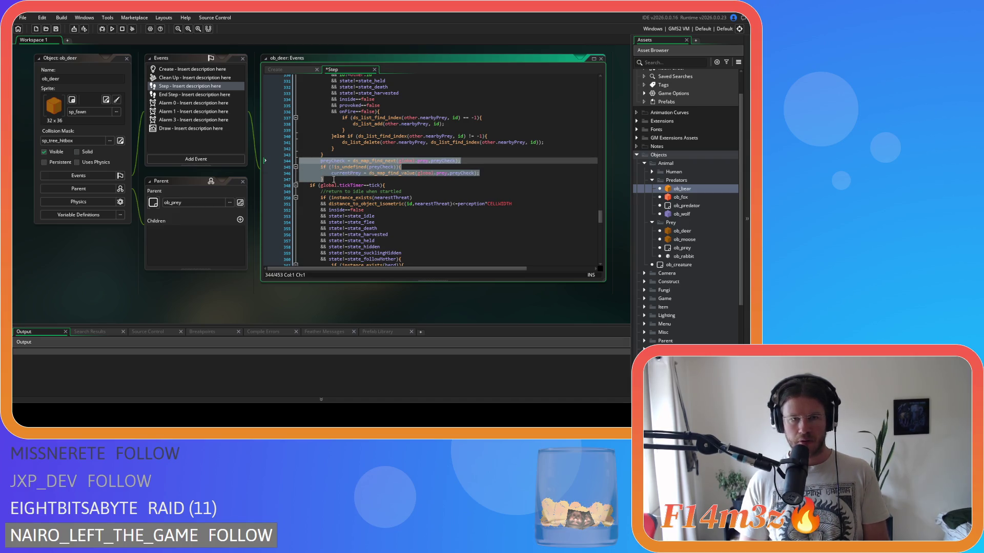
click(333, 179)
key(Return)
Replace the instance_exists(currentPrey) line with the while header, dedented, testing preyCheck.
scroll(334, 179, up, 7)
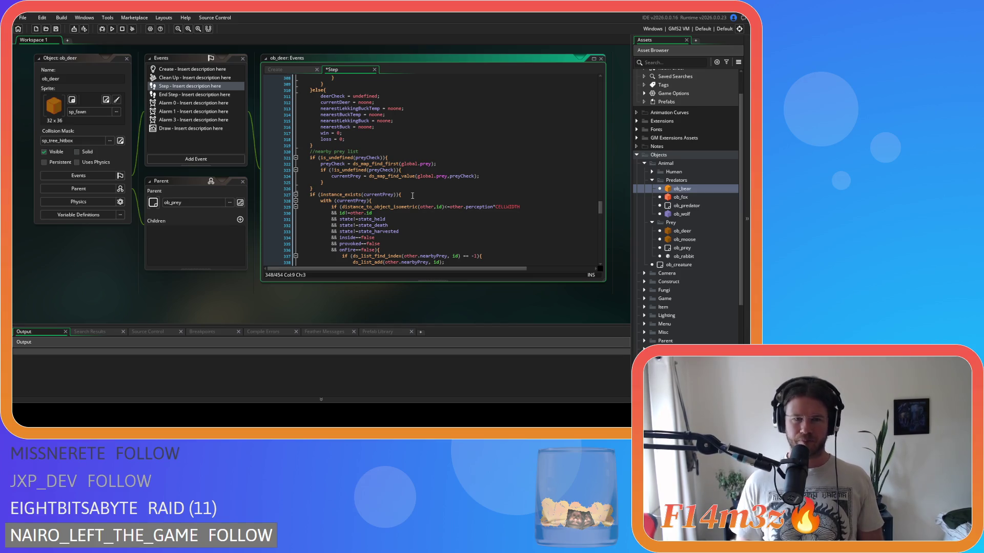
drag(398, 195, 310, 197)
key(ctrl+v)
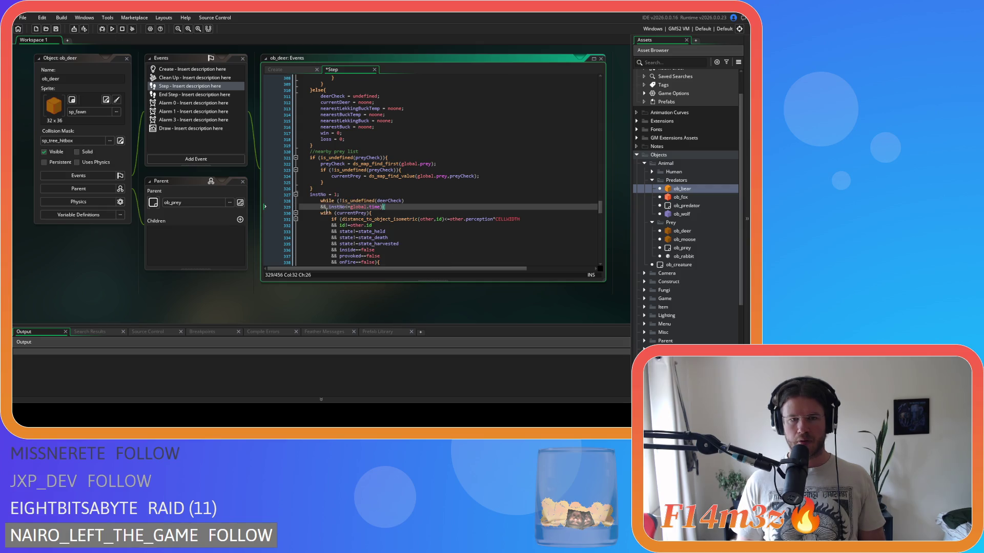
drag(396, 208, 272, 199)
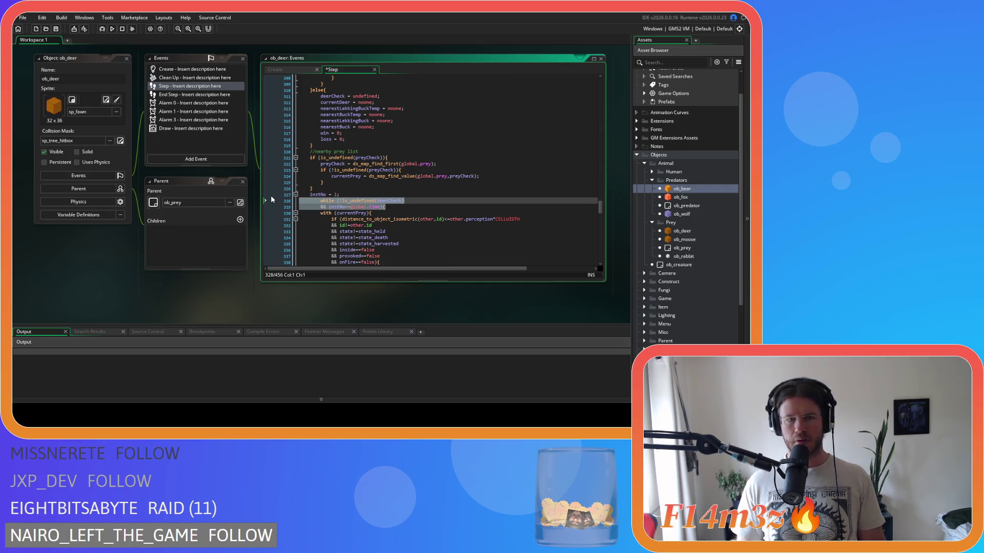
key(shift+Tab)
click(343, 207)
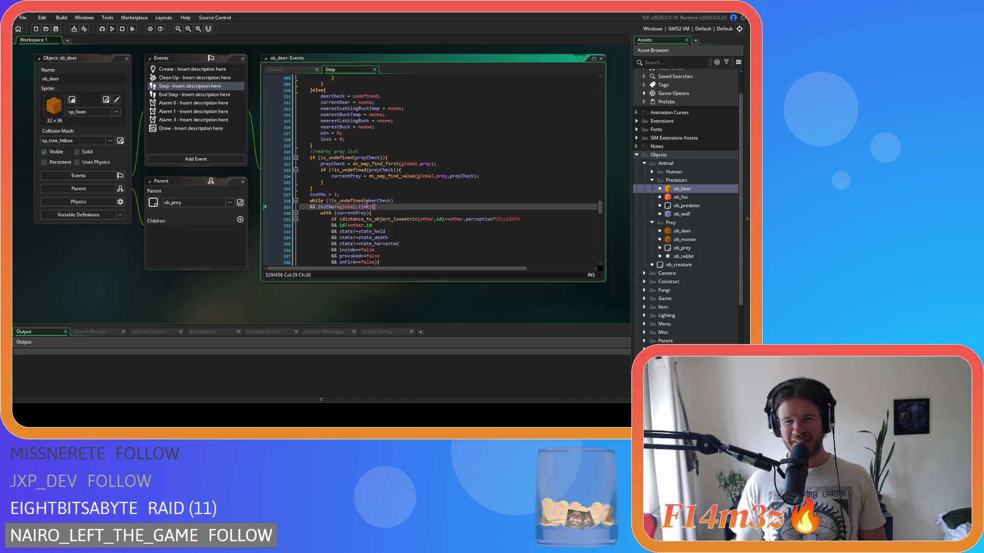
drag(396, 200, 331, 205)
click(380, 201)
key(ctrl+z)
click(369, 200)
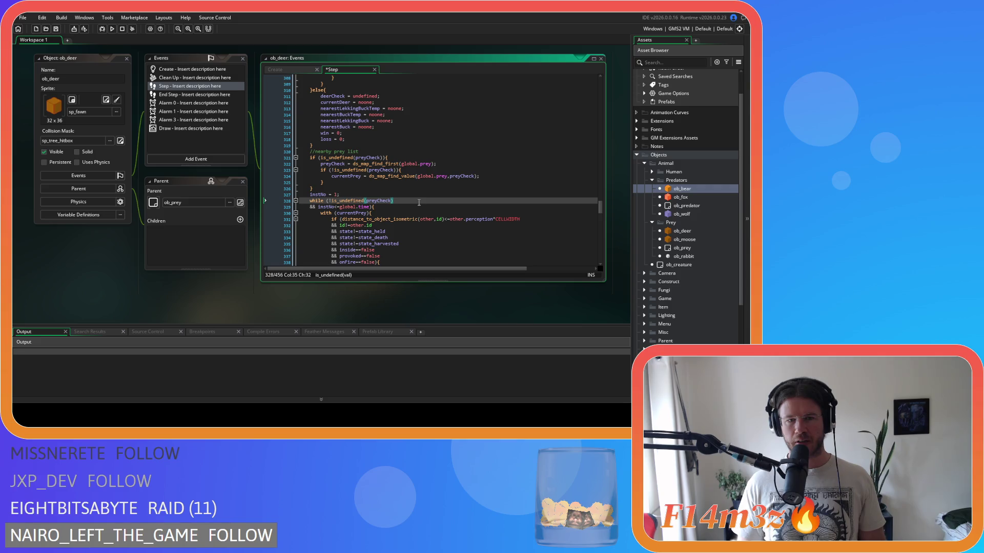
click(355, 195)
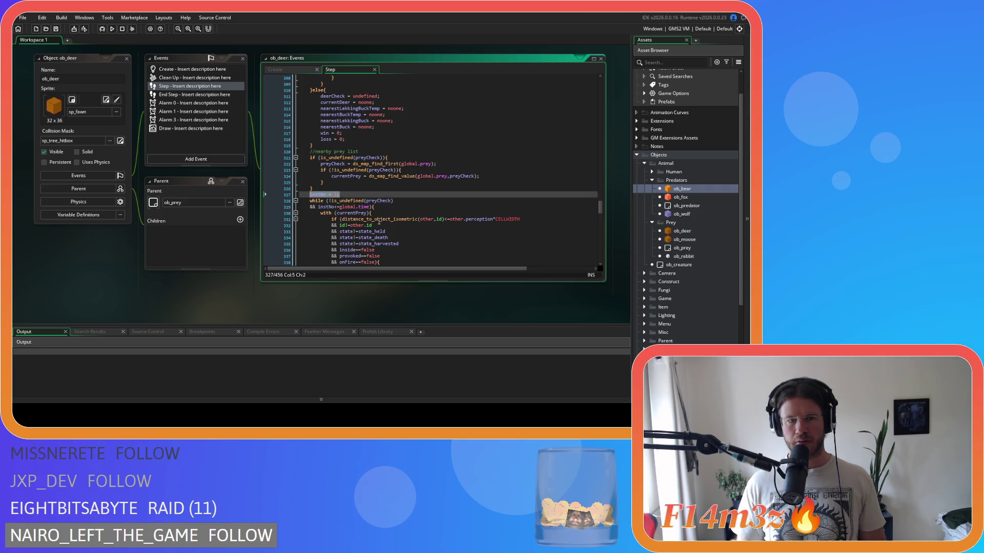
Add an instNo += 1 line after the prey loop's closing brace and save.
scroll(354, 190, down, 7)
click(344, 167)
key(Return)
text(instNo = -1;)
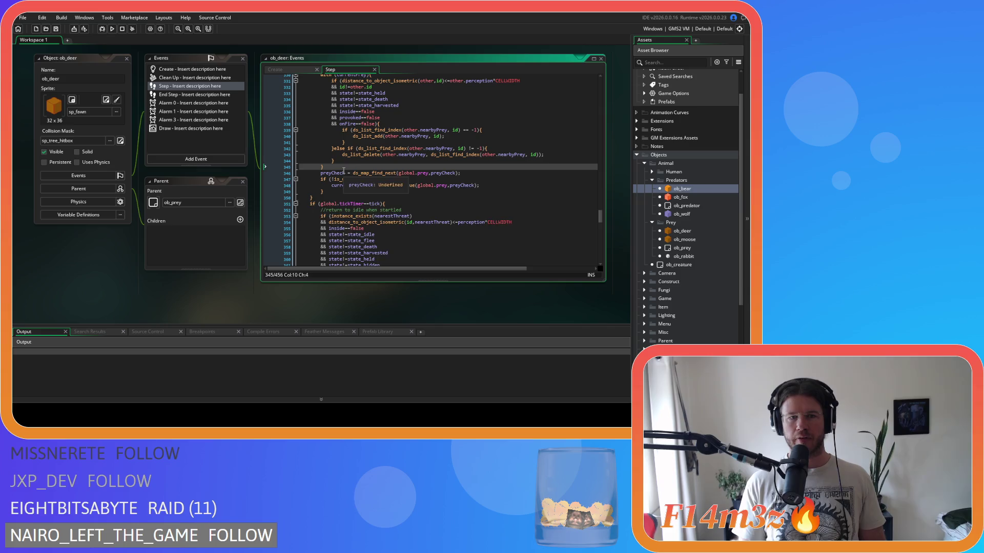
click(344, 171)
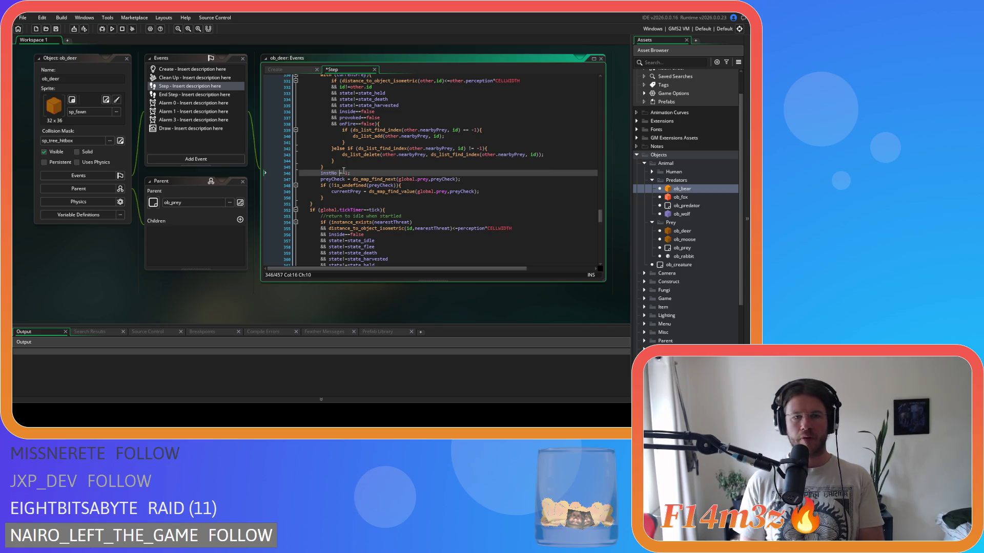
click(380, 173)
key(ctrl+s)
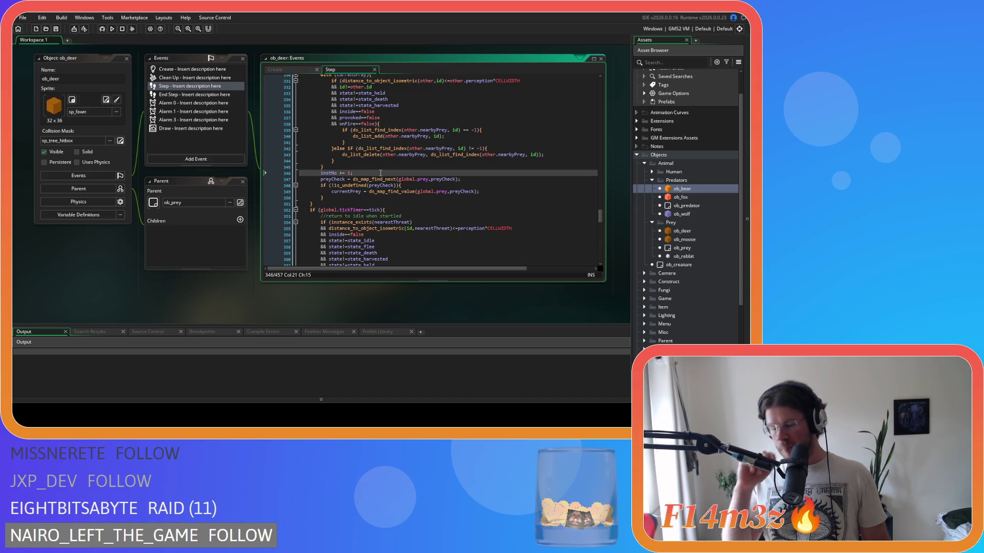
click(382, 155)
scroll(381, 156, up, 11)
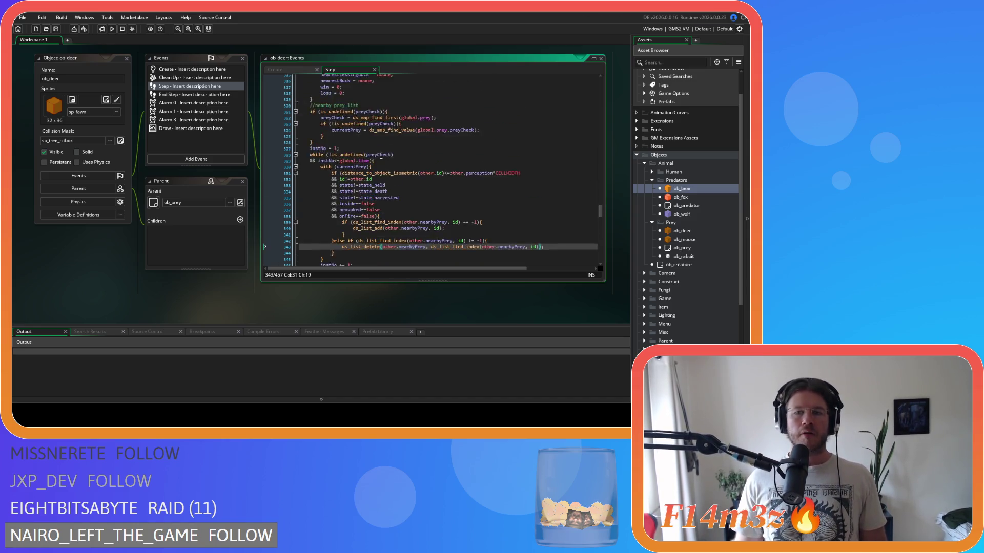
Scroll through ob_deer's Step code, placing the caret on the threat check line.
scroll(381, 155, up, 20)
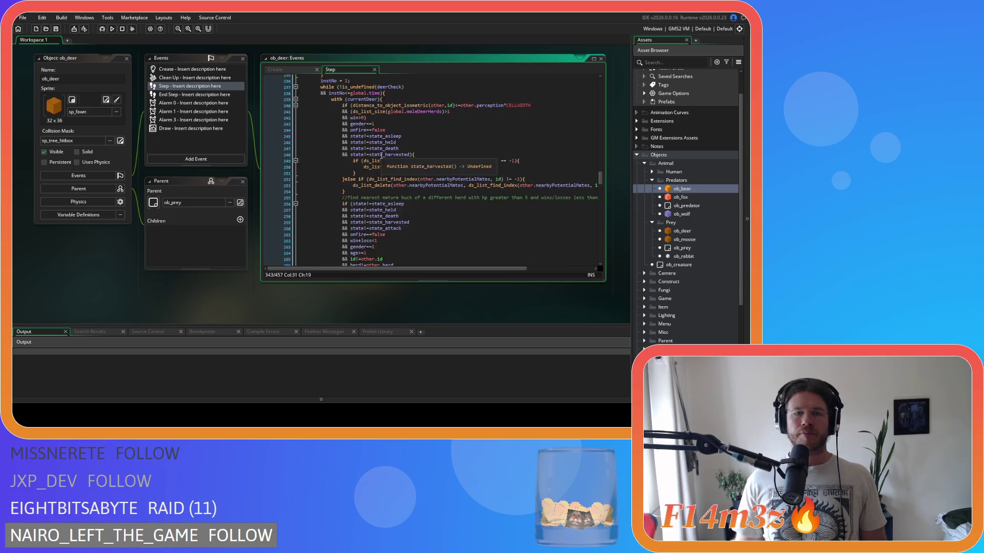
scroll(376, 160, up, 10)
click(372, 161)
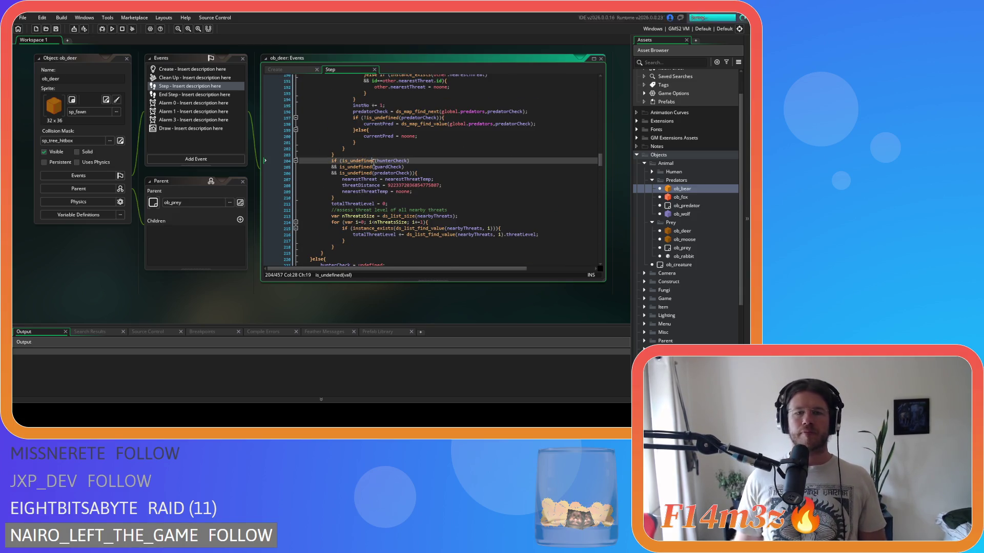
drag(601, 163, 585, 72)
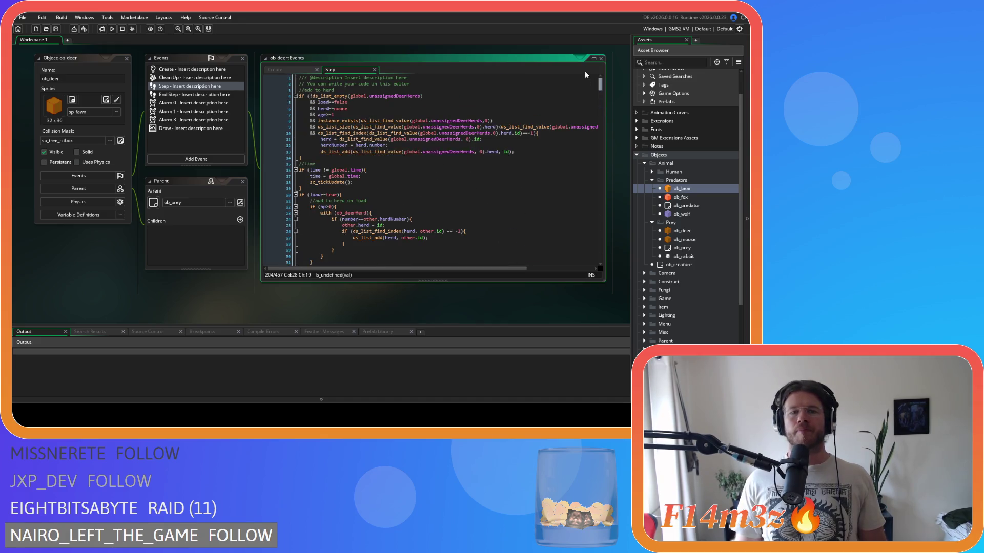
scroll(401, 164, down, 8)
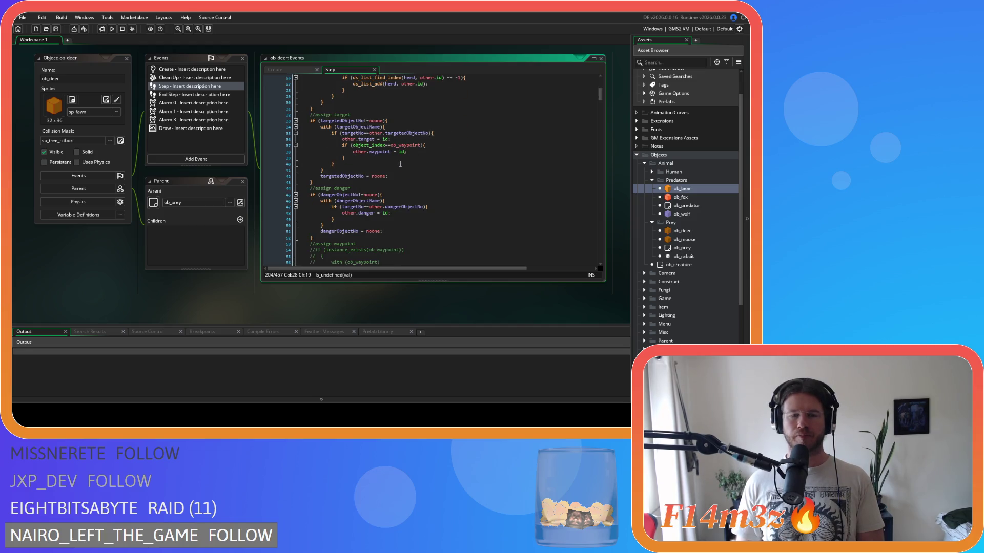
scroll(400, 164, down, 15)
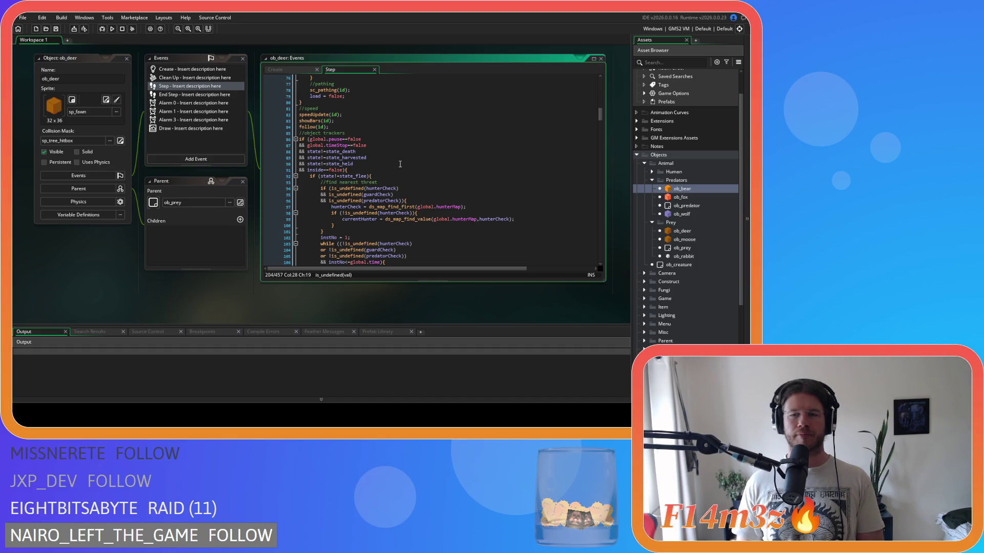
scroll(401, 164, down, 4)
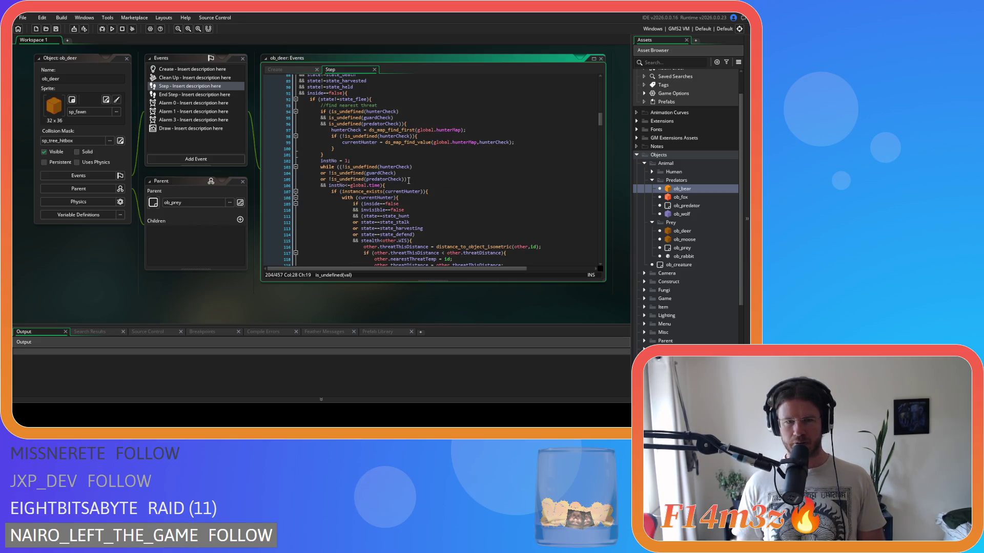
Select the hunter threat while-loop header, then close ob_deer and open ob_moose.
mouse_move(384, 185)
mouse_down()
mouse_move(266, 167)
mouse_move(322, 163)
mouse_up()
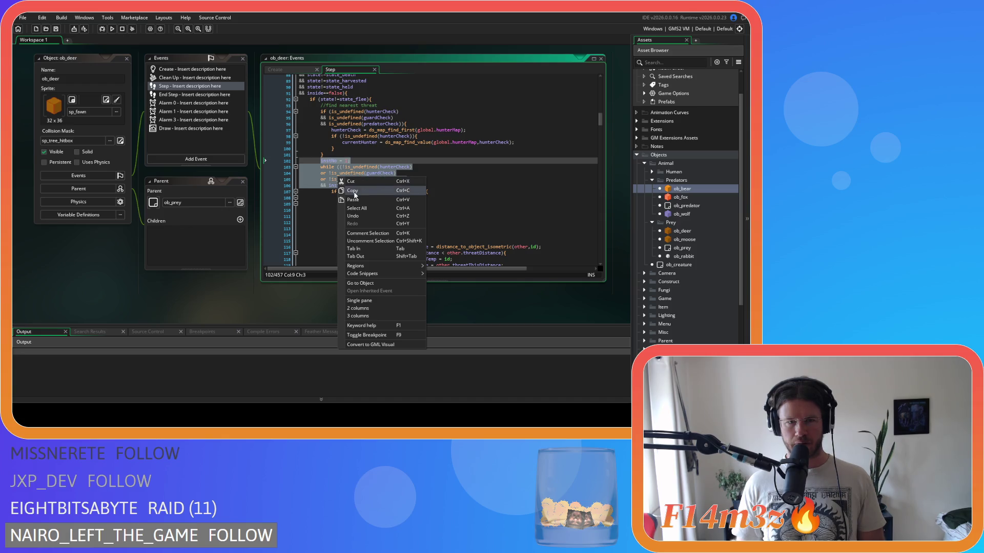
key(Escape)
scroll(112, 264, down, 3)
scroll(117, 262, up, 5)
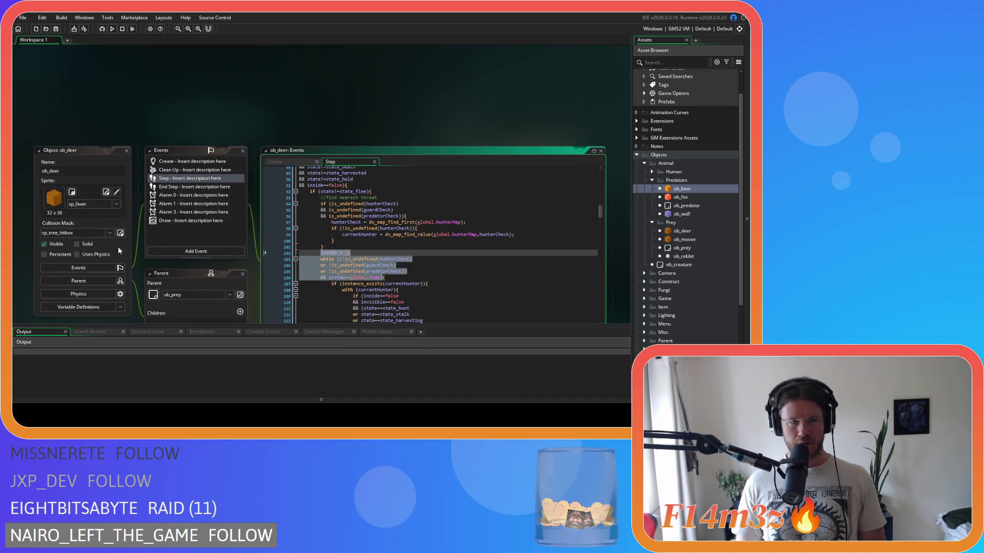
click(127, 151)
double_click(683, 240)
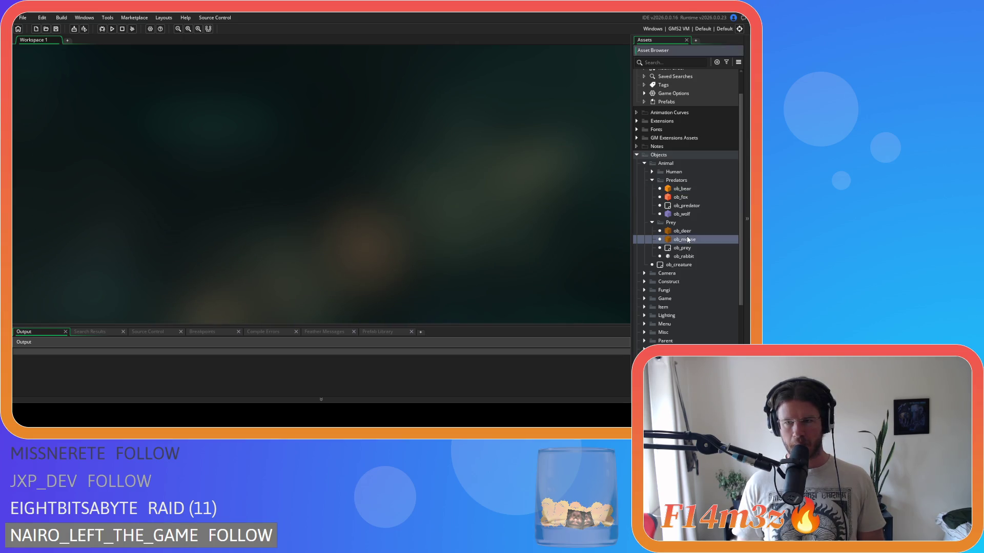
Open ob_moose's Step event and scroll down through its code.
click(166, 111)
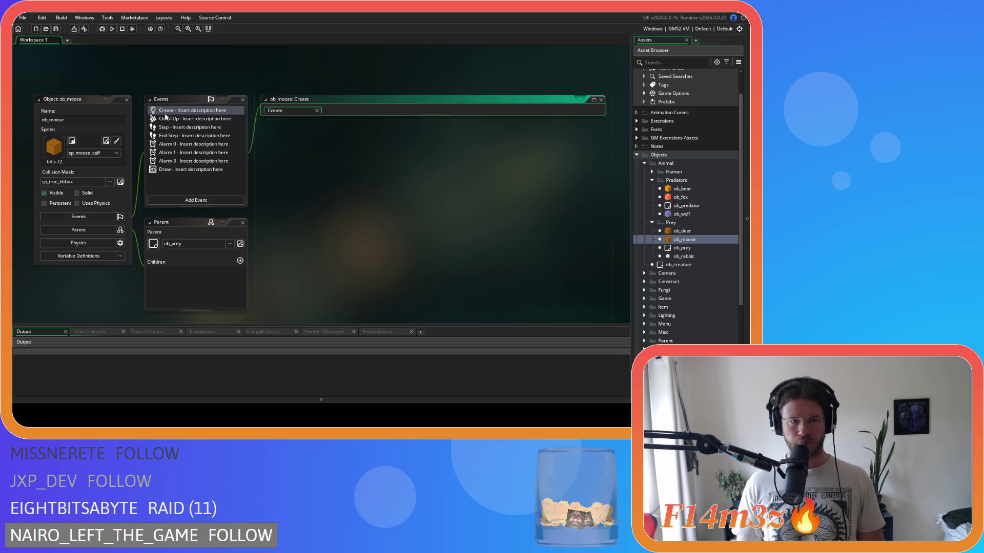
click(170, 127)
scroll(420, 179, down, 20)
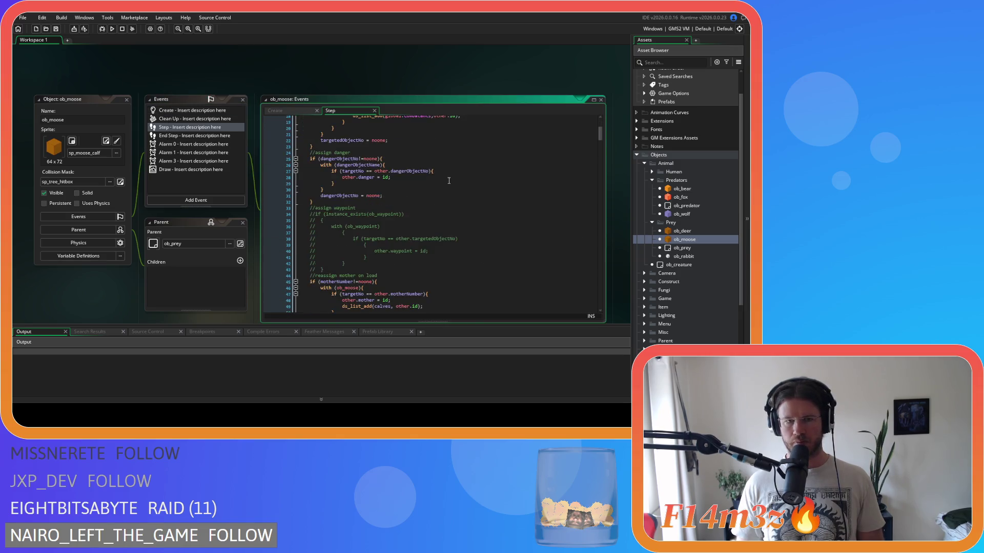
scroll(449, 181, down, 2)
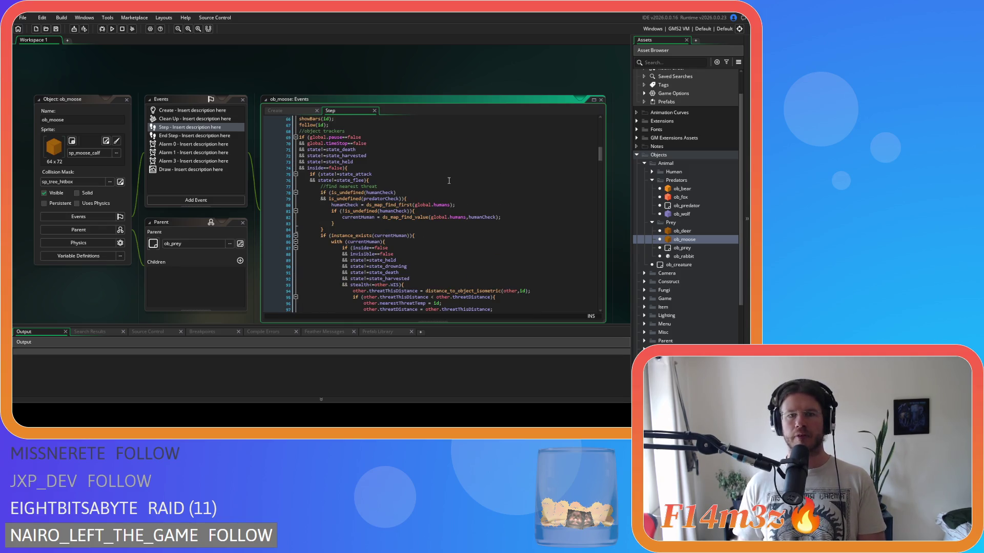
scroll(449, 180, down, 4)
scroll(449, 181, down, 10)
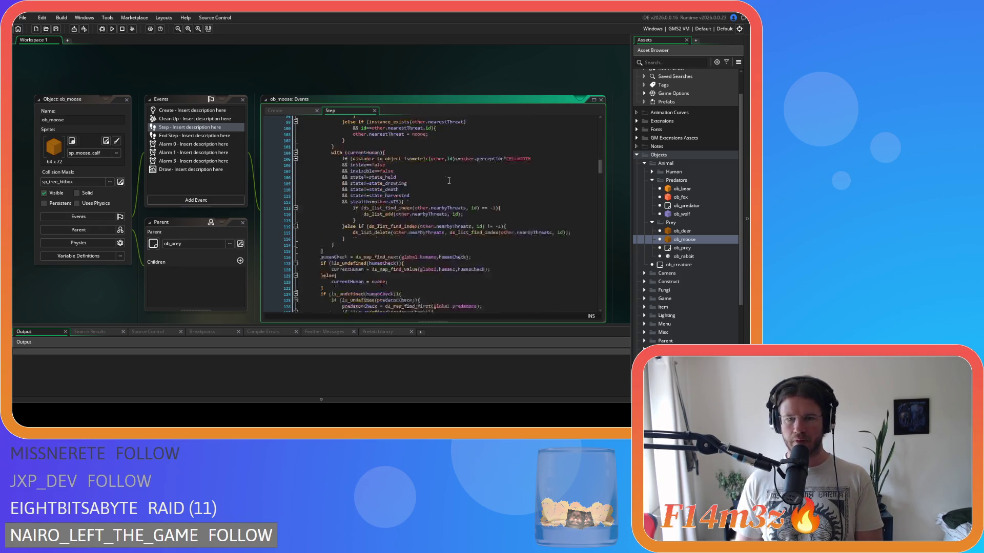
scroll(449, 181, down, 15)
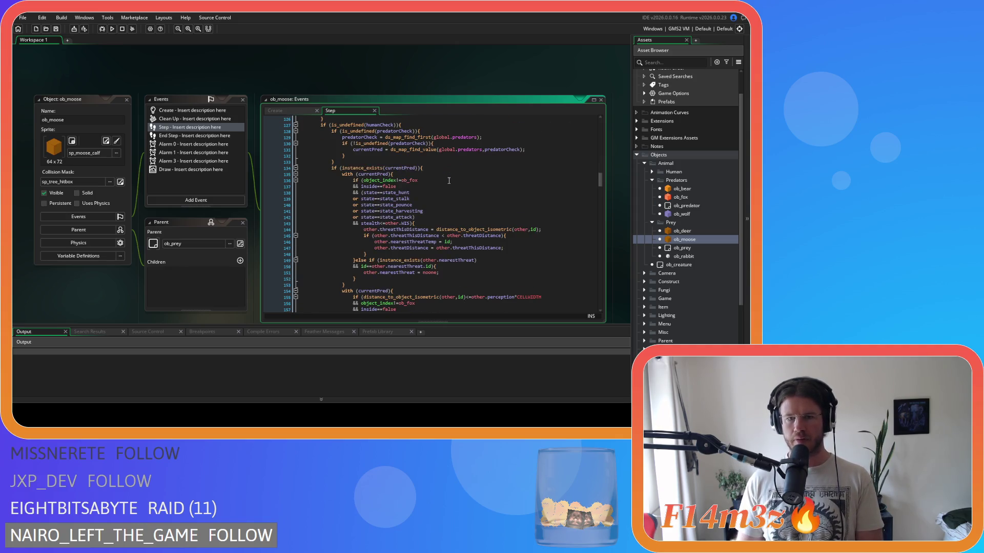
scroll(449, 181, down, 4)
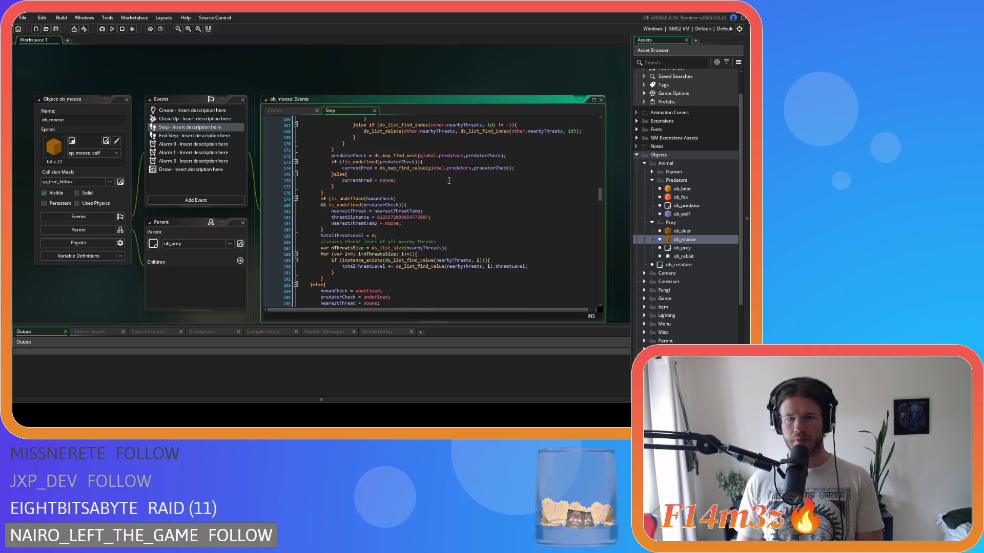
Scroll back and forth through the ob_moose Step code to review how it detects nearby threats.
scroll(449, 181, up, 20)
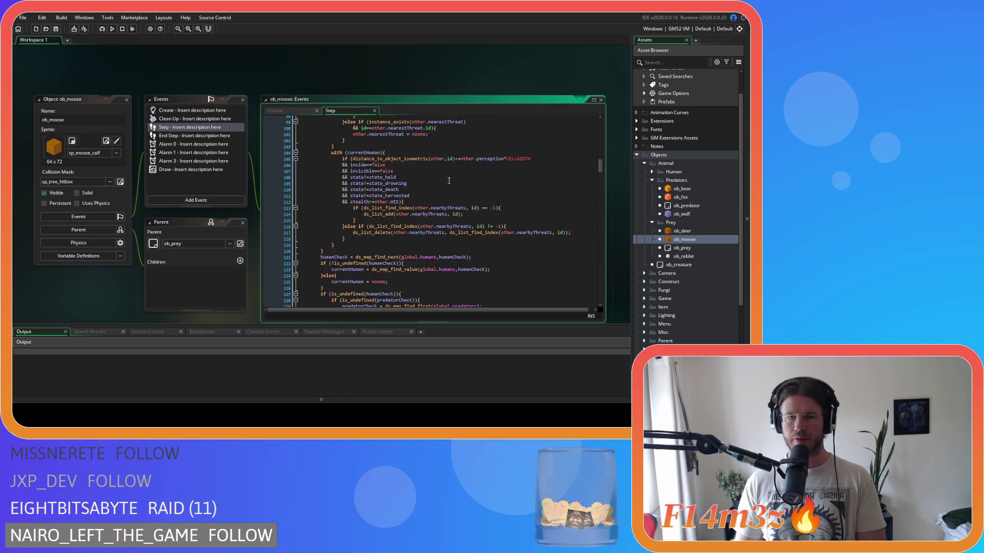
scroll(449, 181, up, 3)
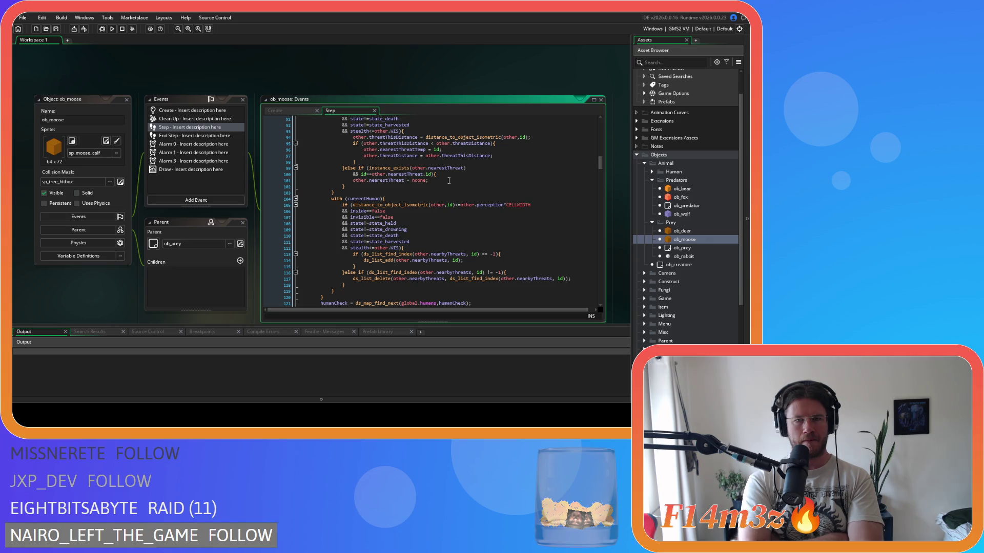
scroll(449, 180, up, 5)
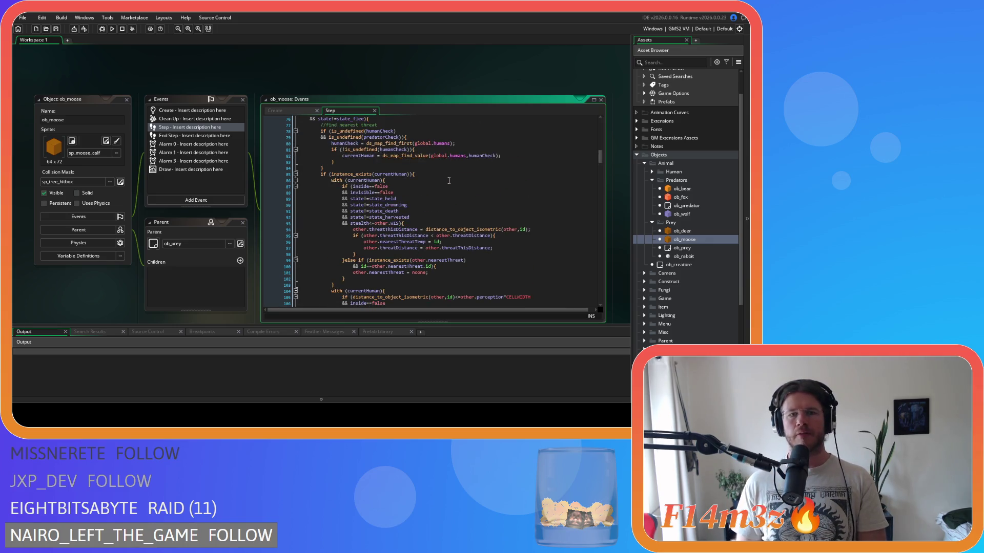
scroll(449, 180, down, 2)
scroll(449, 181, down, 2)
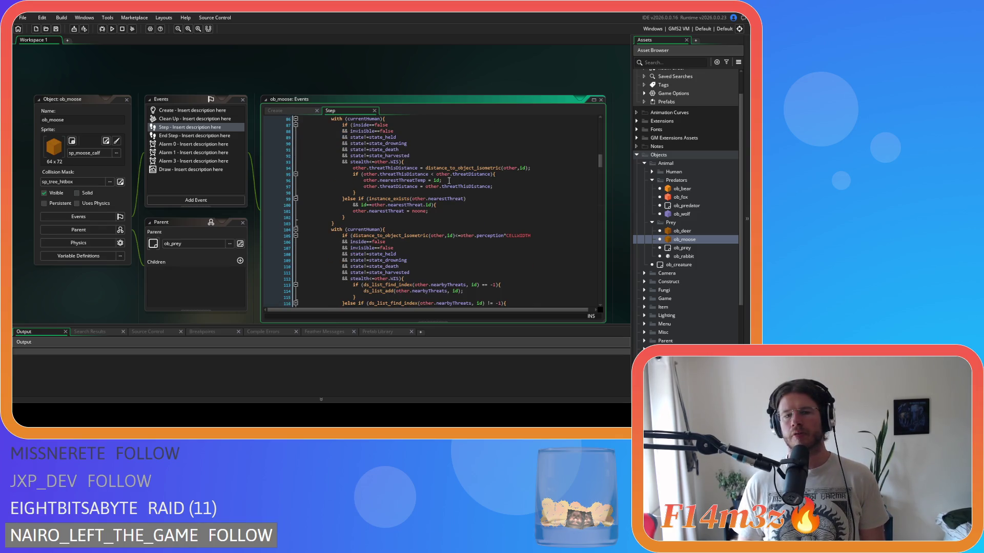
scroll(448, 181, up, 5)
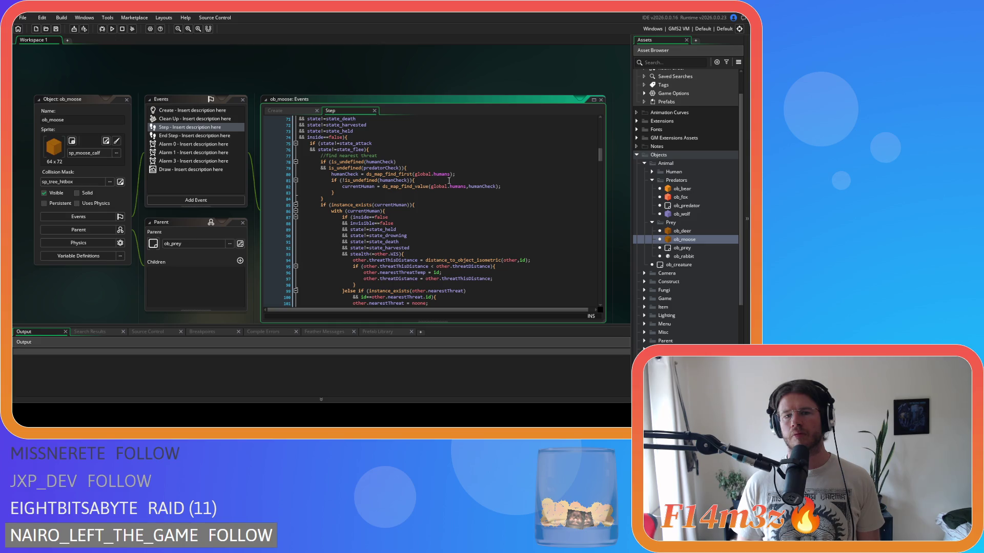
scroll(449, 181, down, 15)
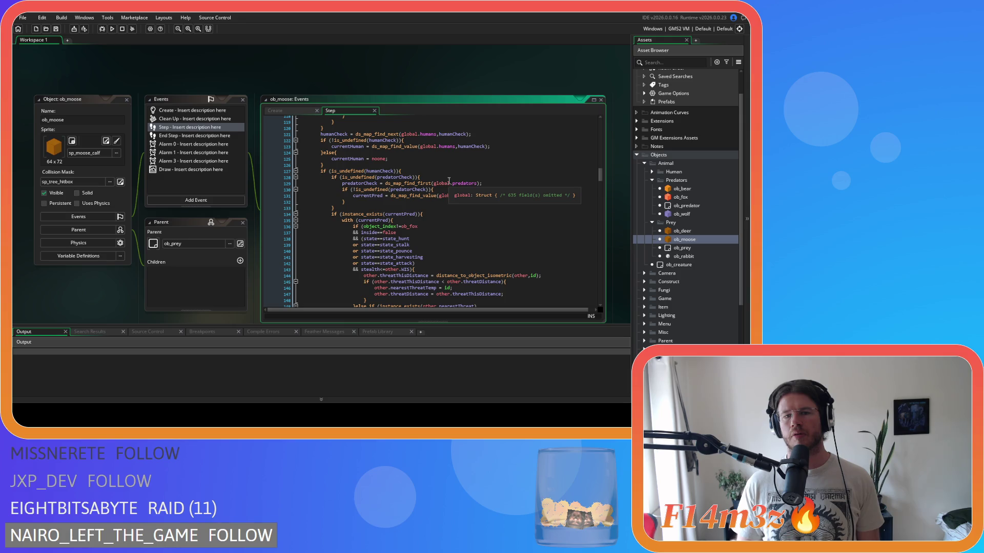
scroll(449, 180, down, 15)
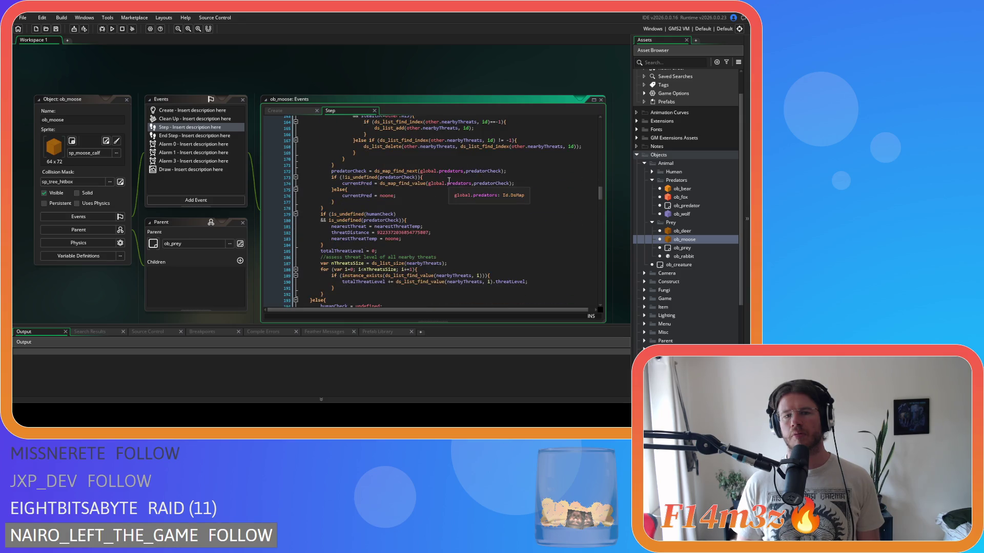
scroll(449, 180, down, 9)
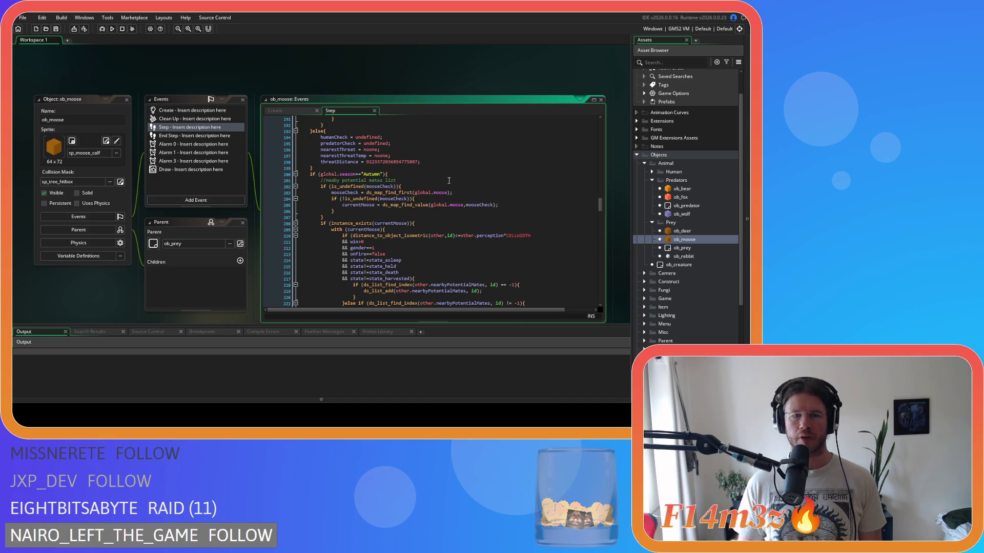
scroll(419, 195, down, 3)
scroll(419, 195, down, 17)
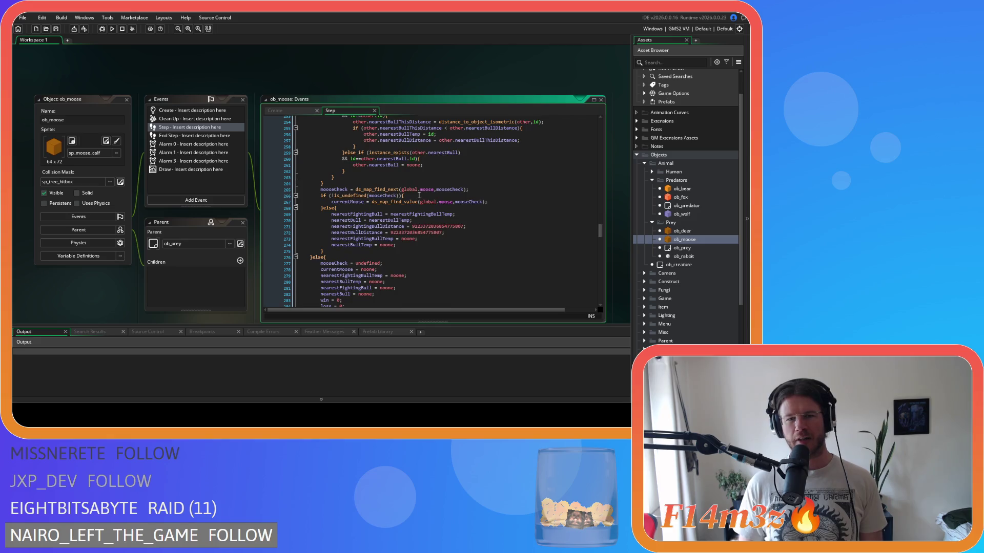
scroll(418, 196, down, 4)
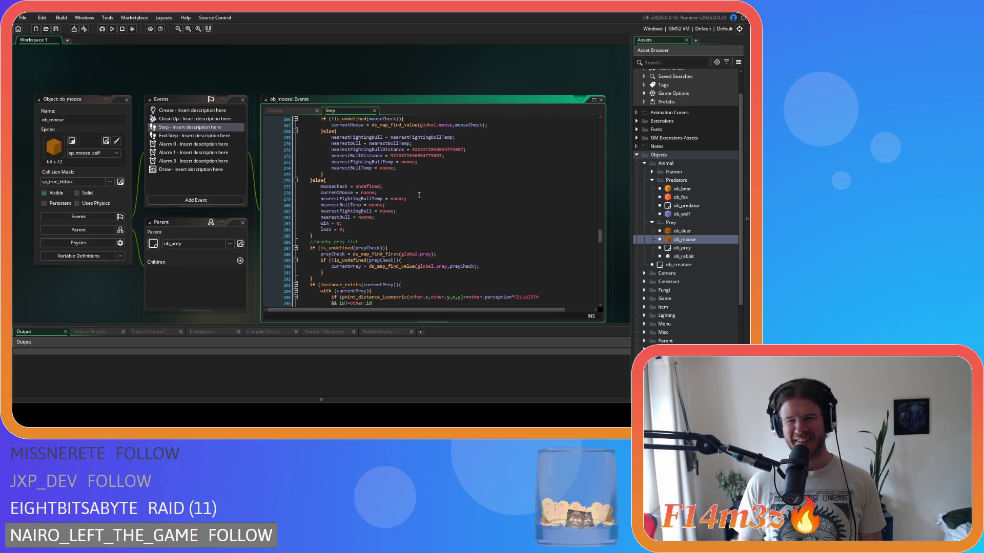
scroll(418, 195, up, 16)
scroll(419, 195, up, 20)
scroll(418, 195, up, 13)
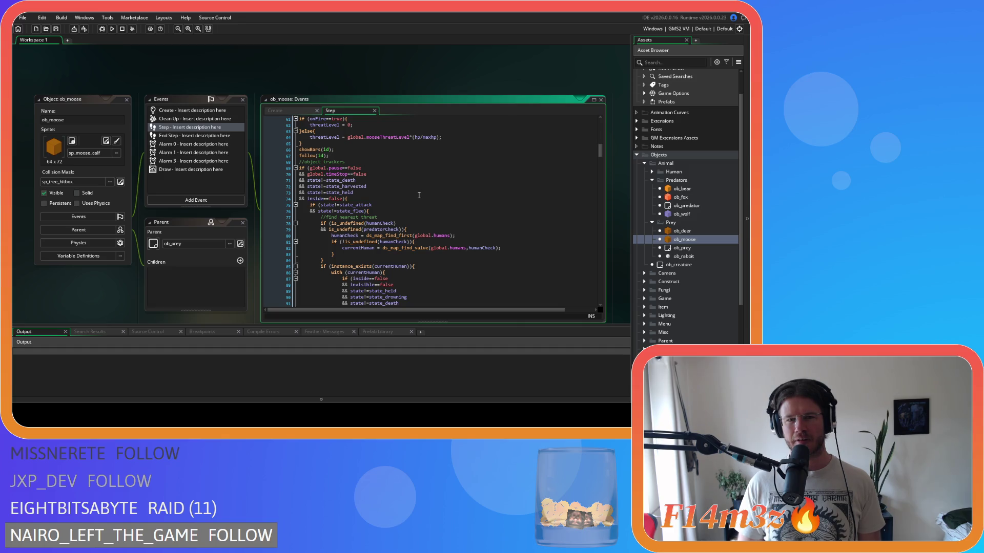
scroll(419, 196, down, 5)
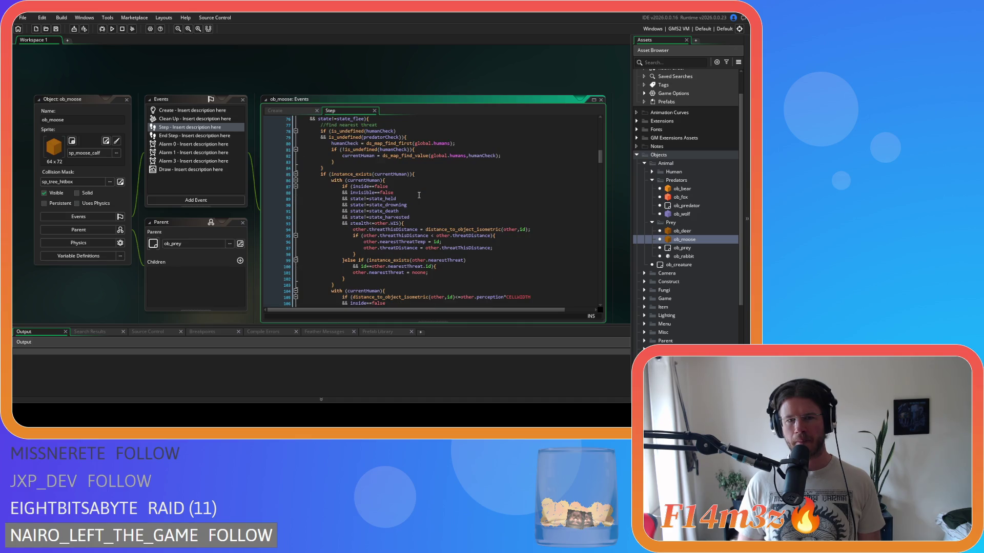
scroll(419, 195, down, 5)
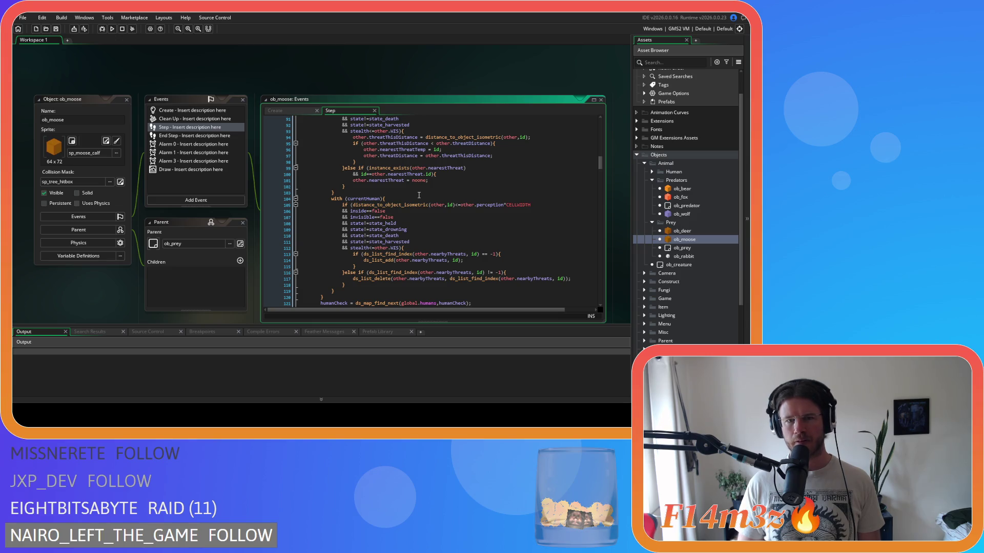
scroll(419, 195, up, 7)
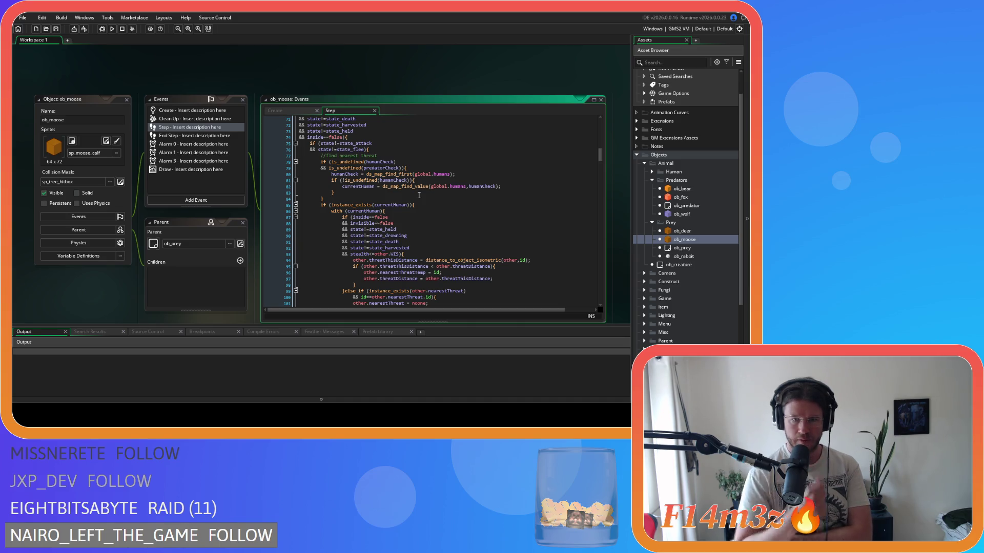
scroll(419, 195, down, 10)
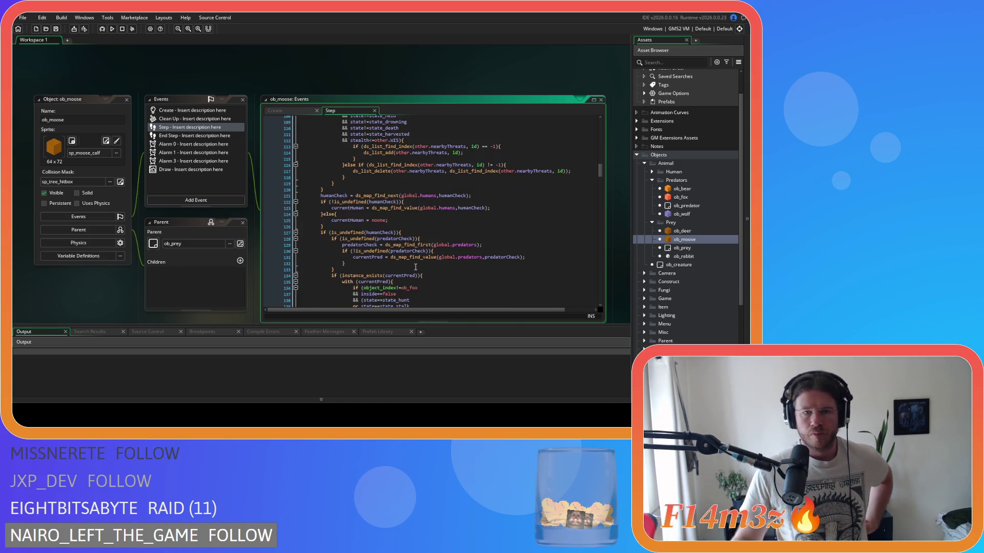
scroll(415, 267, down, 3)
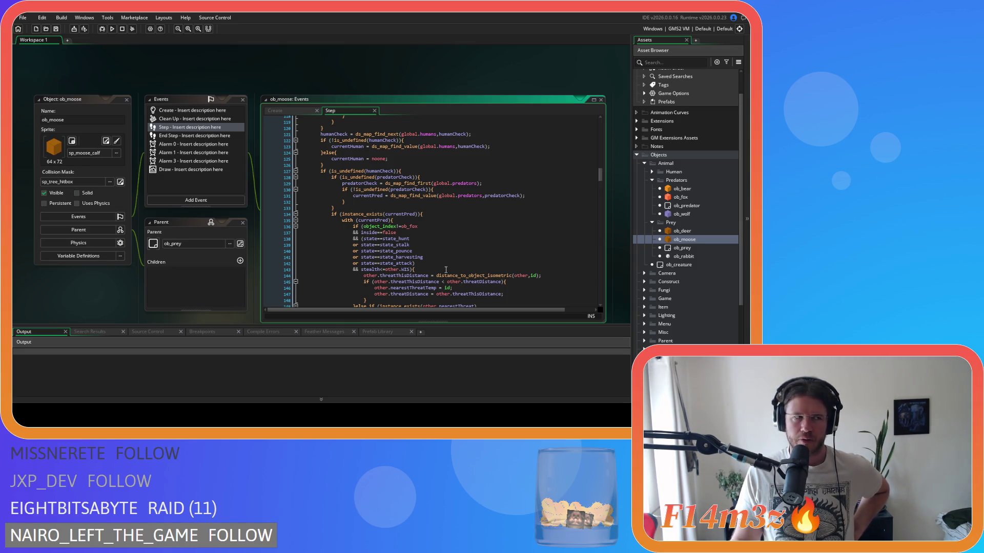
scroll(446, 270, up, 10)
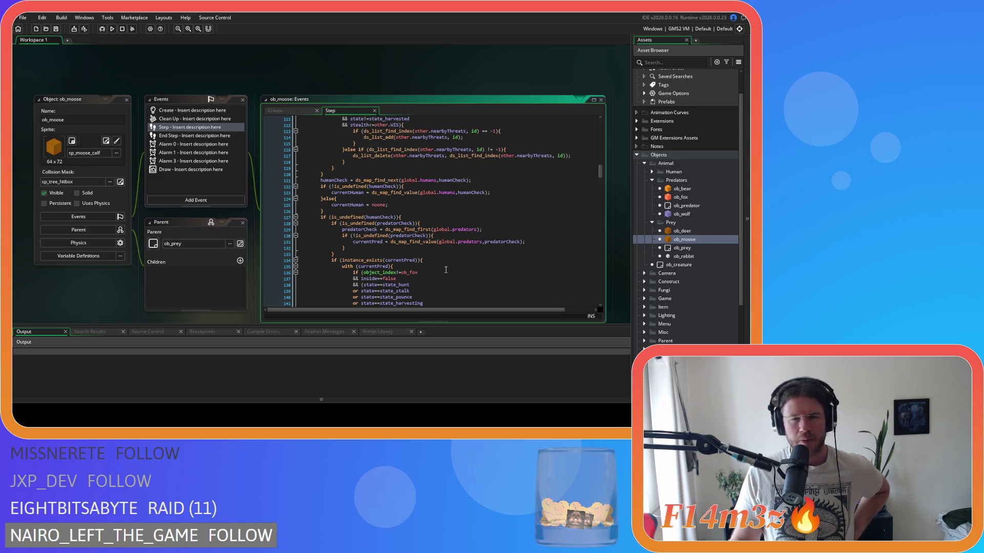
scroll(446, 270, down, 3)
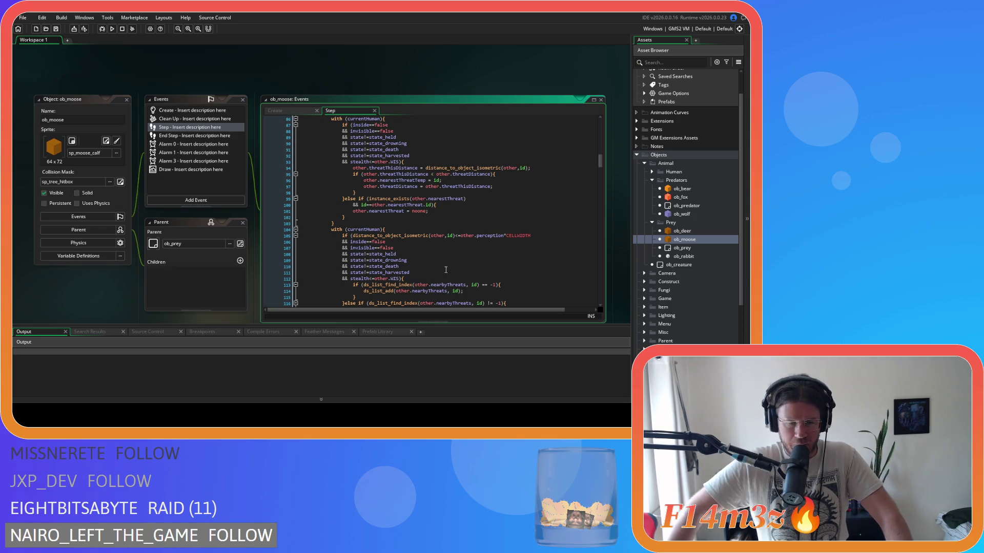
Expand the Scripts folder in the Asset Browser to show Build, Camera, Conditions, Data and Death.
scroll(434, 269, up, 4)
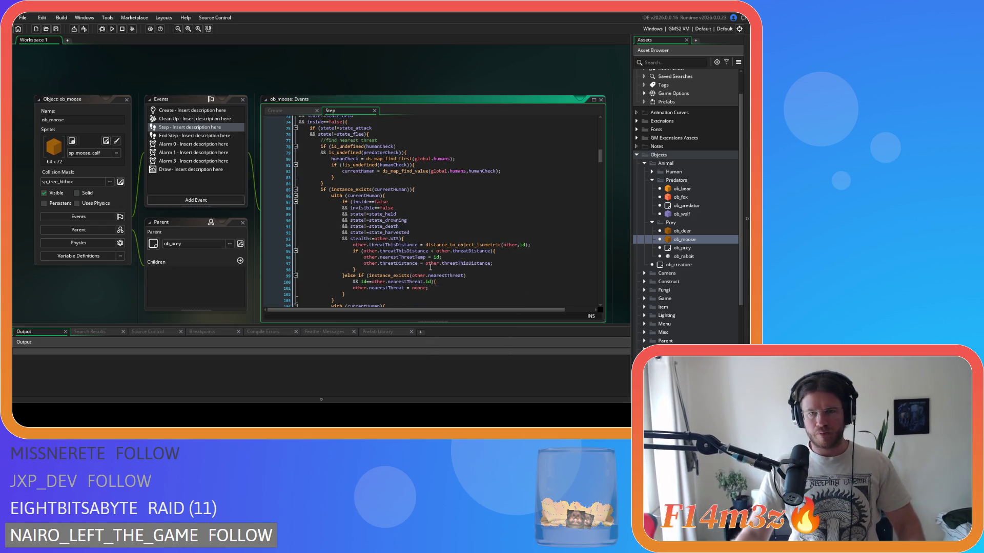
scroll(679, 291, down, 4)
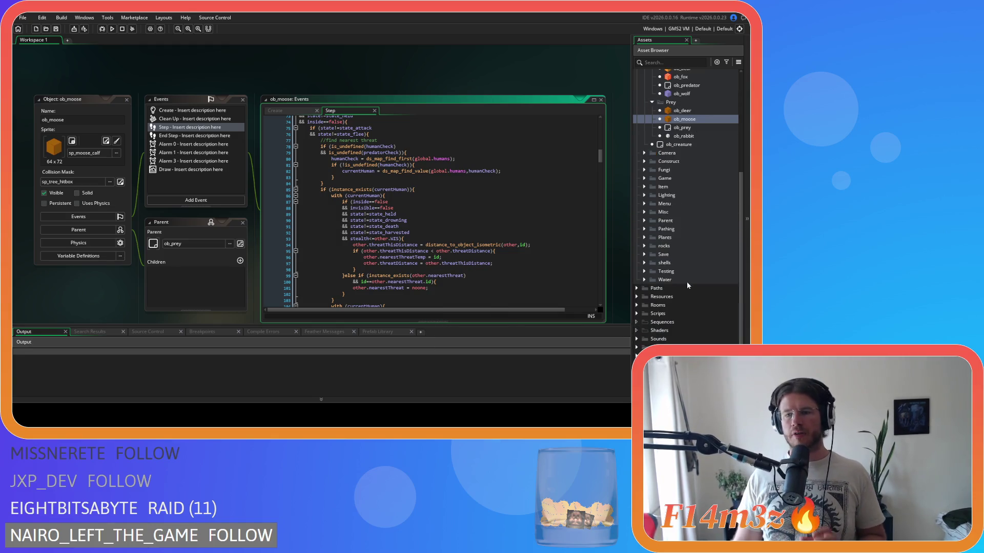
click(637, 314)
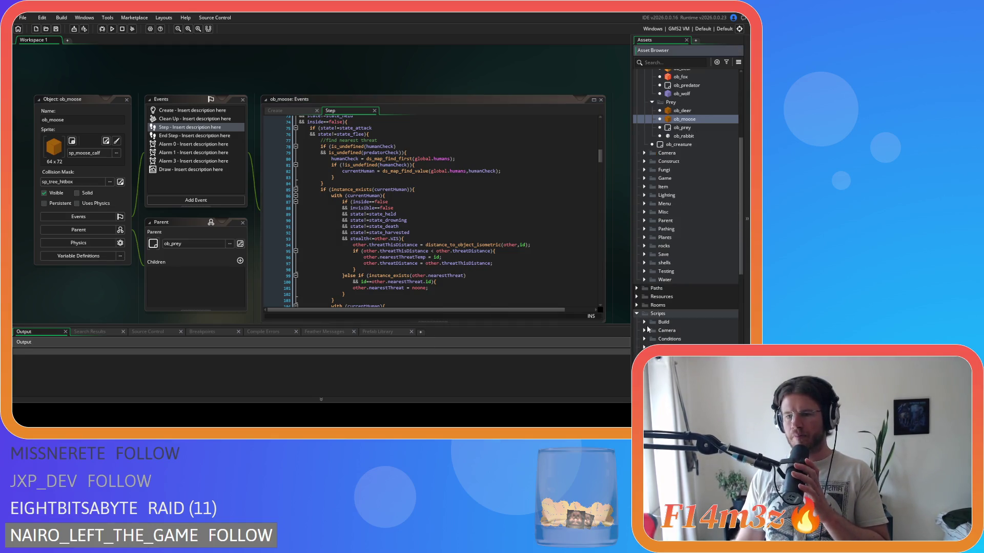
scroll(647, 325, down, 1)
scroll(647, 324, down, 1)
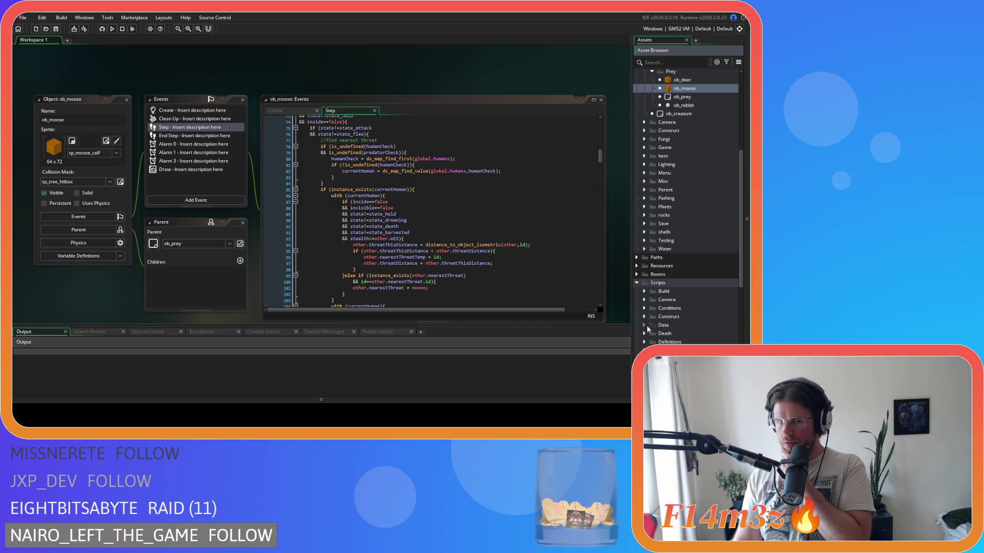
Open sc_mooseConditions from the Conditions group and search it for state_flee.
click(645, 309)
double_click(688, 341)
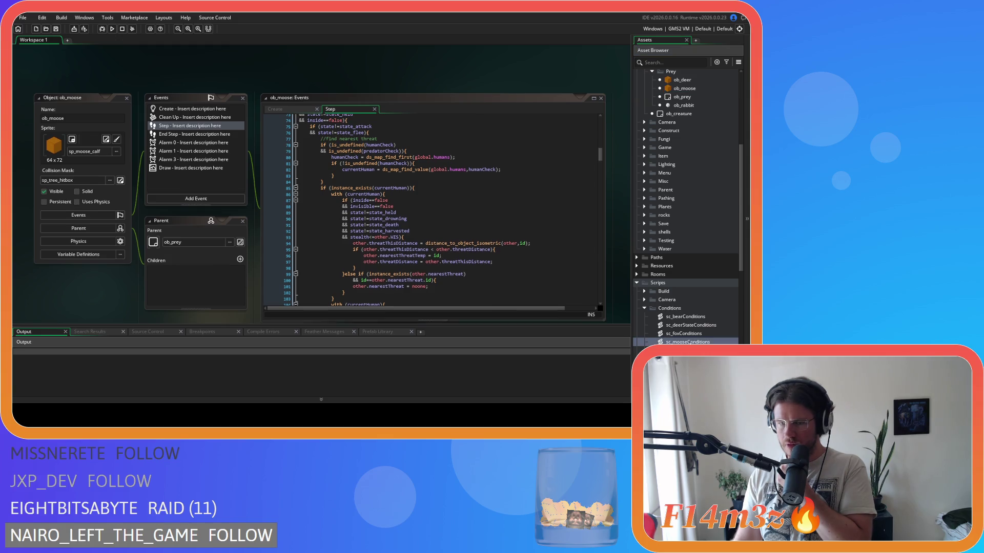
click(271, 211)
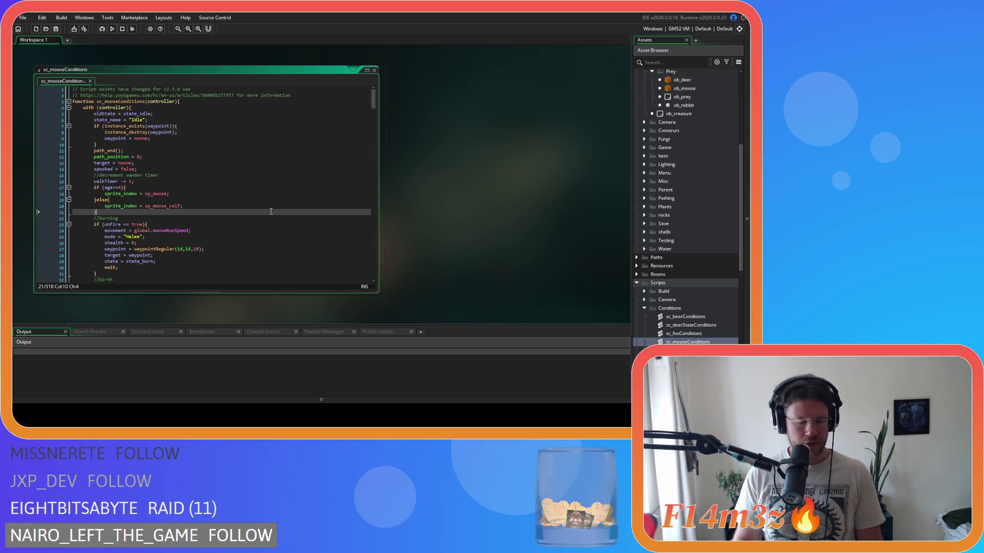
key(ctrl+f)
text(state_flee)
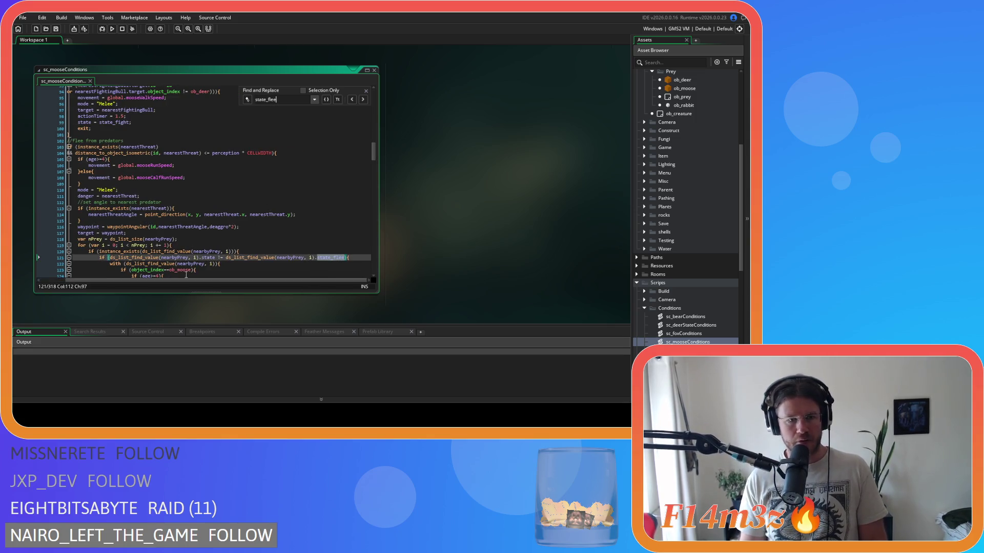
scroll(175, 274, up, 20)
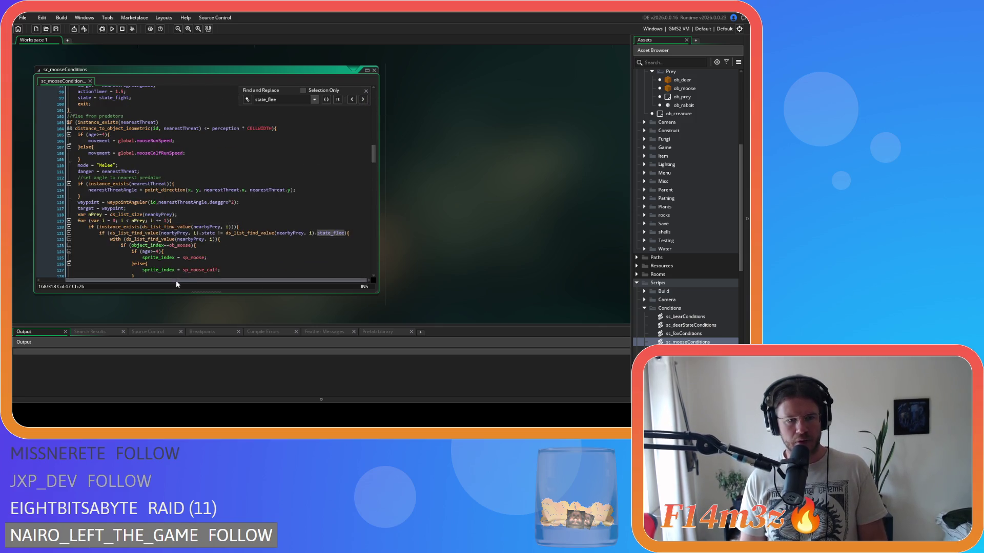
scroll(177, 277, left, 2)
scroll(176, 276, up, 4)
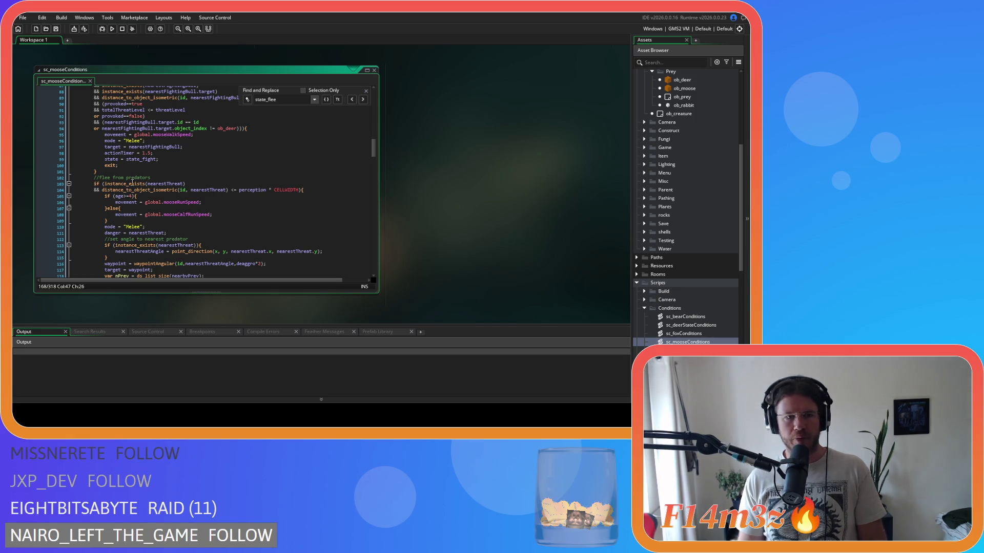
Rewrite line 104 as distance_to_object_isometric(id,nearestThreat)<=perception*CELLWIDTH with no spaces.
click(190, 190)
key(BackSpace)
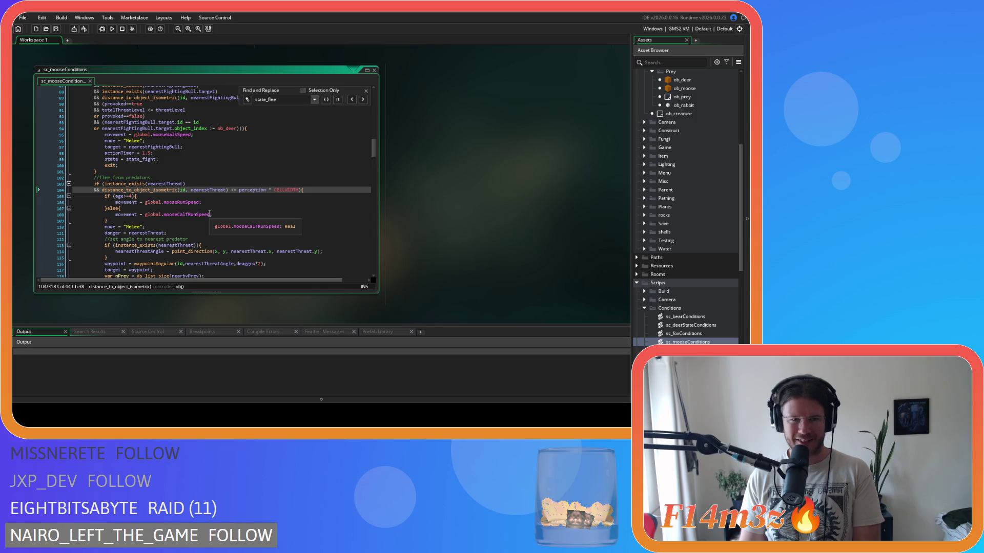
click(229, 190)
key(BackSpace)
key(Right)
key(Right)
key(Delete)
key(Delete)
key(Right)
key(Delete)
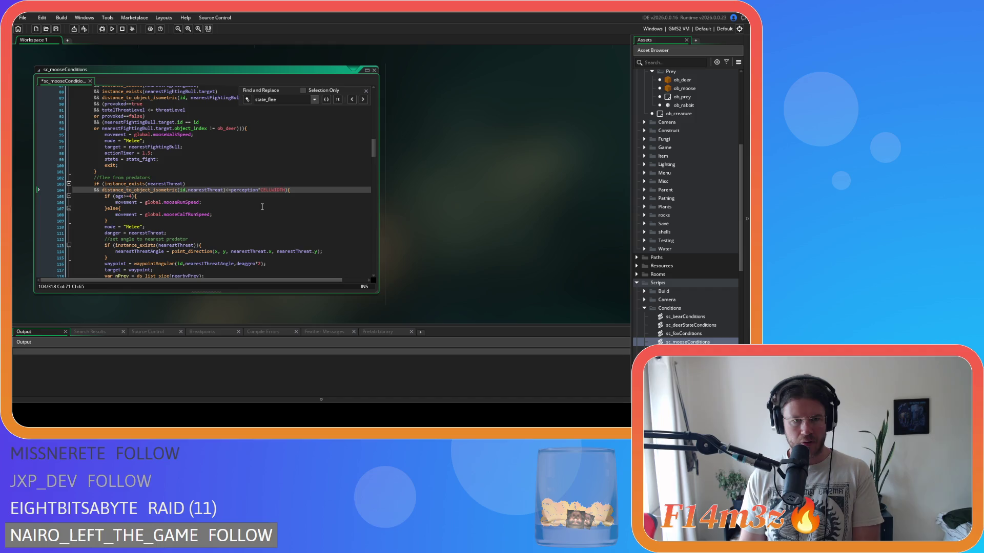
scroll(447, 215, up, 1)
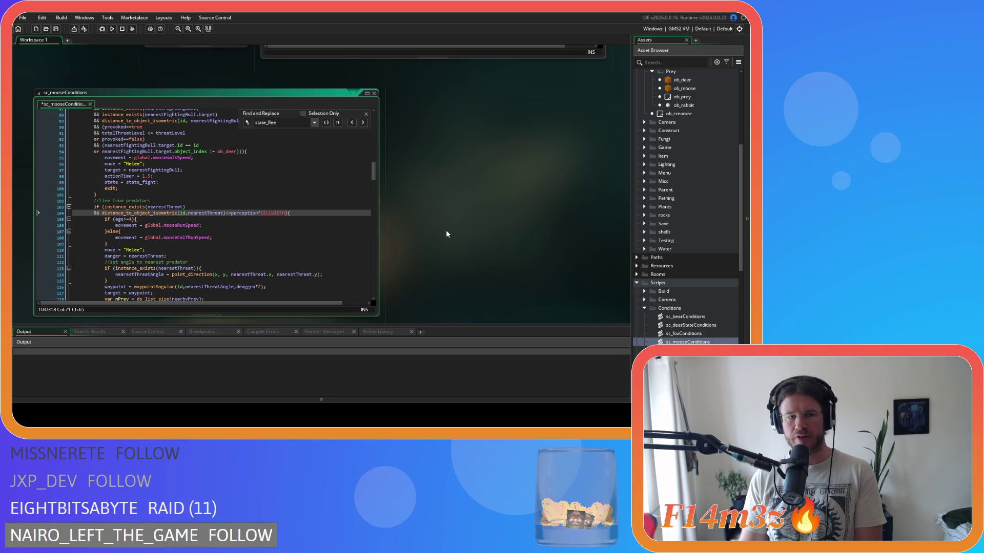
scroll(446, 230, up, 9)
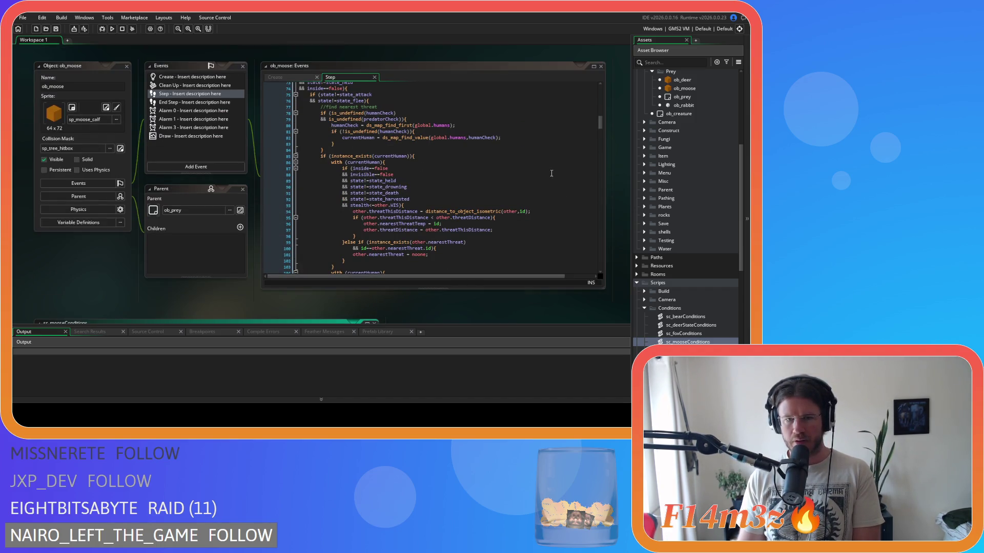
Scroll through the ob_moose Step threat code, then refocus sc_mooseConditions' line 104 flee check.
click(551, 173)
scroll(552, 173, down, 3)
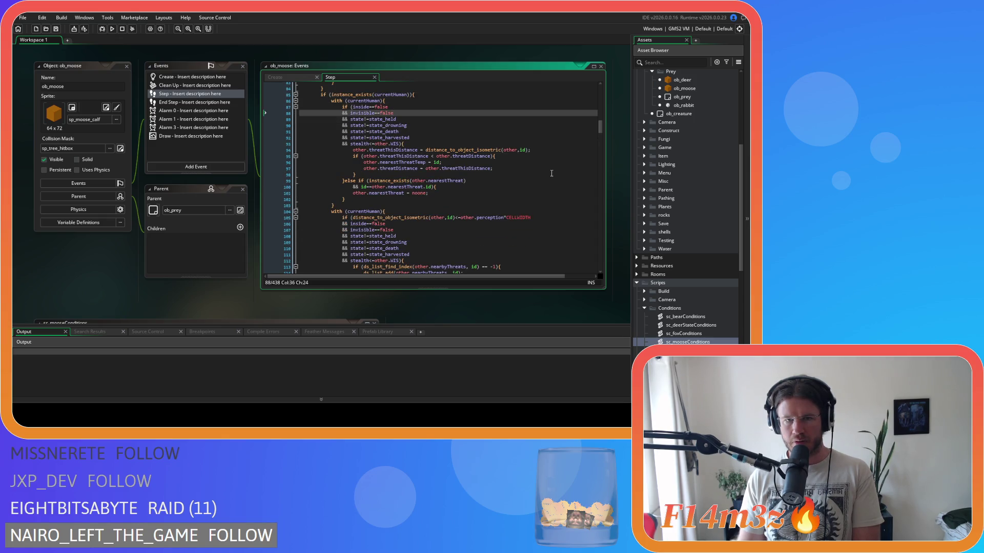
scroll(551, 173, up, 1)
scroll(551, 173, up, 1)
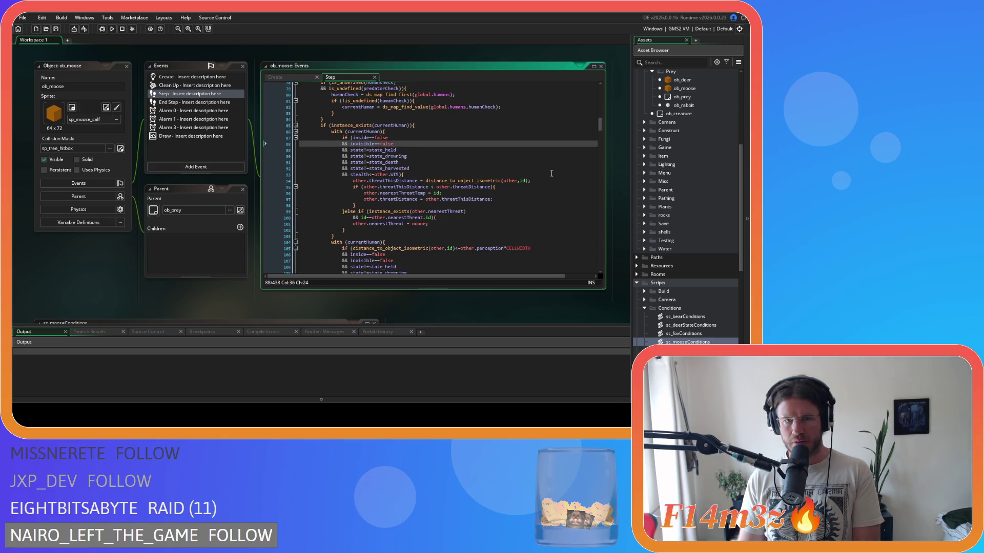
scroll(552, 173, up, 3)
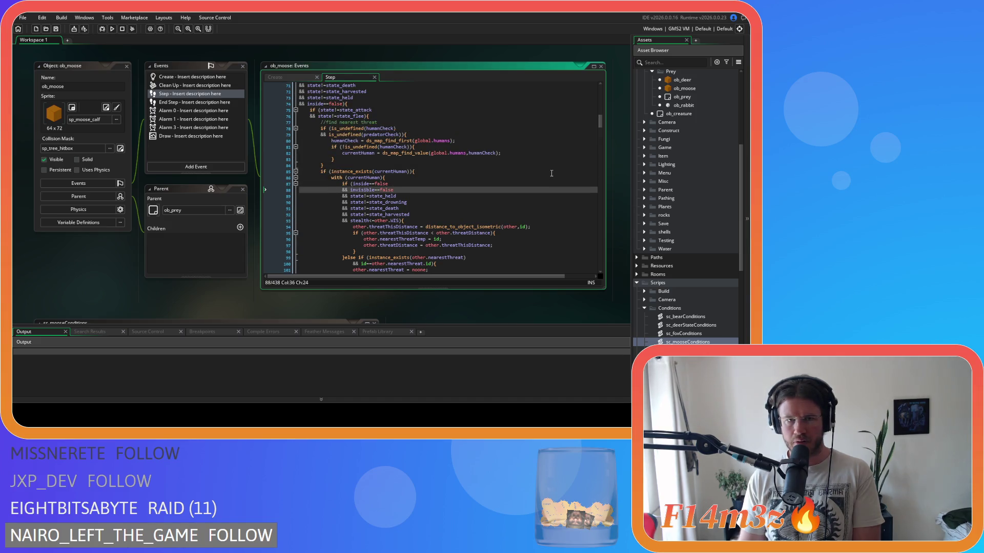
scroll(552, 173, down, 3)
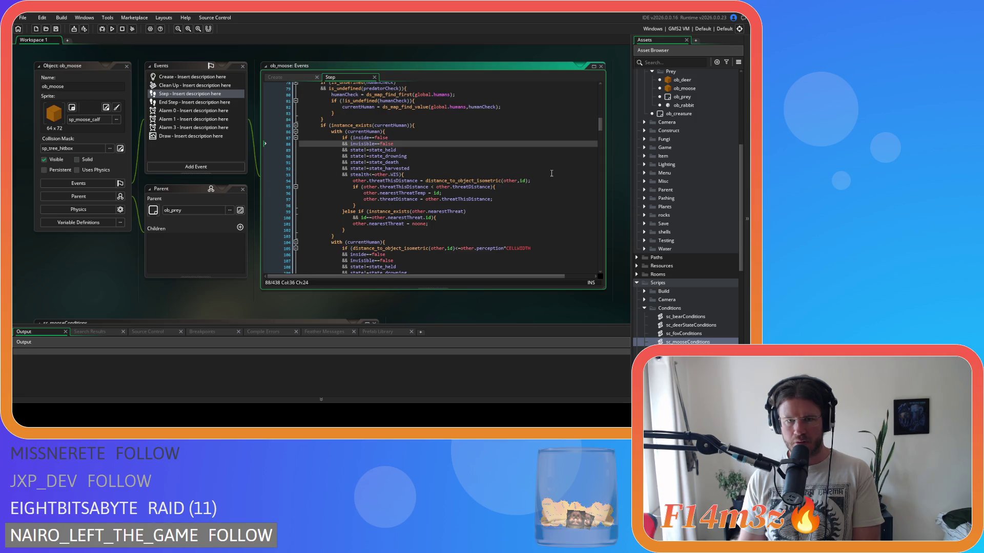
scroll(552, 173, down, 1)
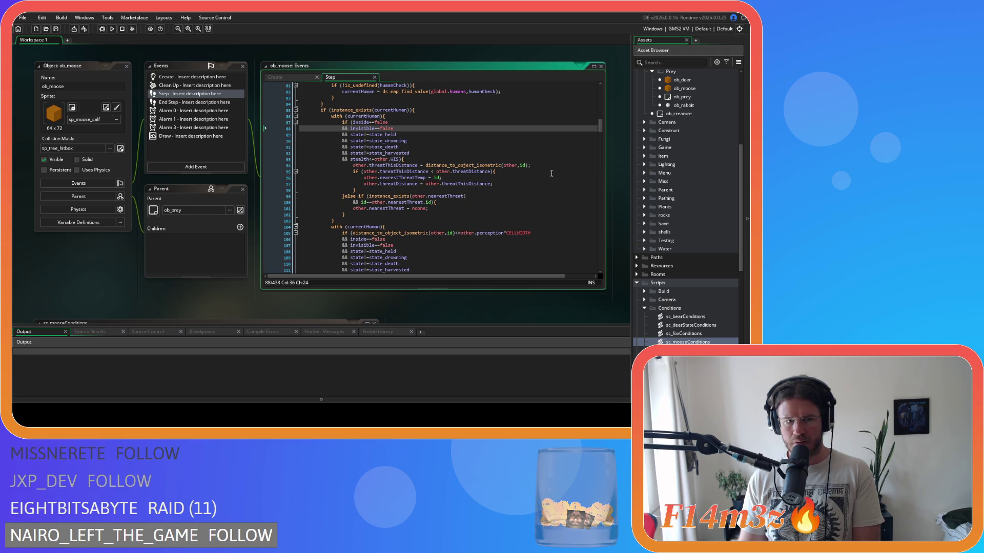
scroll(99, 272, down, 5)
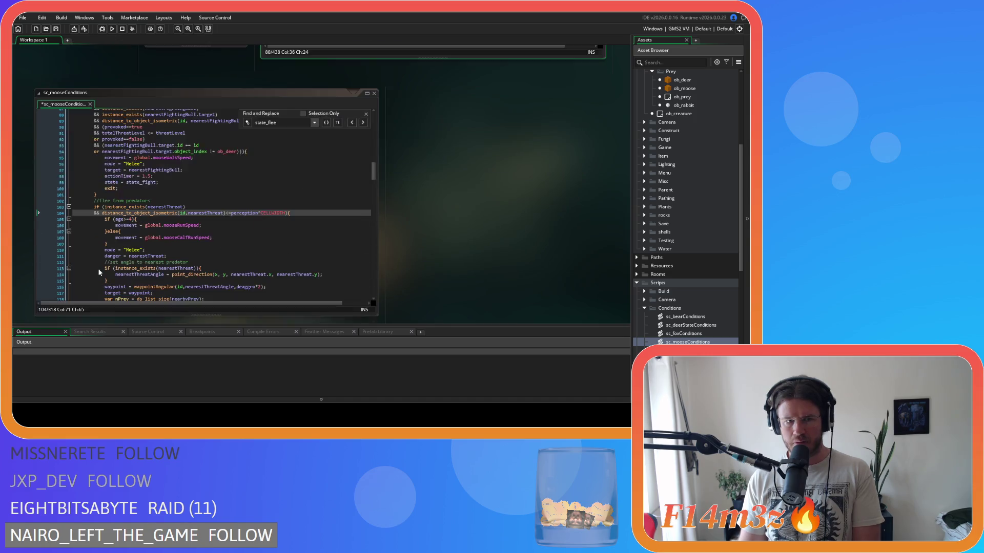
click(210, 213)
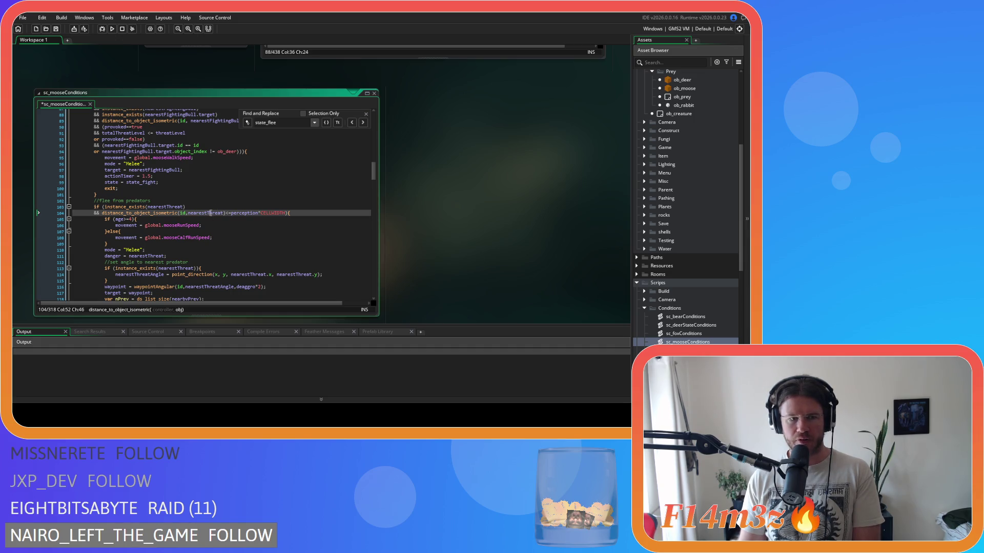
Scroll sc_mooseConditions' birth and attack checks, then refocus the ob_moose Step code near line 99.
scroll(455, 253, up, 2)
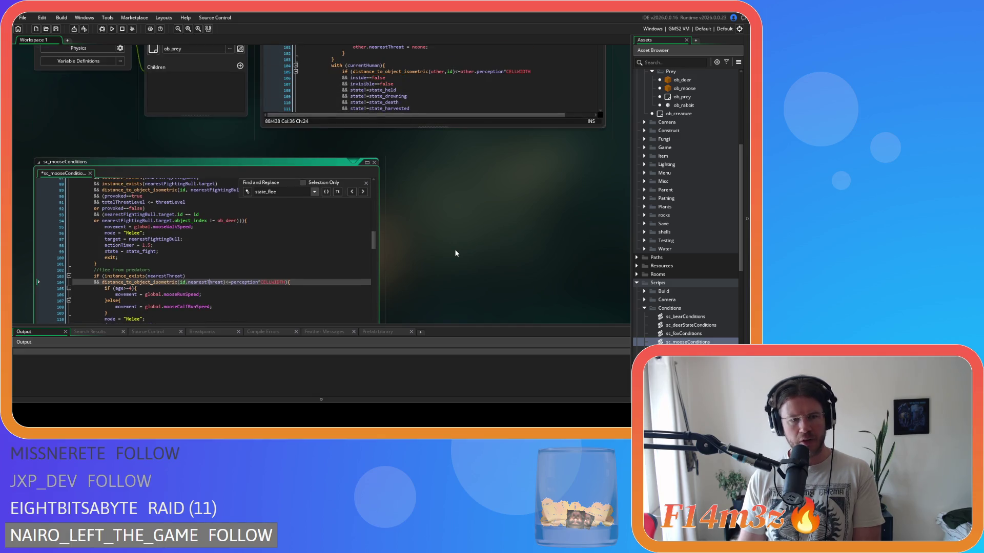
scroll(455, 253, up, 3)
scroll(457, 266, down, 3)
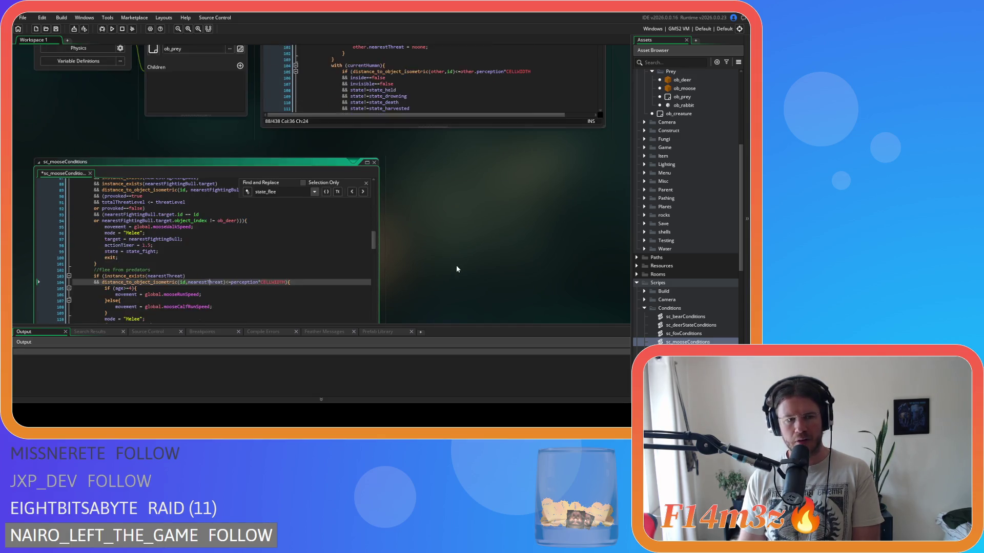
scroll(456, 265, down, 2)
scroll(246, 244, up, 8)
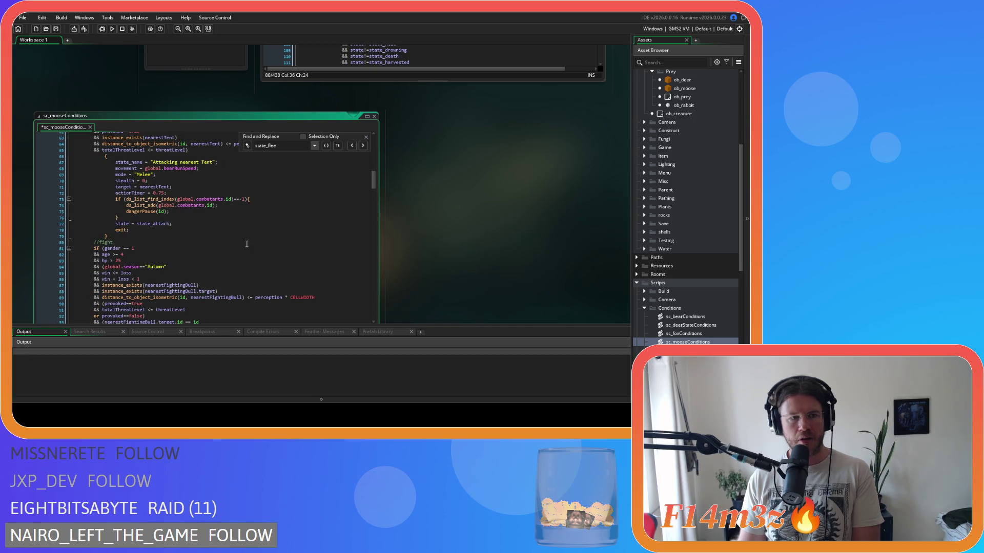
scroll(129, 248, up, 6)
scroll(100, 236, up, 7)
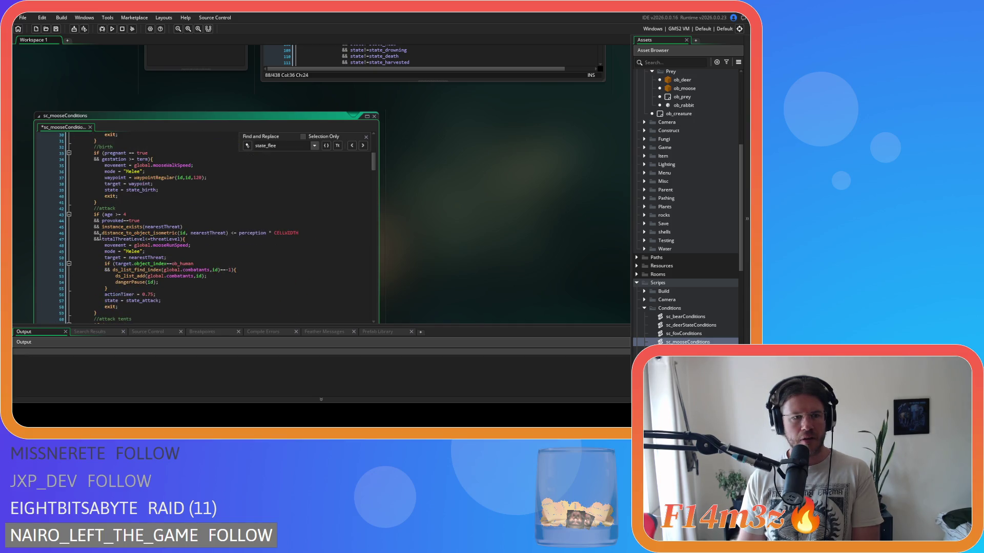
scroll(100, 236, up, 6)
scroll(350, 233, down, 11)
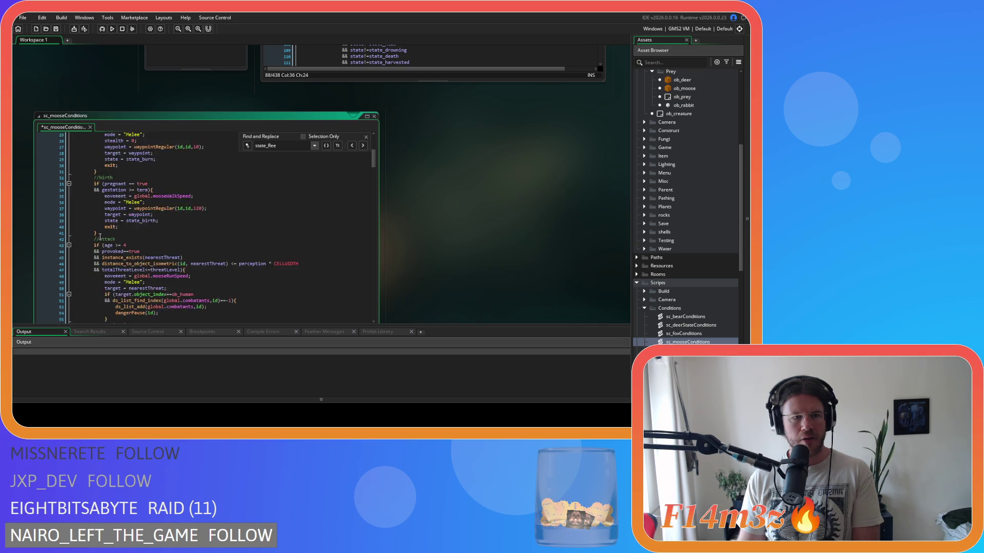
scroll(499, 247, up, 9)
click(465, 196)
Scroll through the ob_moose Step event's threat-detection logic.
scroll(465, 196, up, 2)
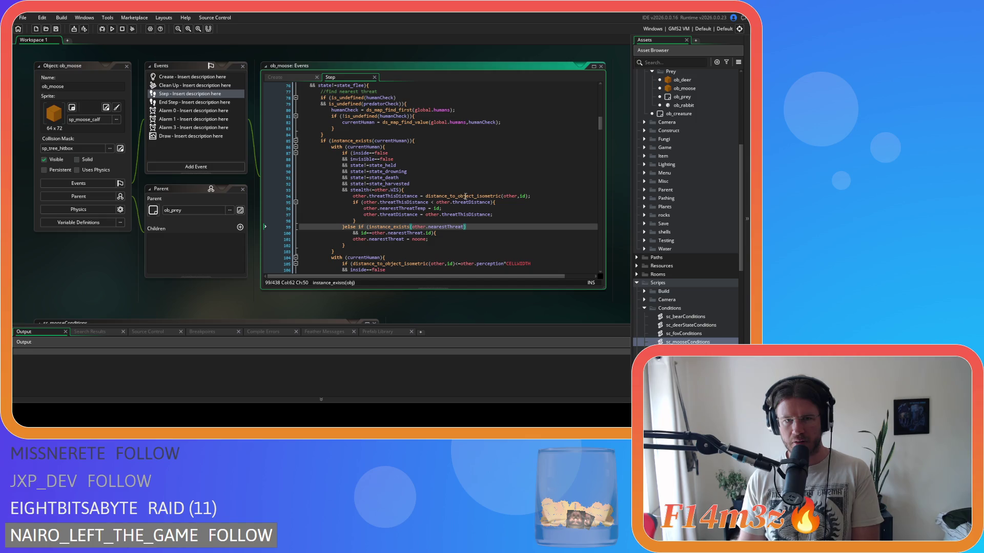
scroll(466, 196, up, 3)
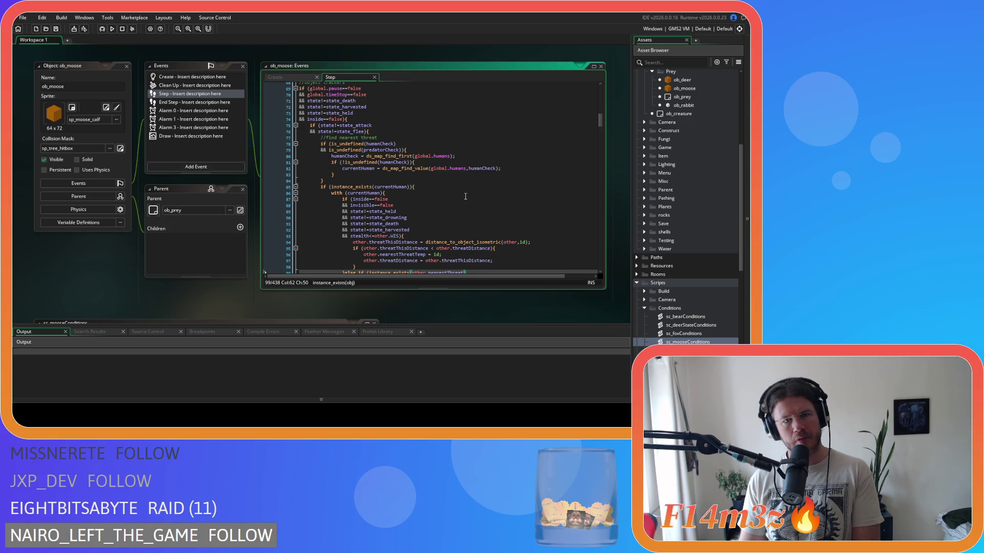
scroll(465, 196, down, 2)
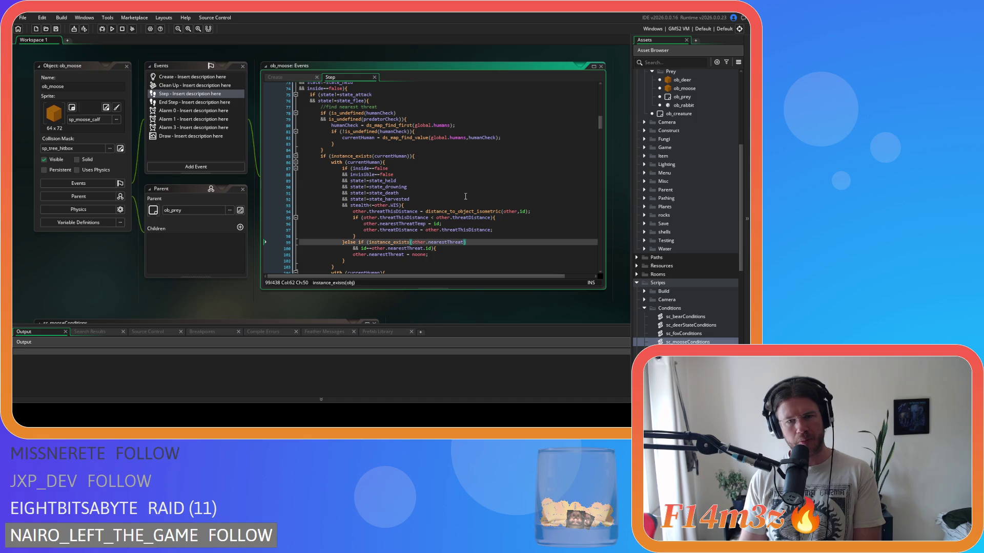
scroll(465, 197, down, 2)
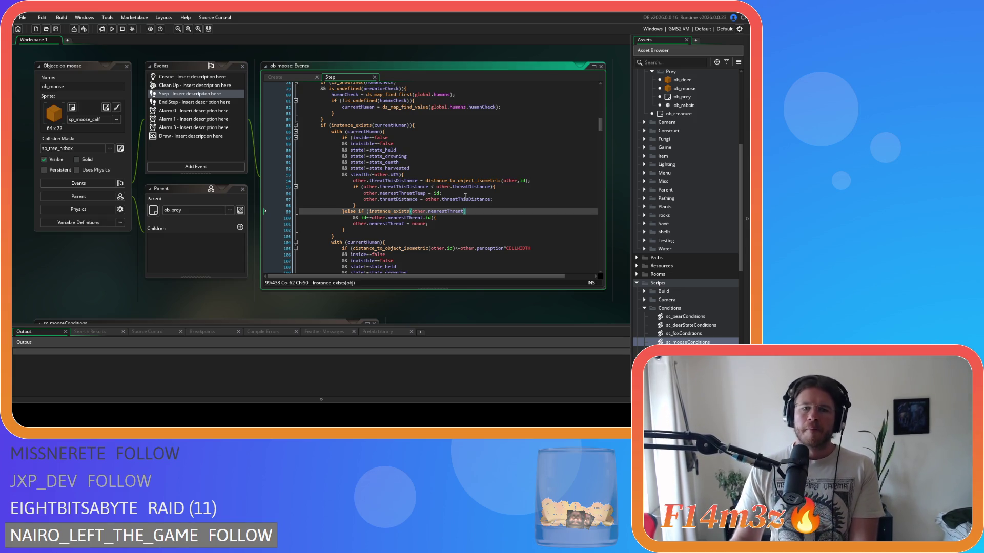
mouse_move(442, 179)
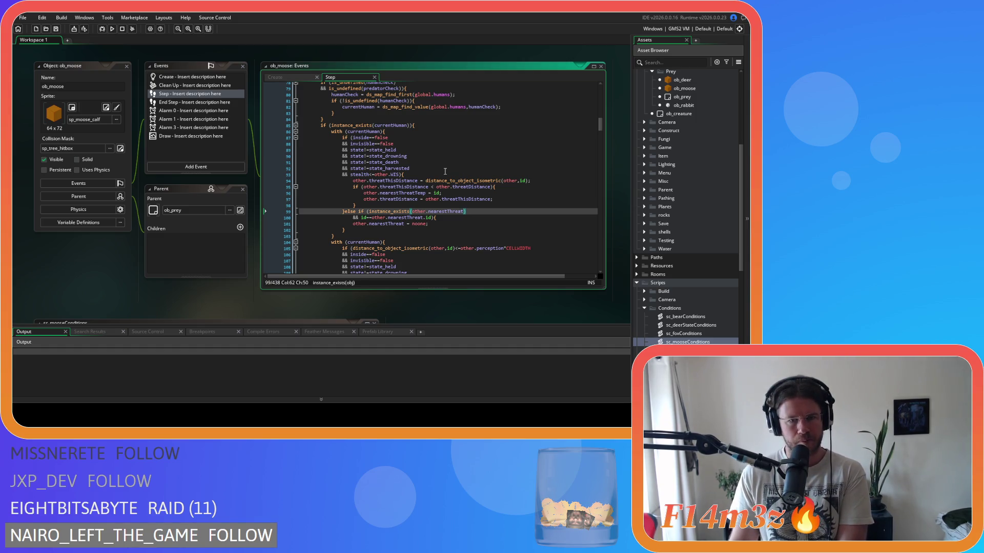
scroll(445, 171, down, 1)
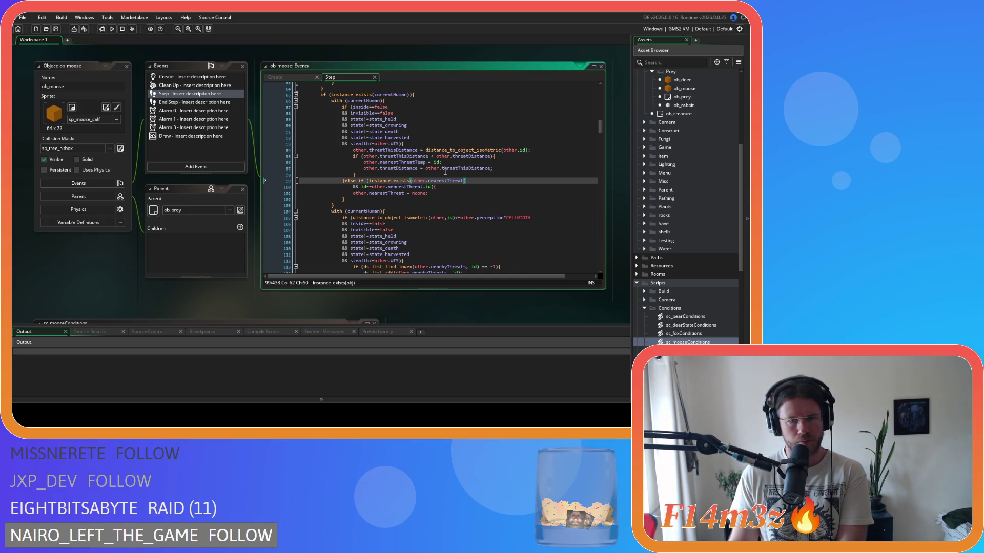
scroll(444, 171, down, 2)
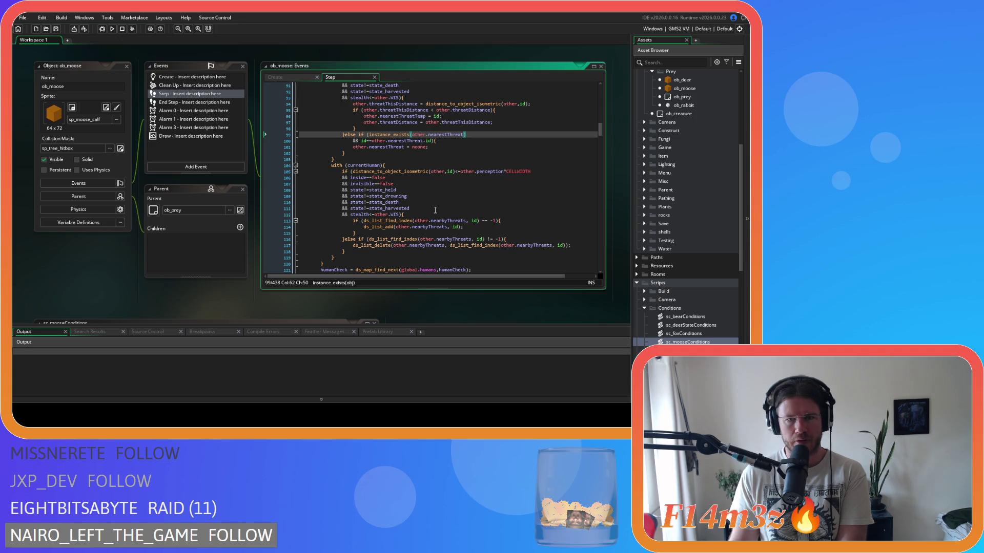
scroll(435, 211, up, 2)
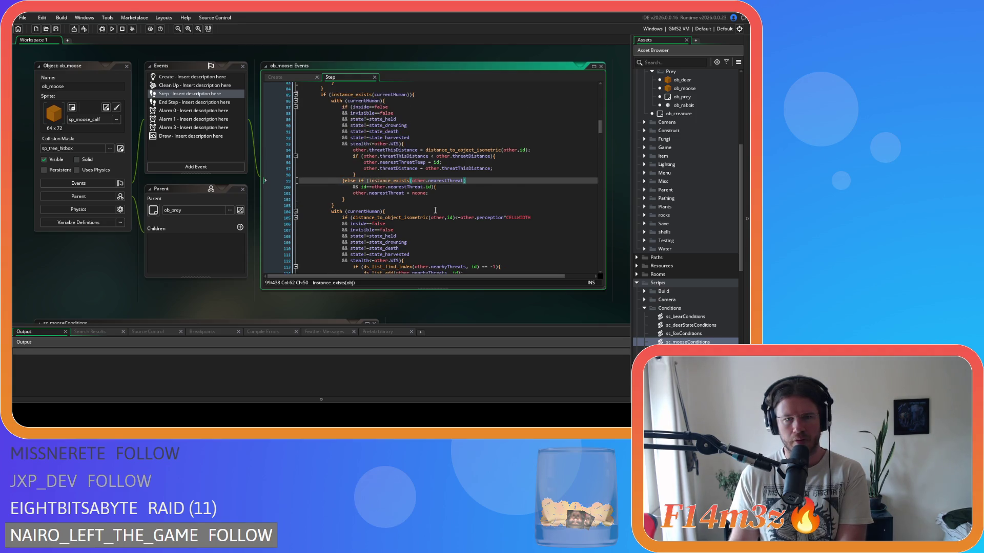
scroll(435, 210, up, 3)
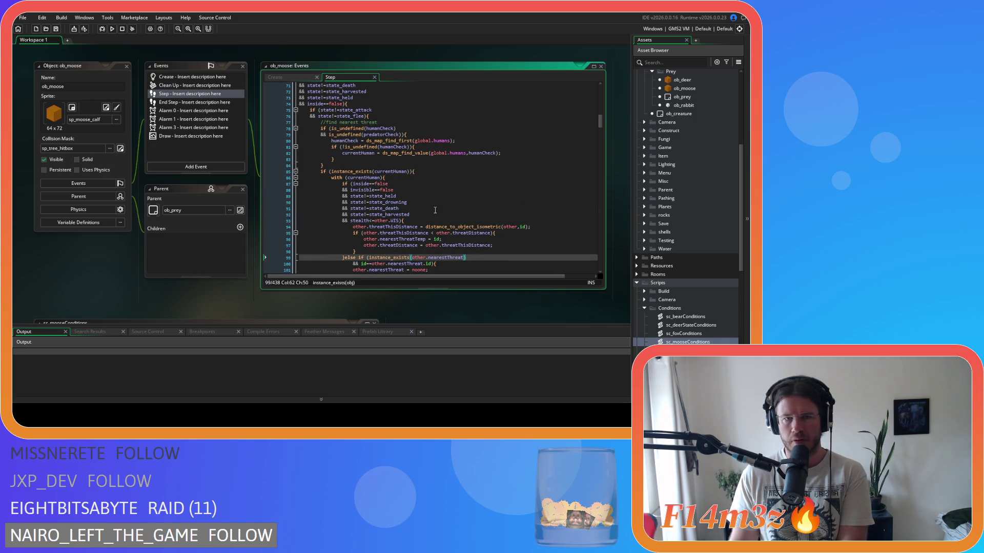
Scroll down to the sc_mooseConditions script and put the caret in its search field.
scroll(435, 210, down, 8)
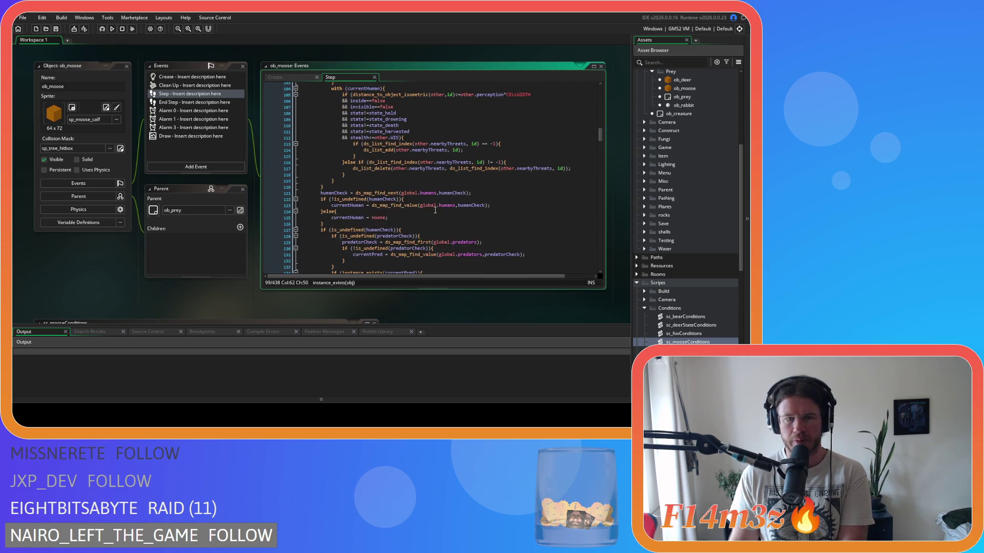
scroll(435, 210, down, 12)
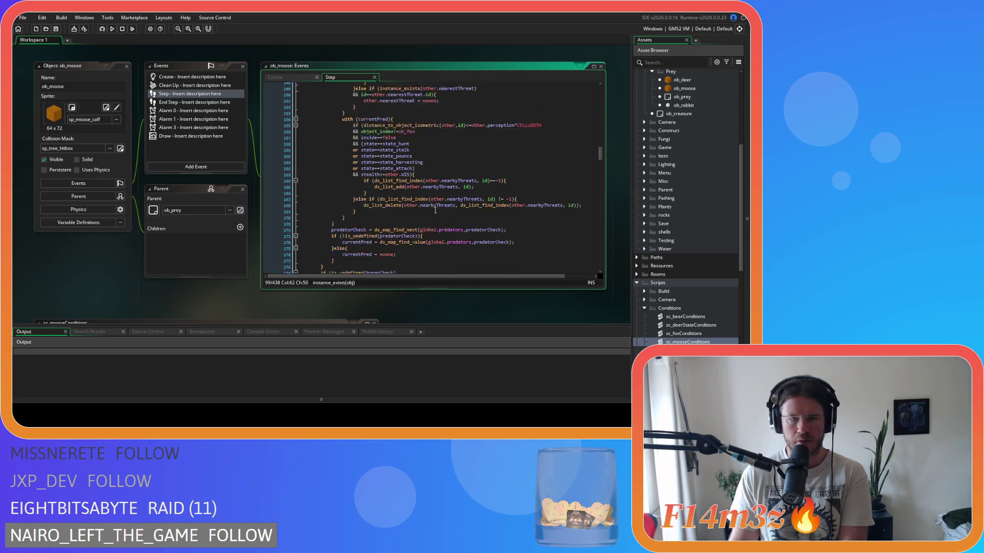
scroll(435, 210, down, 6)
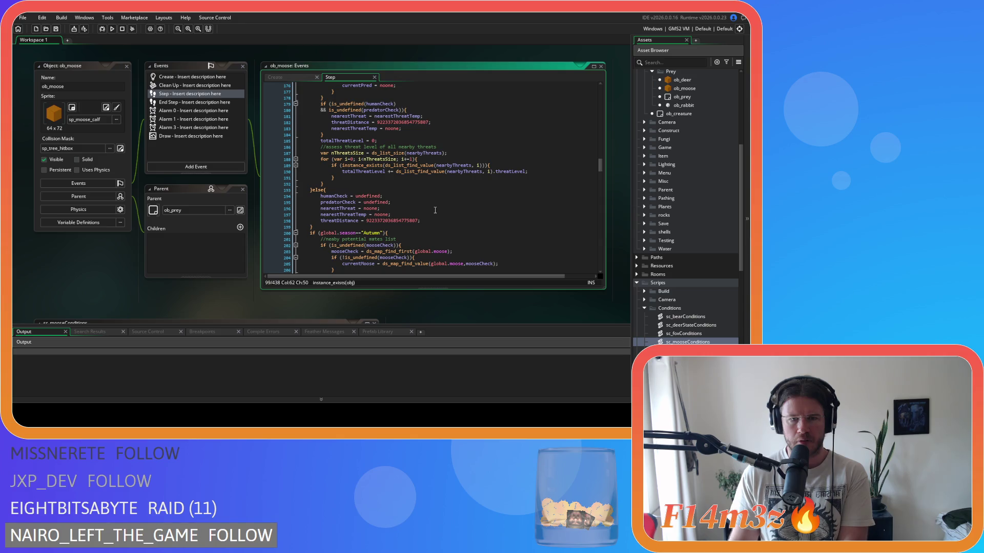
scroll(370, 197, down, 3)
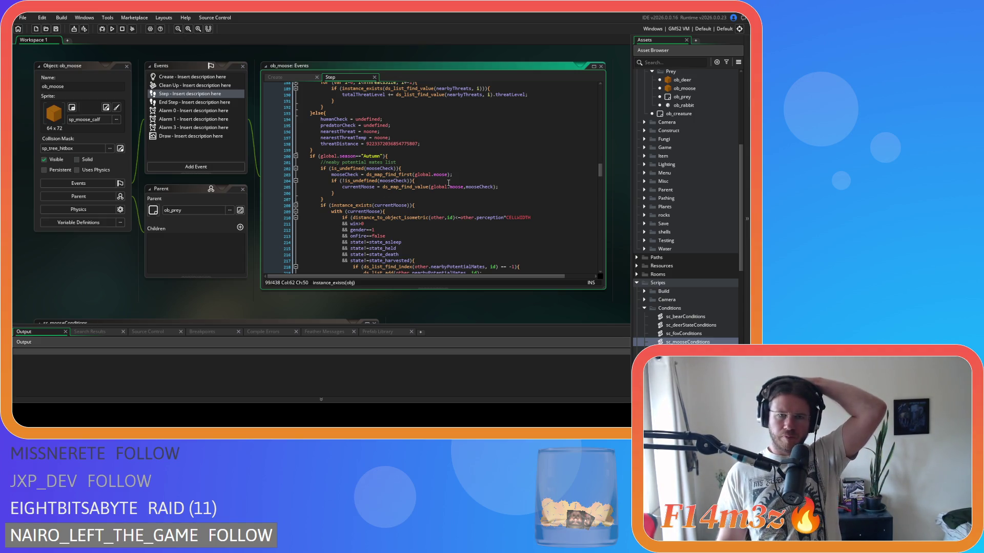
scroll(449, 183, up, 16)
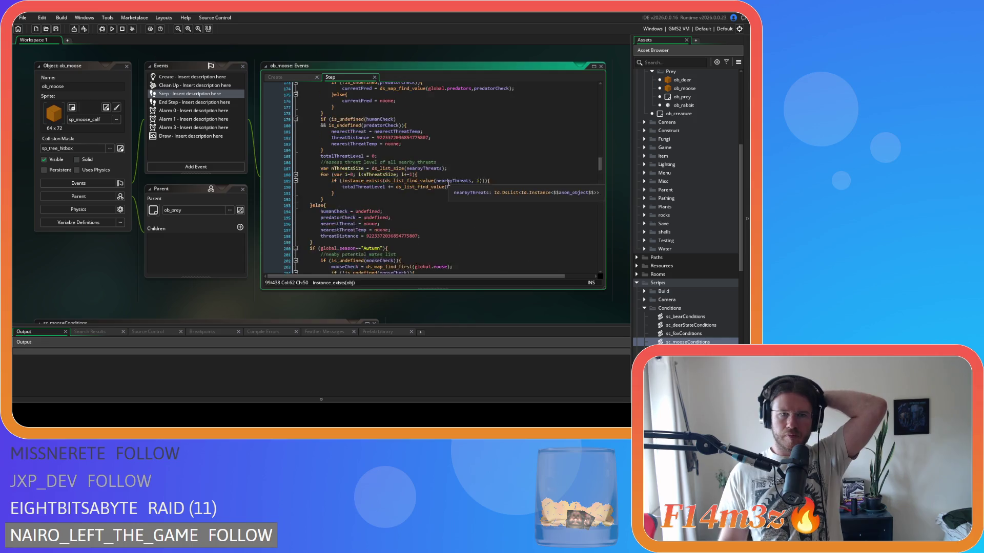
scroll(448, 182, up, 15)
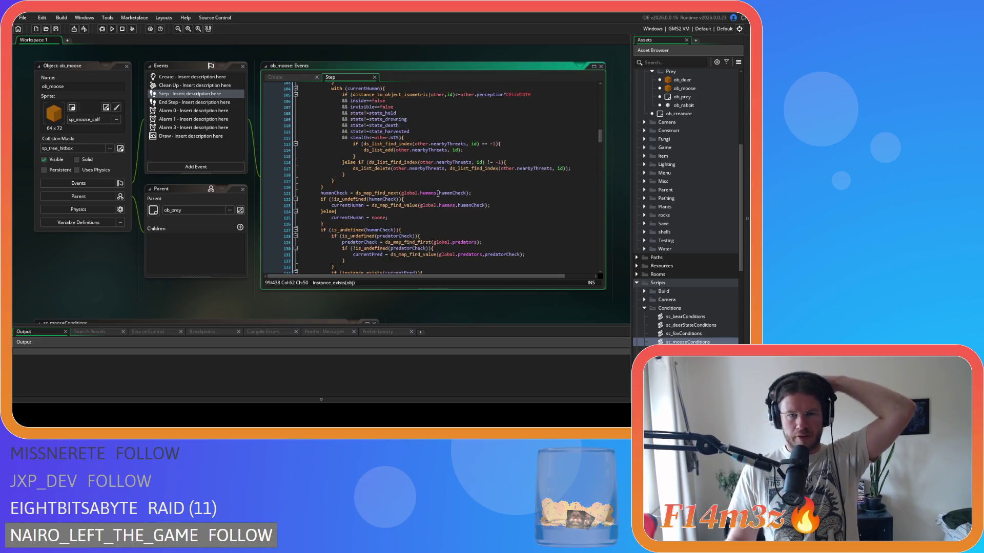
scroll(413, 201, down, 3)
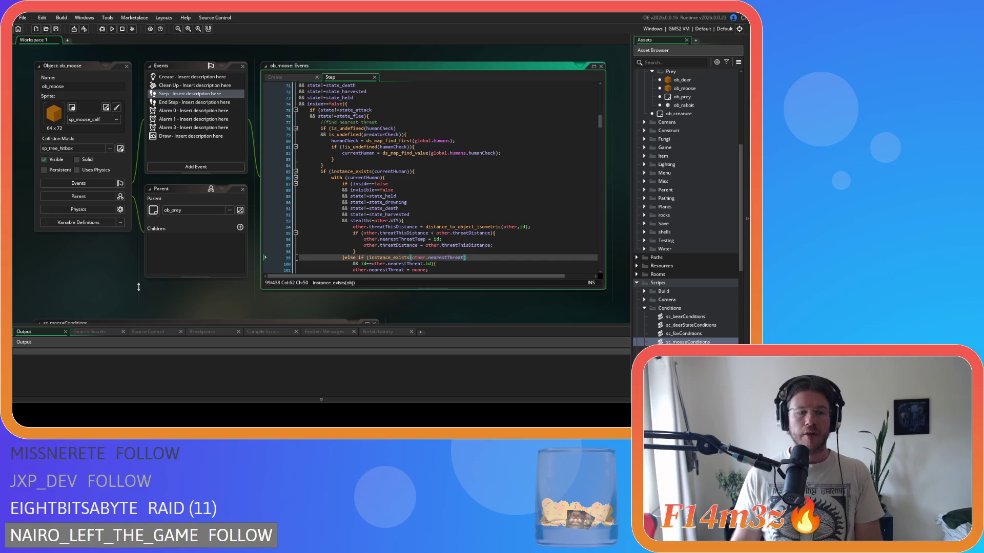
scroll(152, 280, down, 5)
click(276, 145)
Search the moose script for attack and remove the spaces around >= in line 43's age check.
key(BackSpace)
key(BackSpace)
key(BackSpace)
text(att)
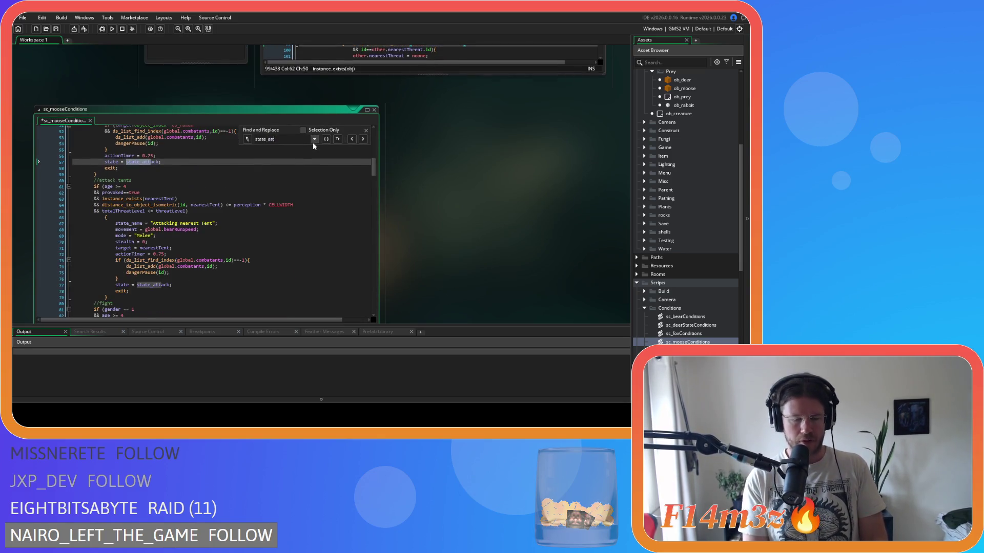
text(ack)
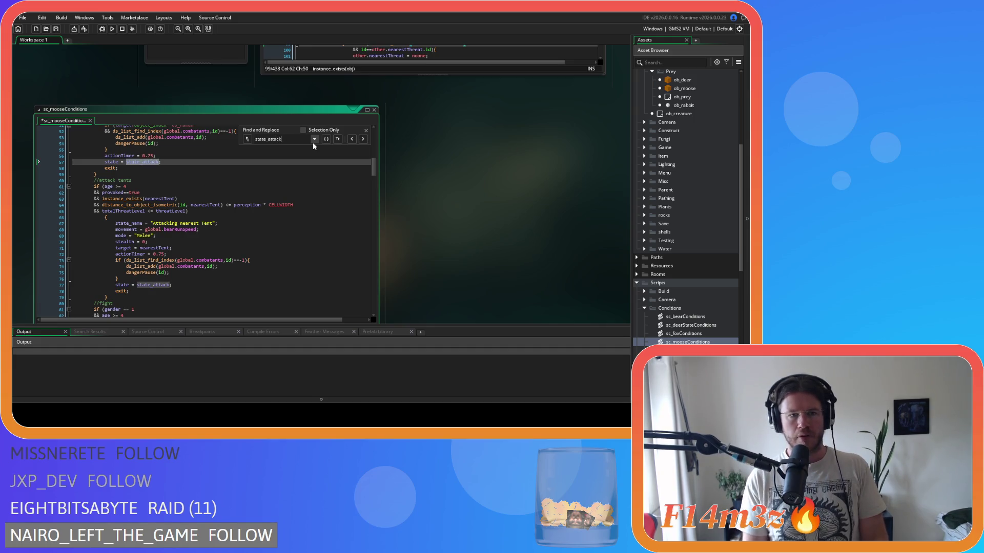
scroll(189, 227, up, 3)
scroll(188, 227, up, 2)
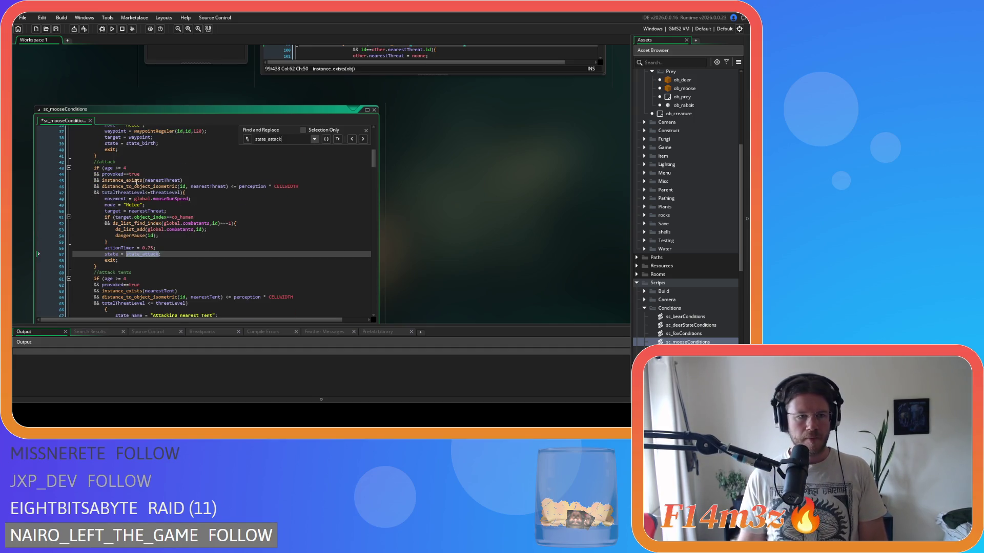
click(114, 168)
key(Delete)
key(Right)
key(Right)
key(Delete)
Strip the spaces around the commas, <= and * in line 46's distance-to-threat check.
drag(172, 175, 106, 179)
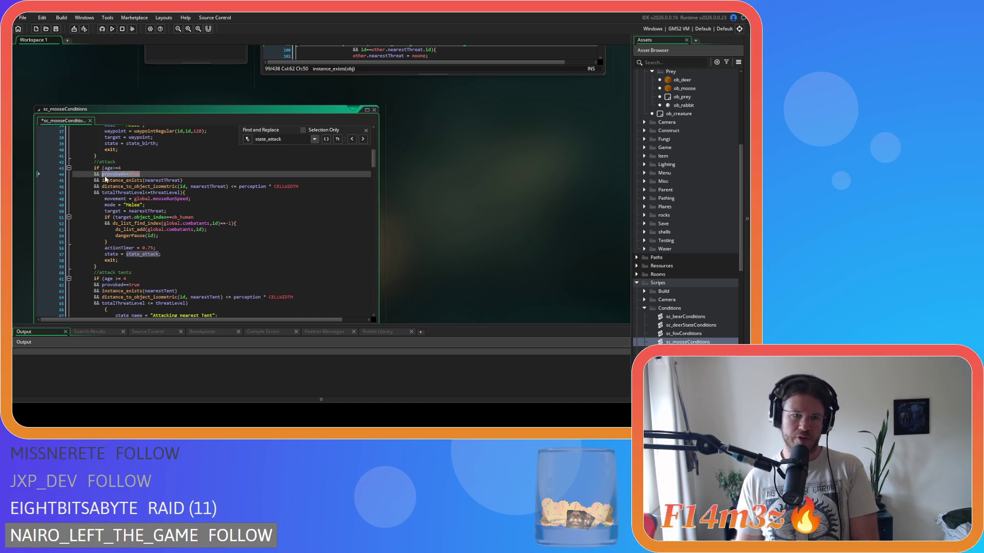
click(190, 186)
key(BackSpace)
key(ctrl+Right)
key(ctrl+Right)
key(Delete)
key(Right)
key(Right)
key(Delete)
key(ctrl+Right)
key(Delete)
key(Right)
key(Delete)
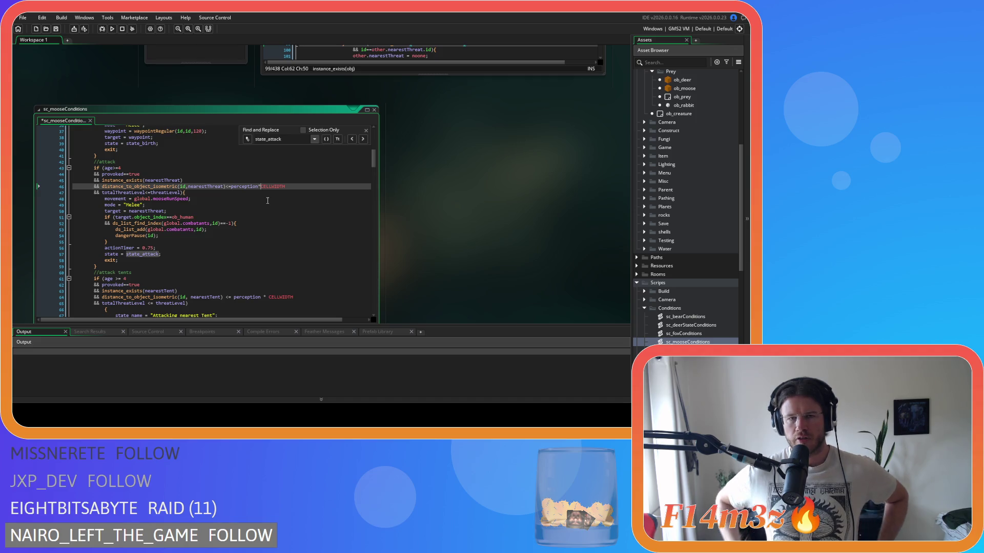
scroll(571, 220, up, 5)
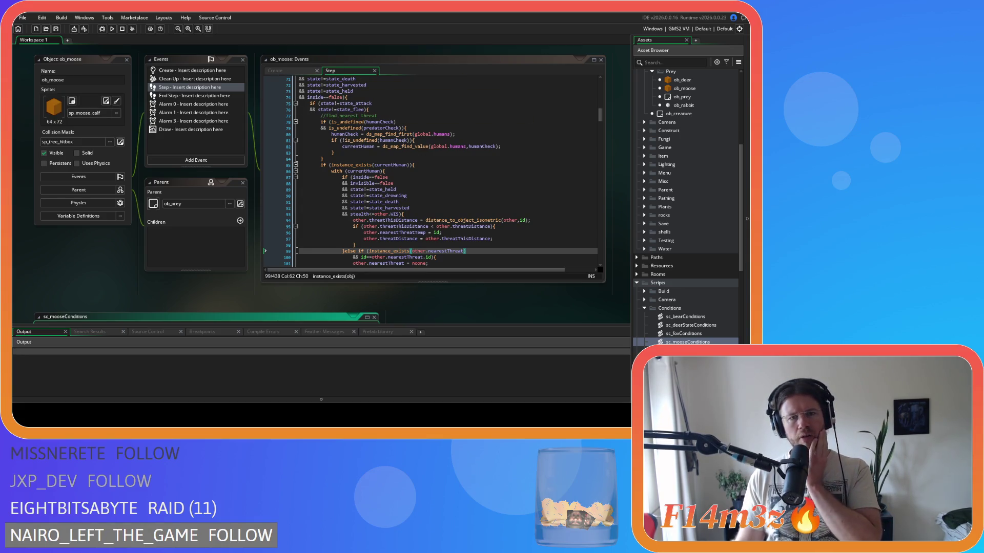
scroll(418, 155, up, 5)
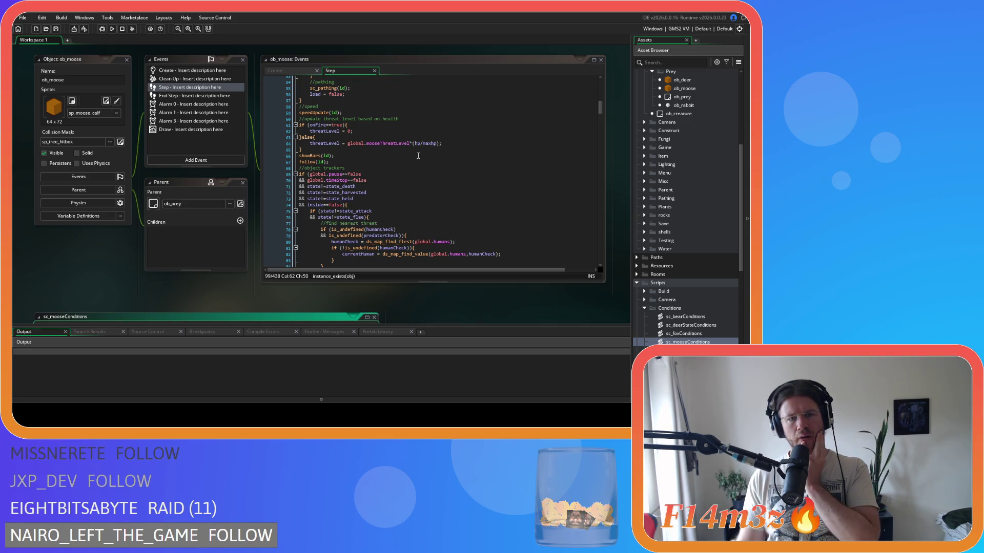
scroll(418, 155, down, 10)
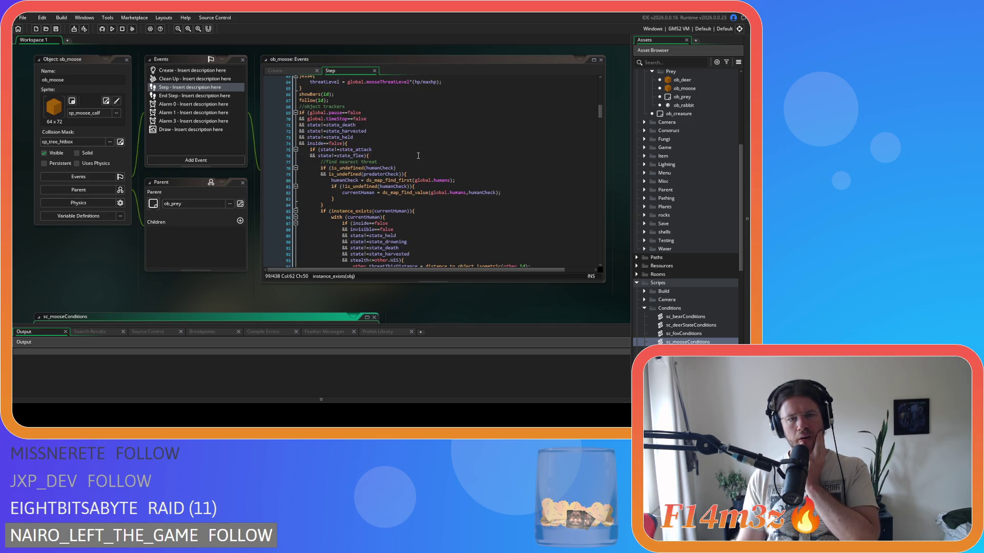
scroll(418, 155, up, 1)
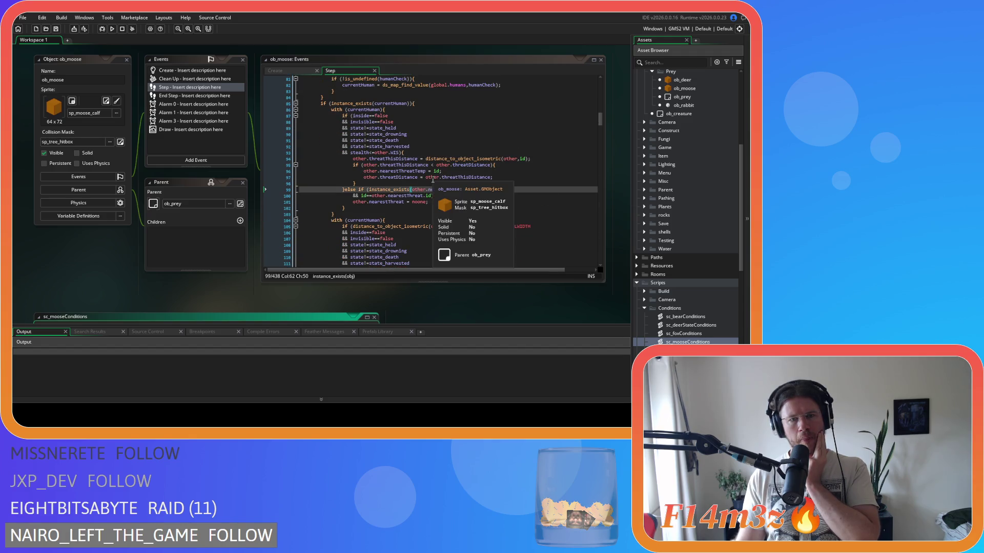
scroll(103, 264, down, 5)
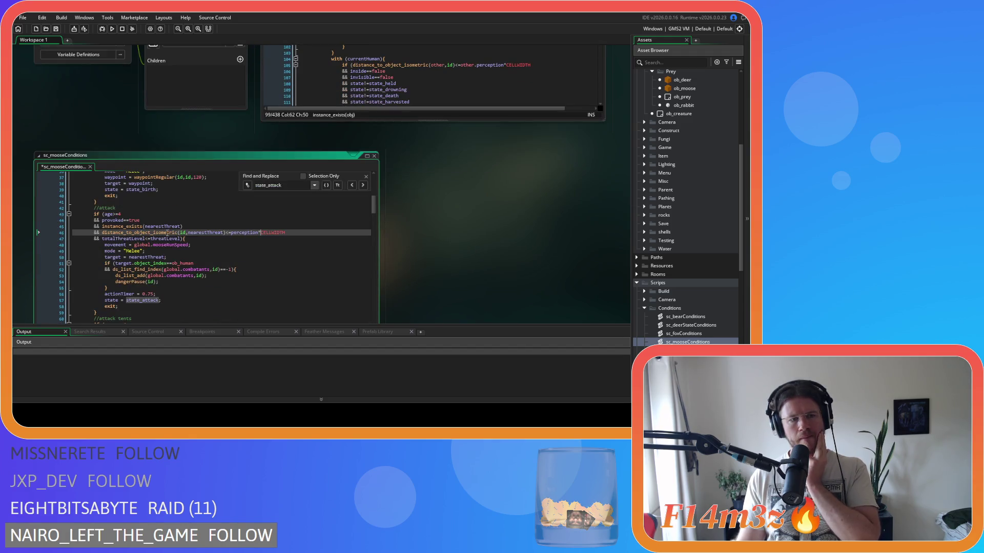
Scroll through sc_mooseConditions to review the flee-from-predators code.
scroll(323, 256, down, 1)
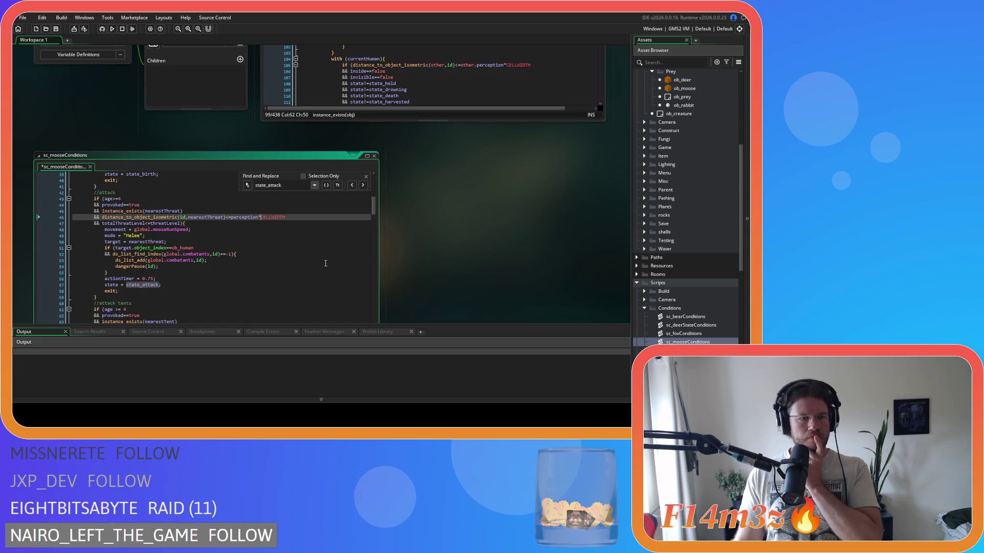
scroll(326, 264, up, 3)
scroll(325, 263, down, 3)
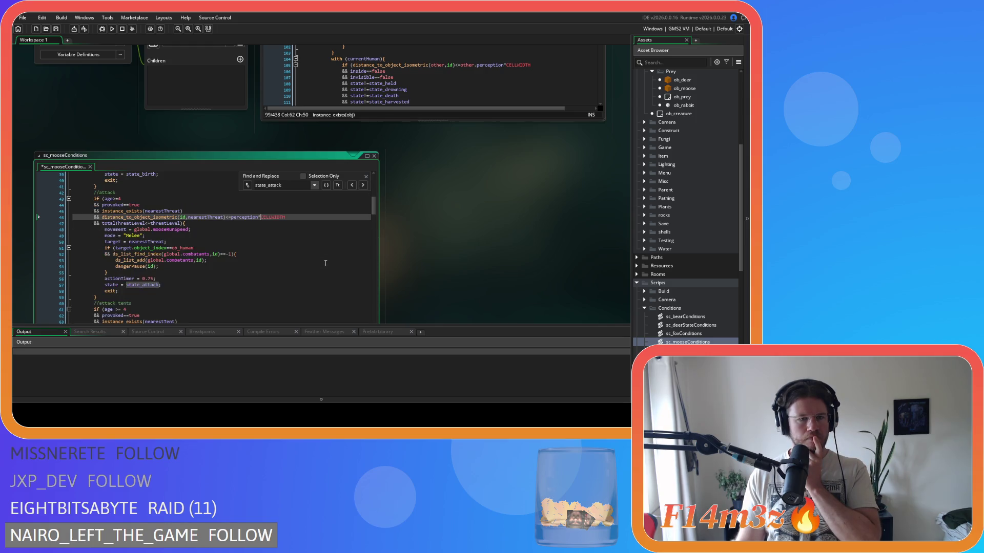
scroll(458, 260, down, 3)
scroll(458, 260, up, 5)
scroll(237, 247, down, 3)
scroll(238, 231, down, 8)
scroll(431, 246, down, 2)
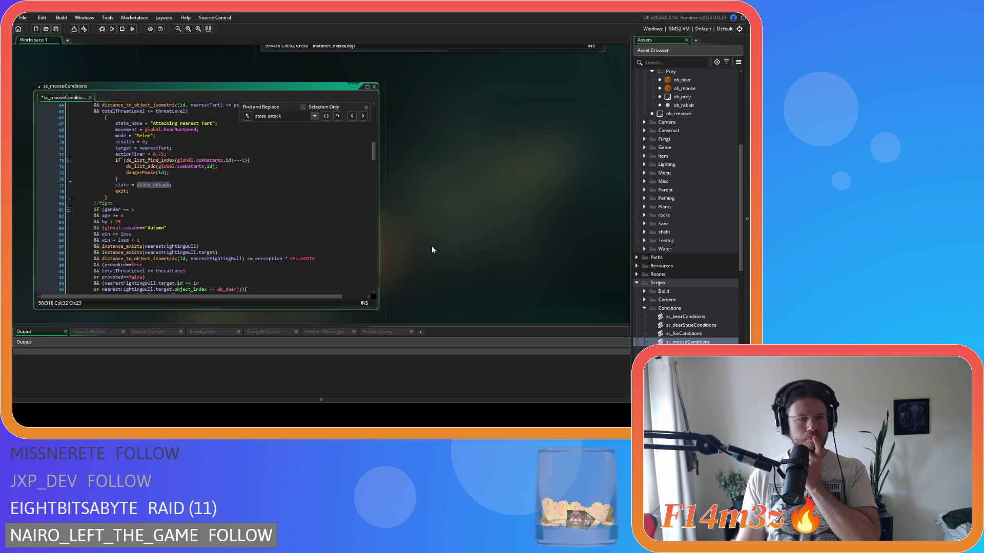
scroll(274, 217, down, 8)
scroll(274, 216, down, 3)
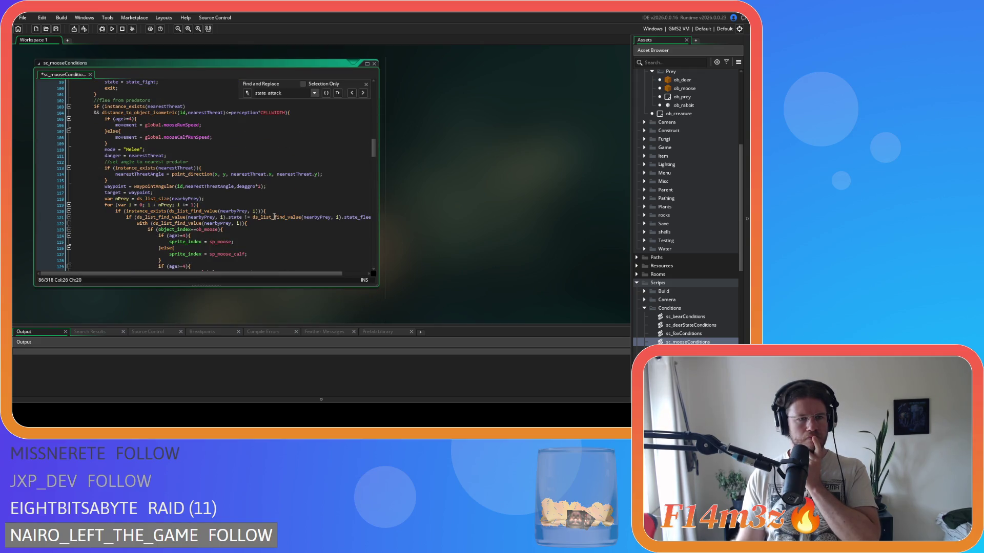
scroll(274, 216, down, 17)
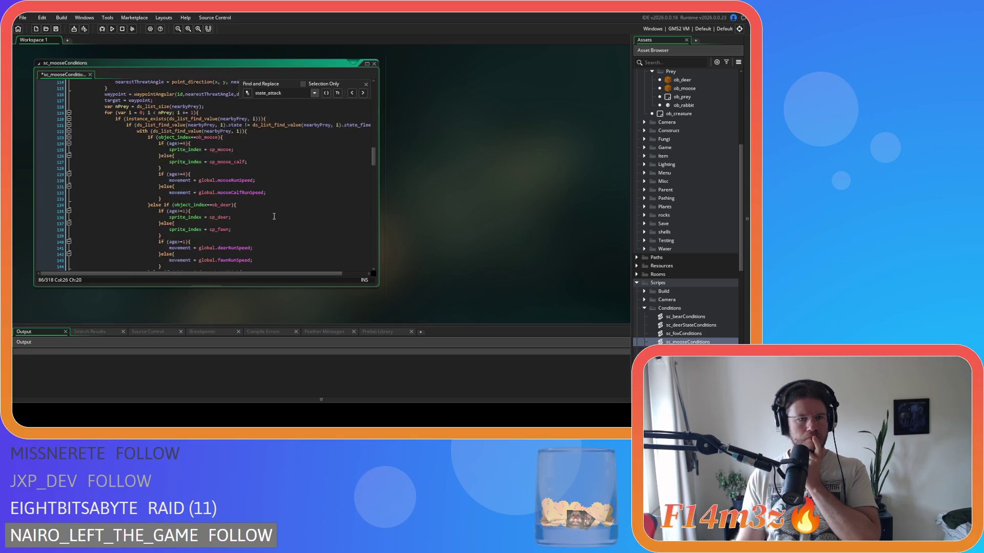
scroll(274, 216, down, 4)
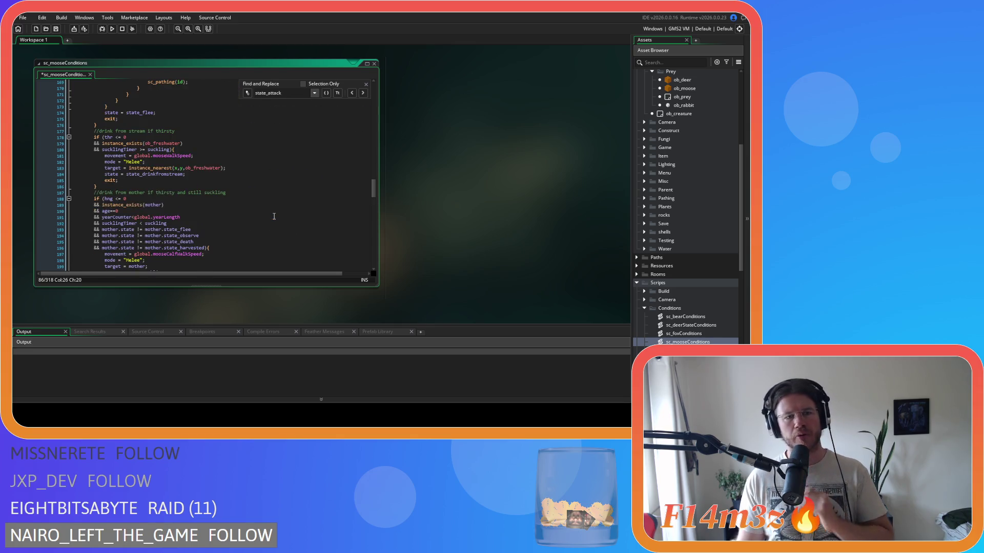
scroll(274, 216, down, 8)
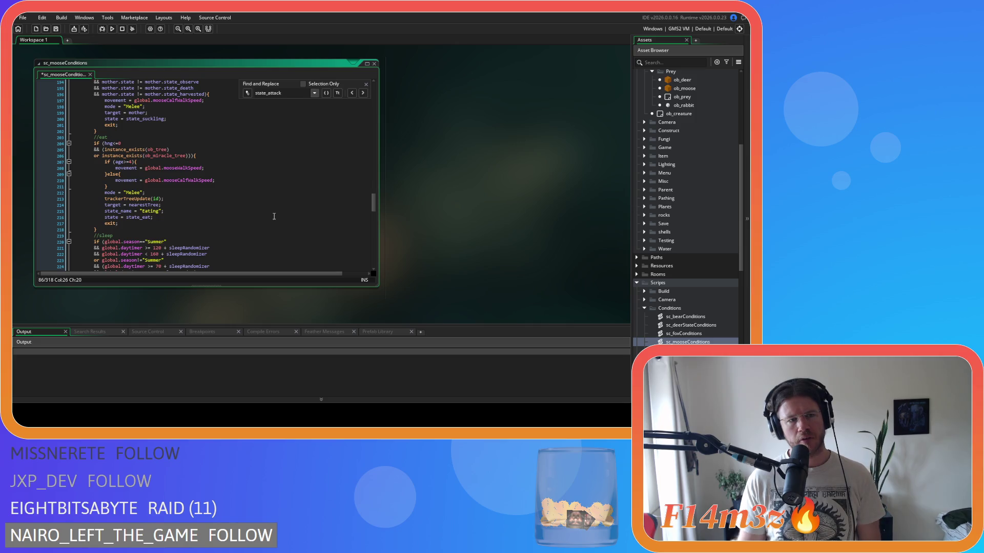
Close the Find and Replace panel and scroll back up to the ob_moose Step editor.
scroll(274, 216, up, 13)
scroll(274, 217, up, 20)
scroll(275, 217, down, 3)
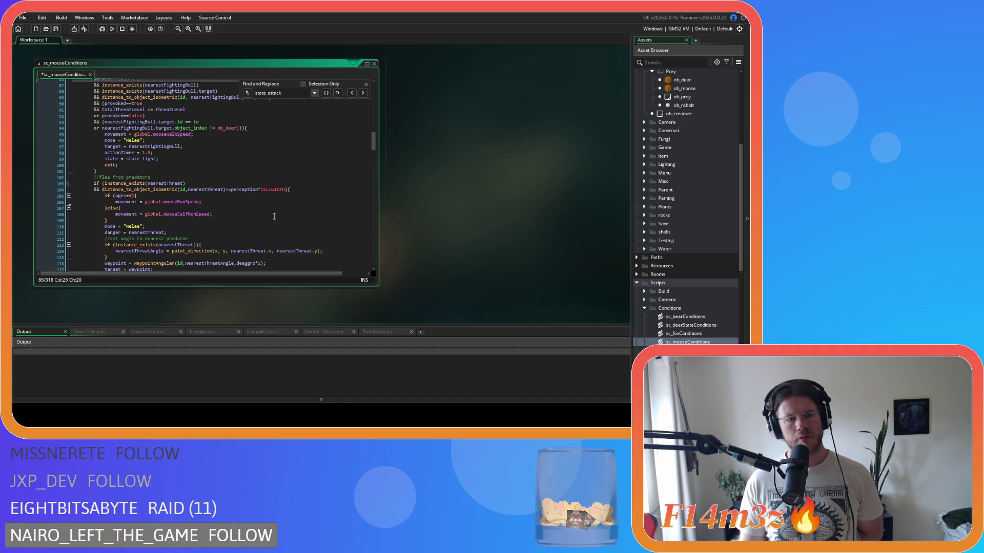
scroll(274, 217, down, 4)
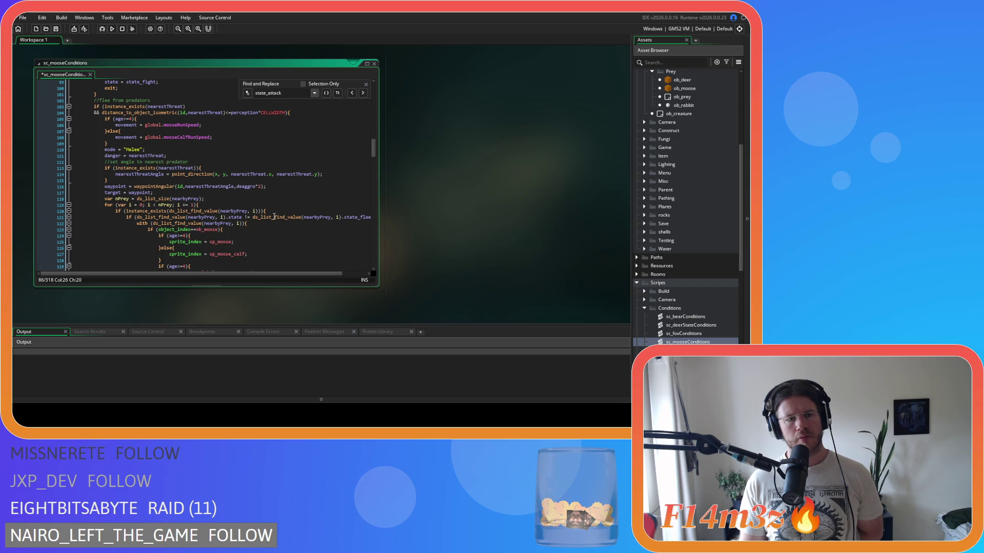
scroll(274, 216, down, 4)
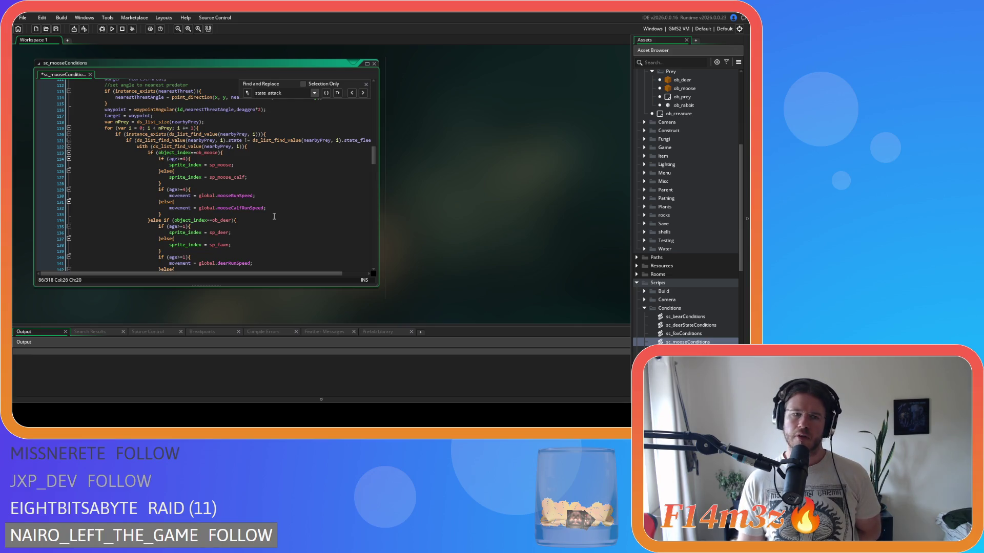
scroll(274, 217, down, 11)
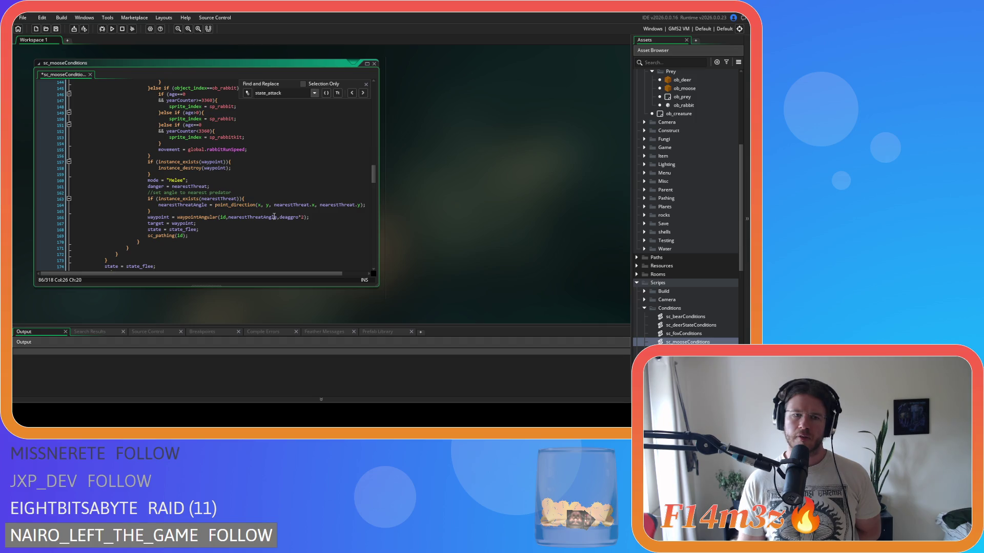
scroll(275, 216, up, 14)
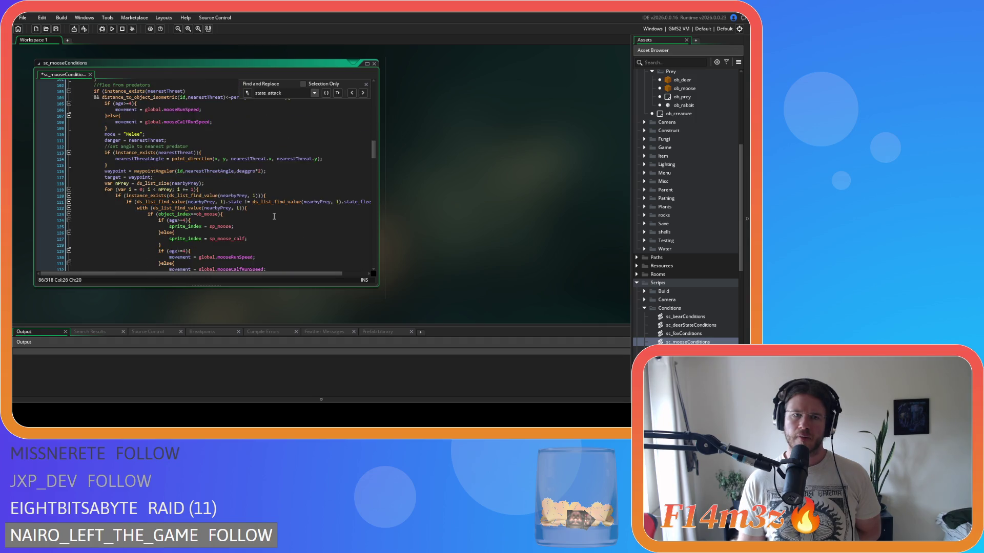
scroll(274, 216, up, 2)
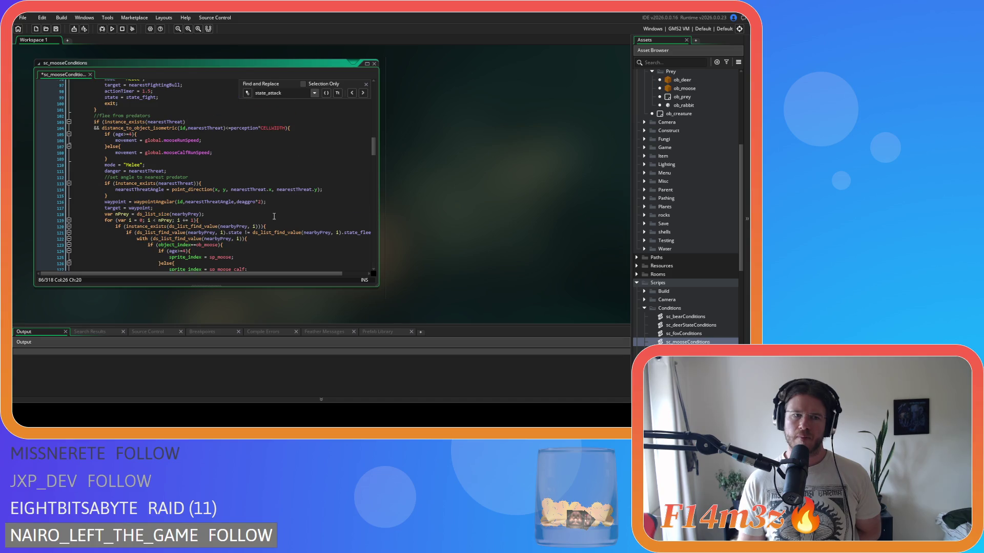
click(366, 84)
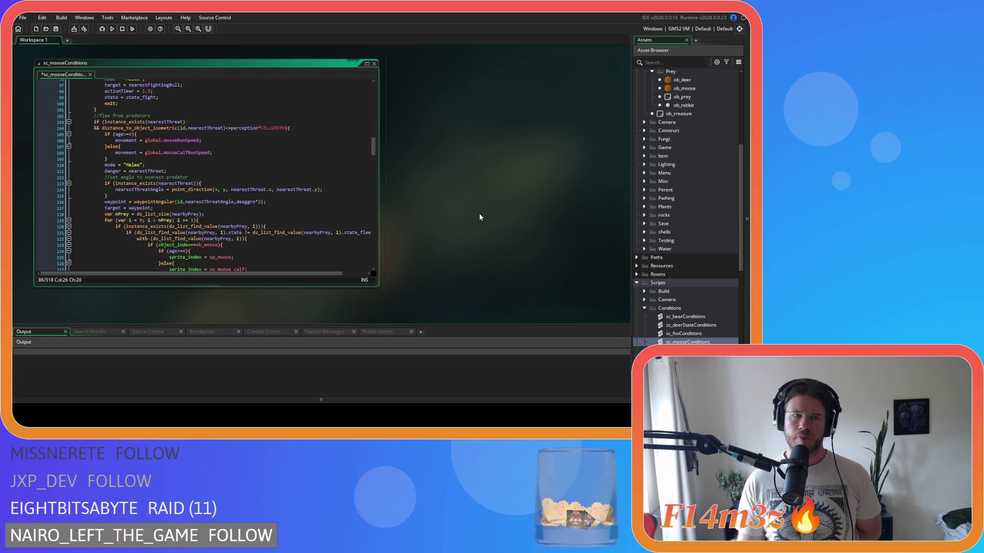
scroll(480, 215, up, 3)
scroll(480, 217, up, 5)
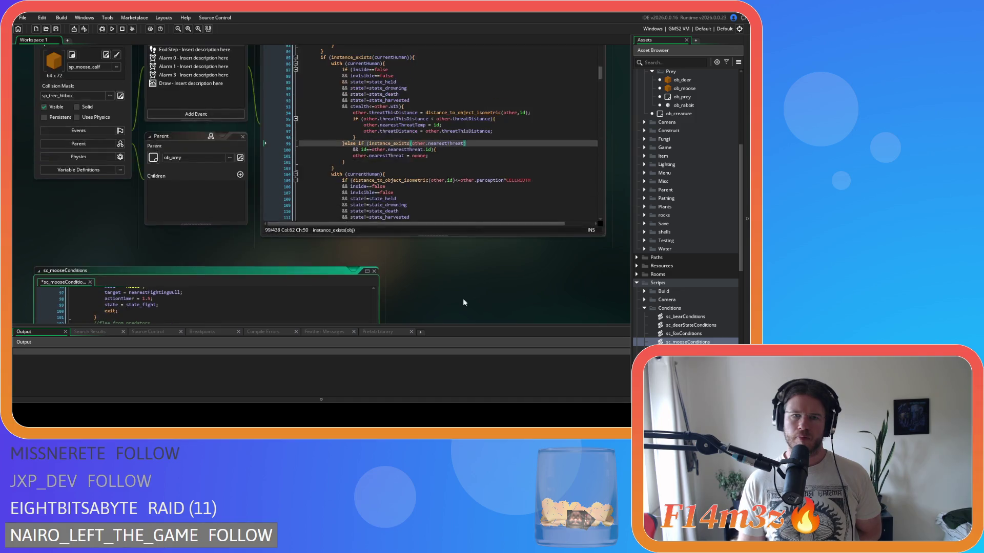
Read the ob_moose Step threat code, then focus sc_mooseConditions' mooseRunSpeed/mooseCalfRunSpeed flee block.
click(434, 221)
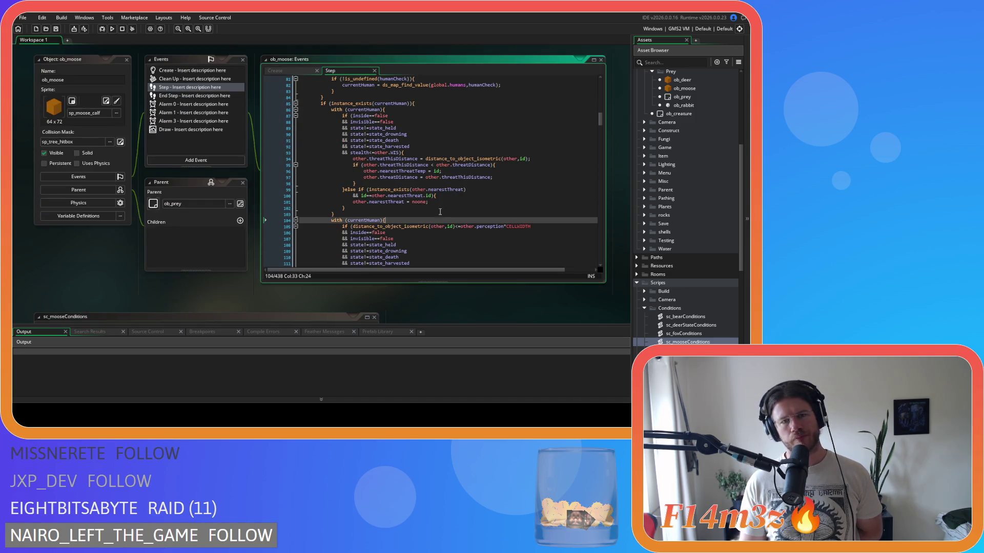
scroll(445, 204, up, 2)
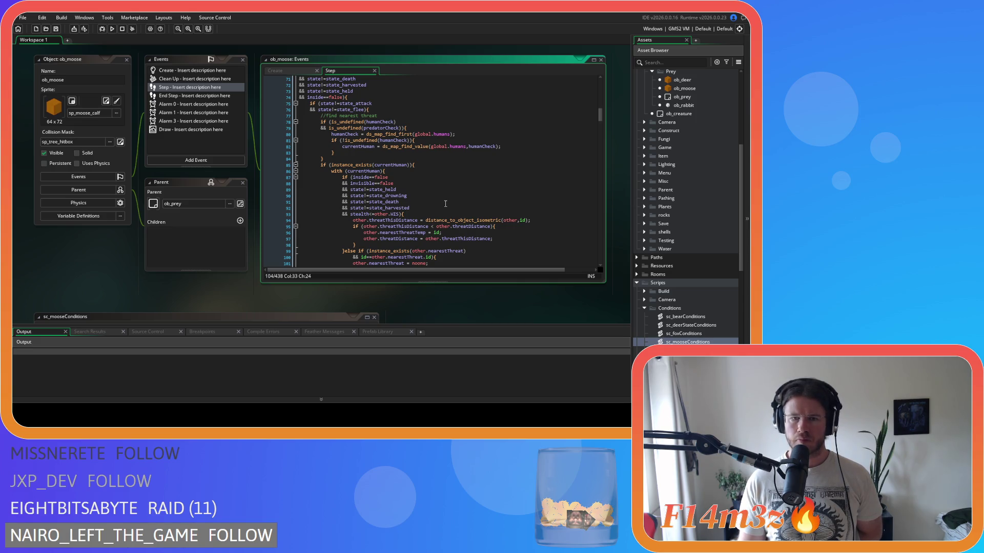
scroll(445, 204, down, 3)
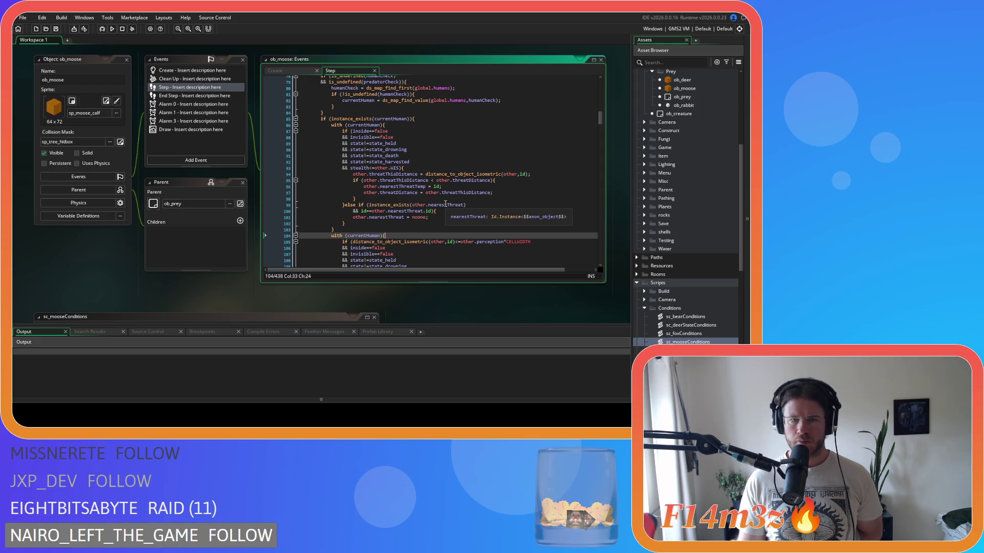
scroll(448, 227, down, 3)
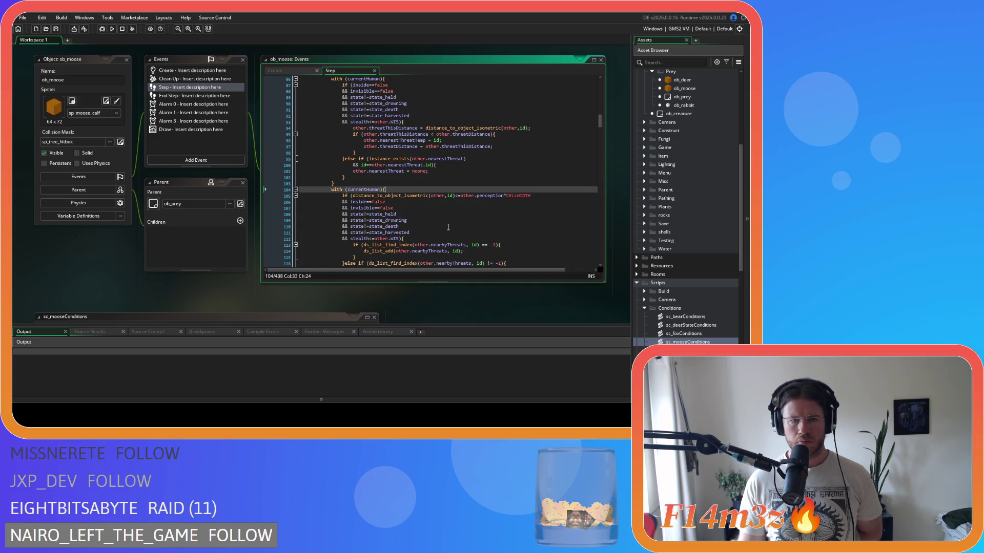
scroll(448, 227, down, 10)
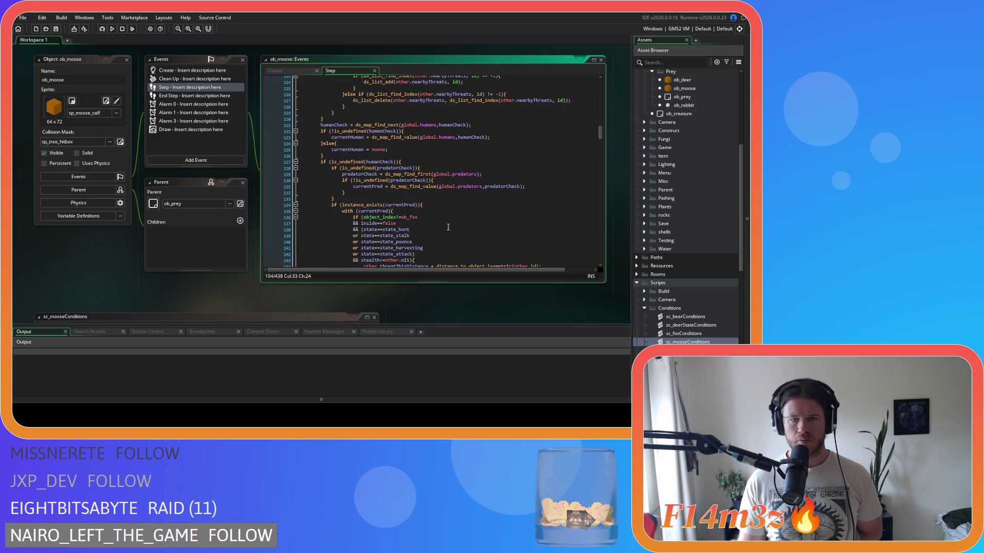
scroll(448, 227, down, 10)
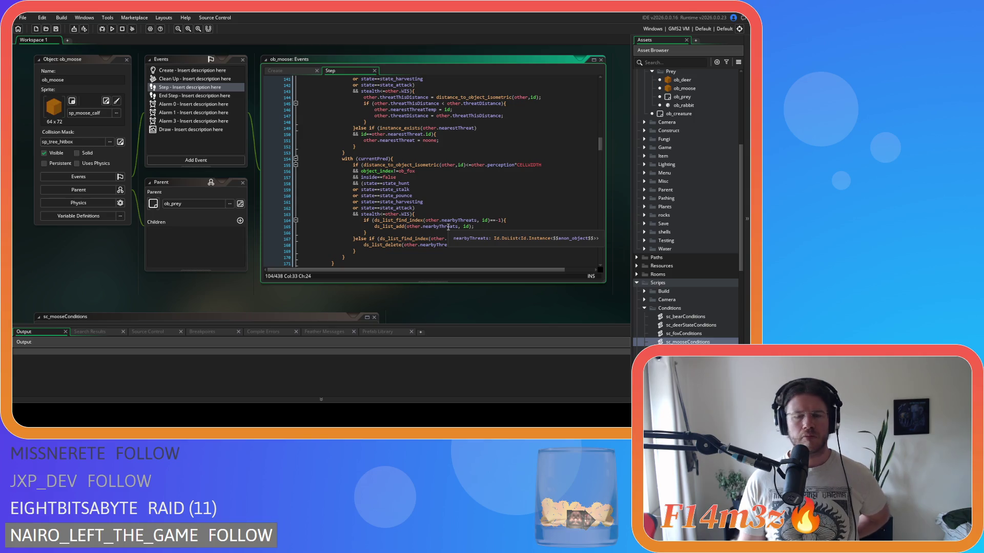
scroll(448, 227, down, 3)
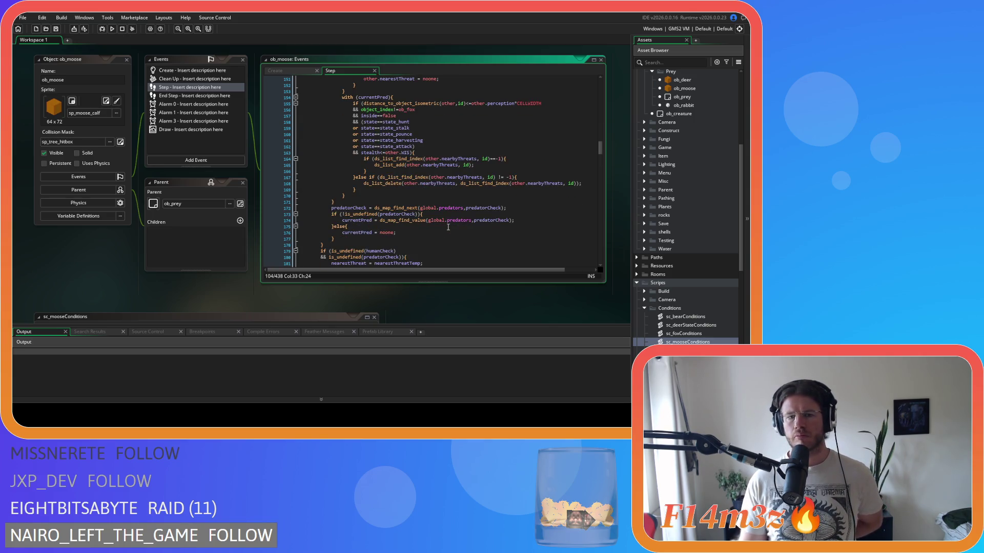
scroll(448, 227, down, 7)
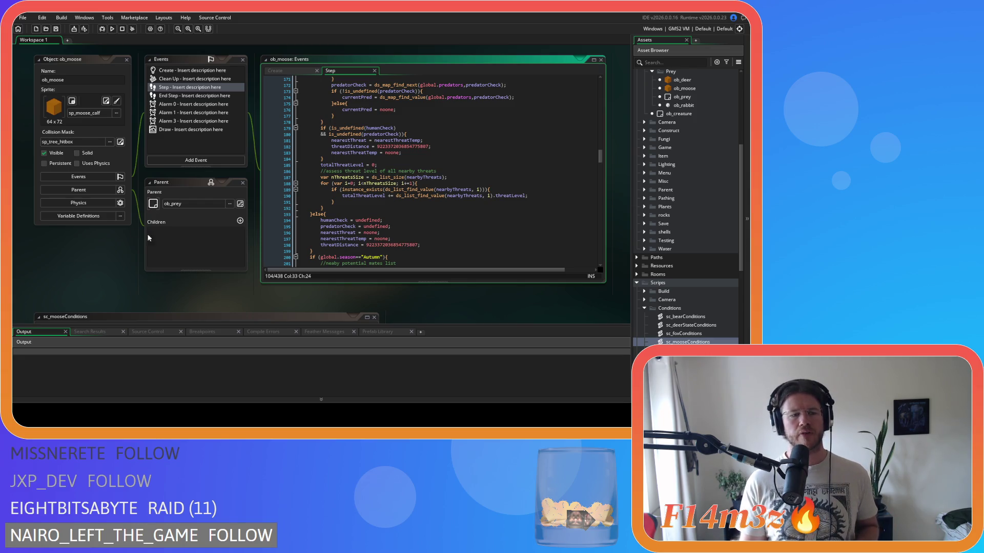
scroll(131, 230, down, 5)
click(245, 239)
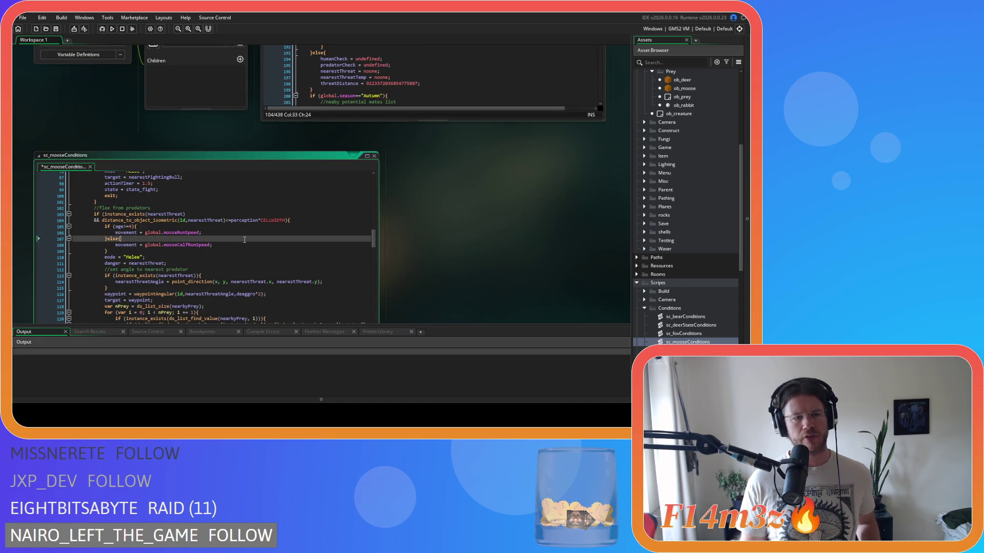
Inspect the nearestThreat existence and distance checks in sc_mooseConditions, then scroll back to ob_moose's Step code.
scroll(309, 234, down, 2)
scroll(256, 230, up, 2)
click(126, 214)
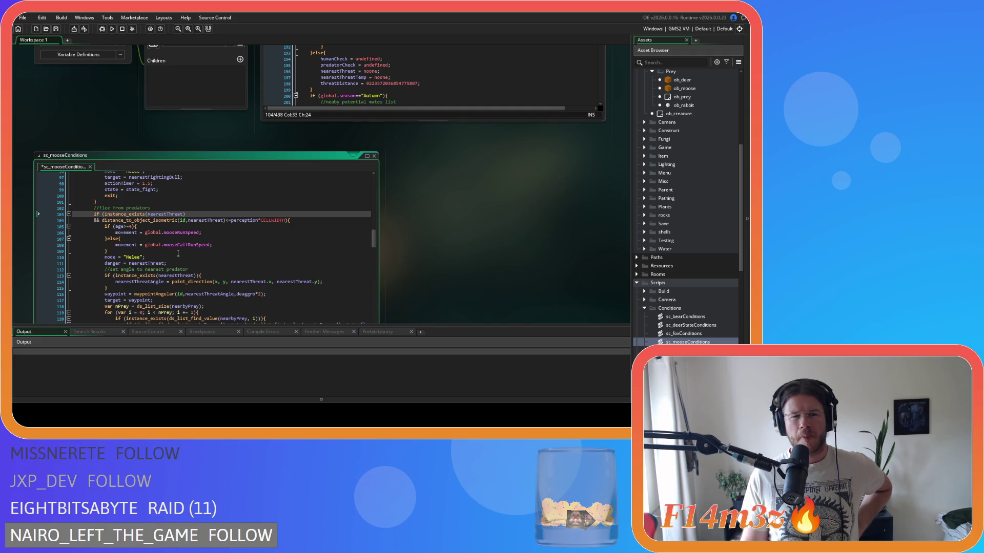
scroll(178, 253, down, 3)
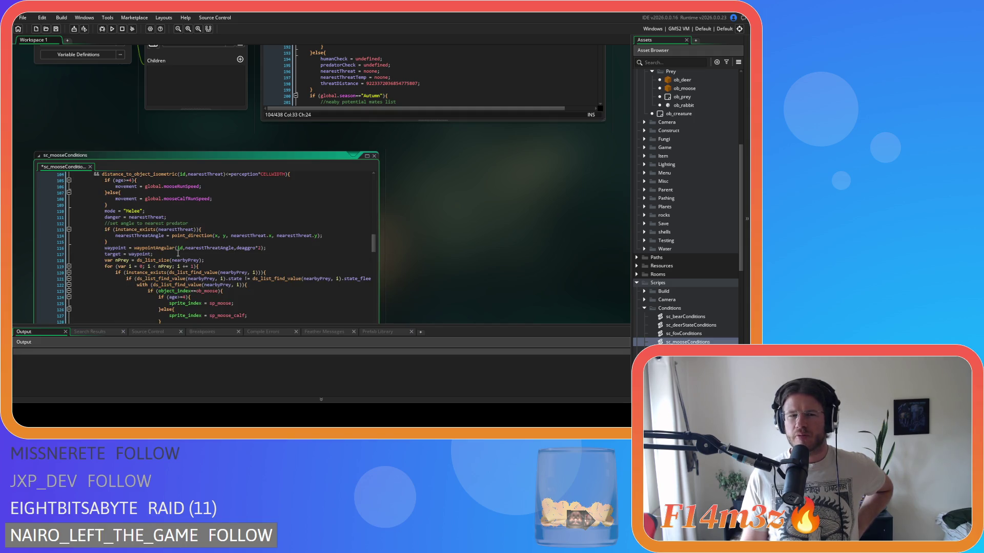
scroll(178, 253, down, 1)
scroll(178, 254, up, 4)
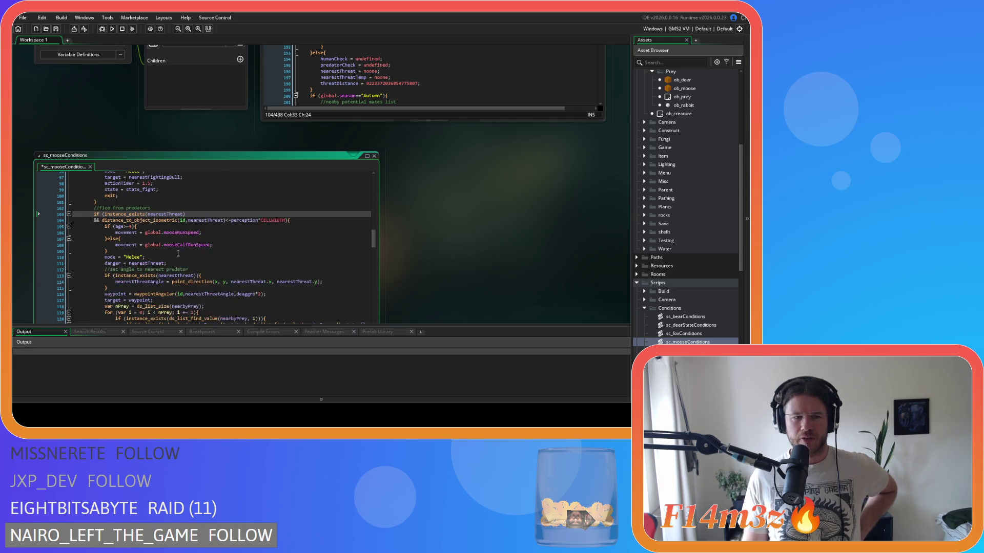
drag(161, 229, 179, 229)
click(225, 237)
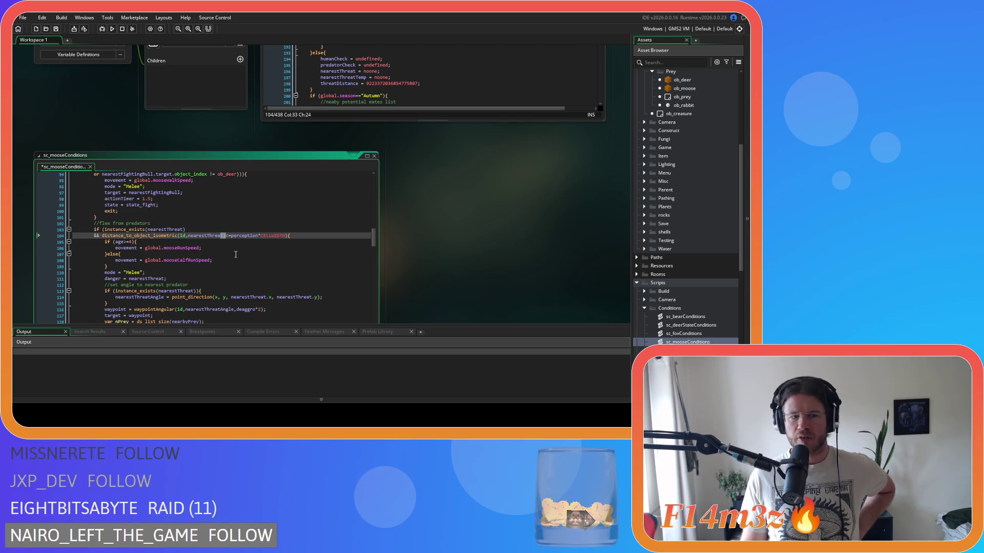
scroll(236, 255, down, 2)
scroll(236, 255, up, 2)
scroll(416, 285, up, 3)
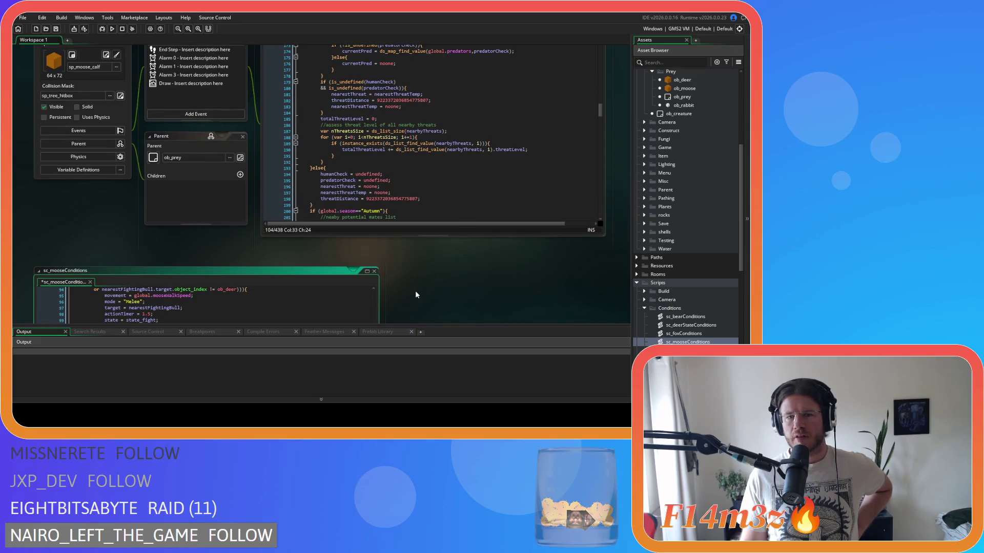
click(498, 179)
scroll(498, 178, up, 9)
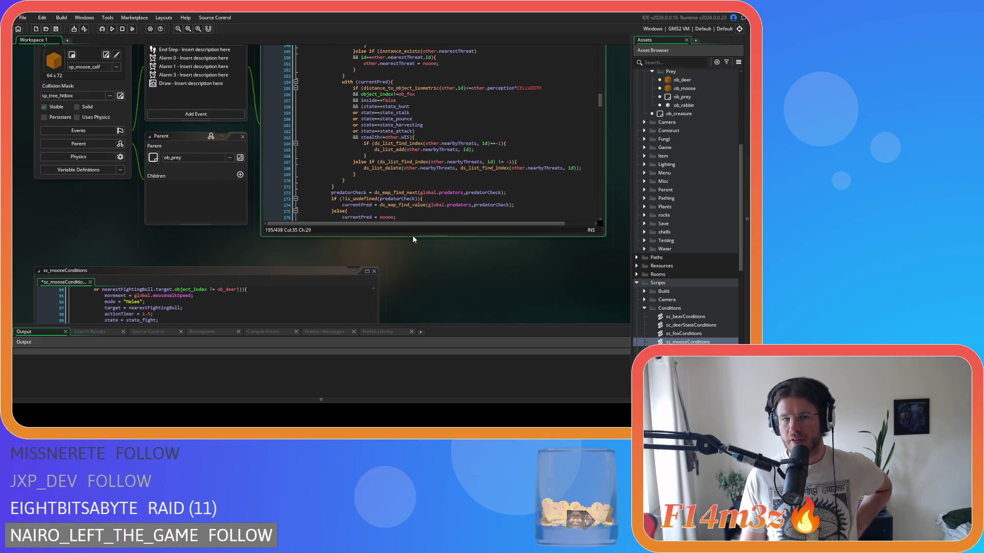
scroll(265, 249, up, 1)
mouse_move(601, 144)
mouse_down()
mouse_move(592, 106)
mouse_move(603, 132)
mouse_up()
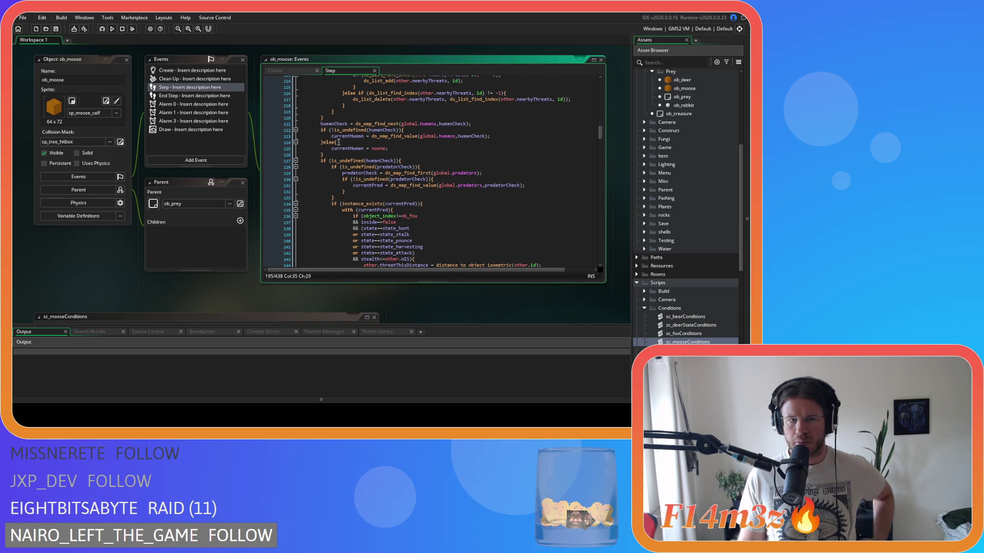
click(321, 123)
scroll(342, 120, up, 15)
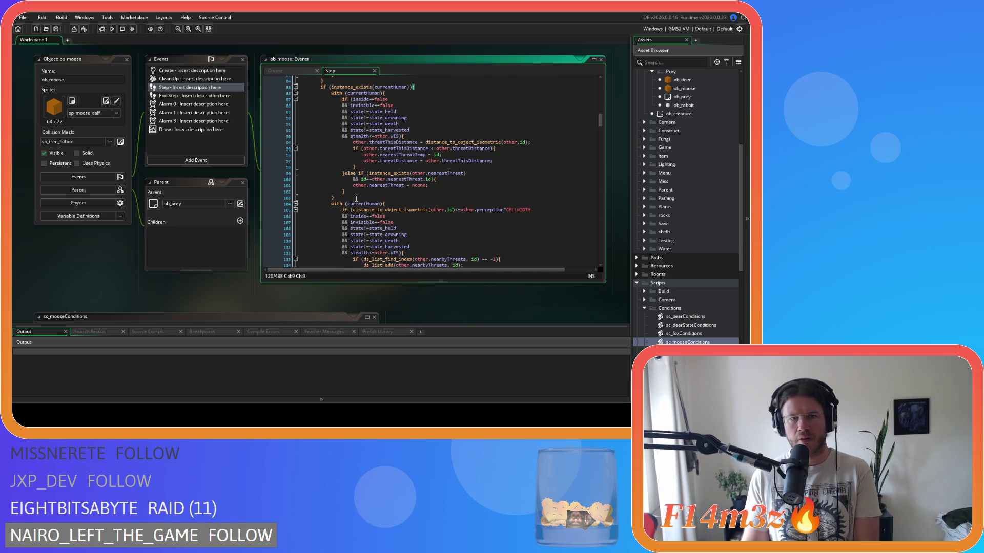
scroll(398, 238, down, 18)
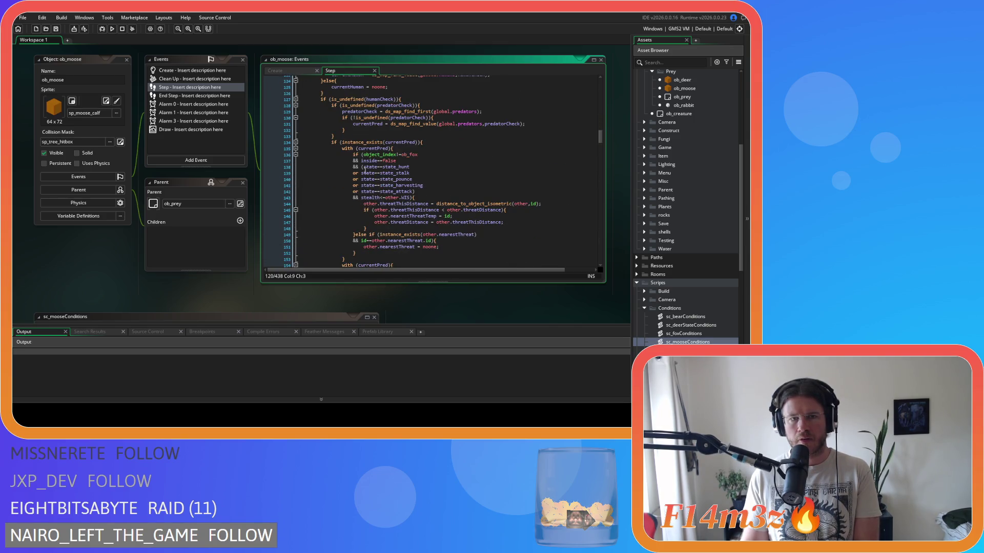
click(422, 142)
scroll(439, 193, down, 11)
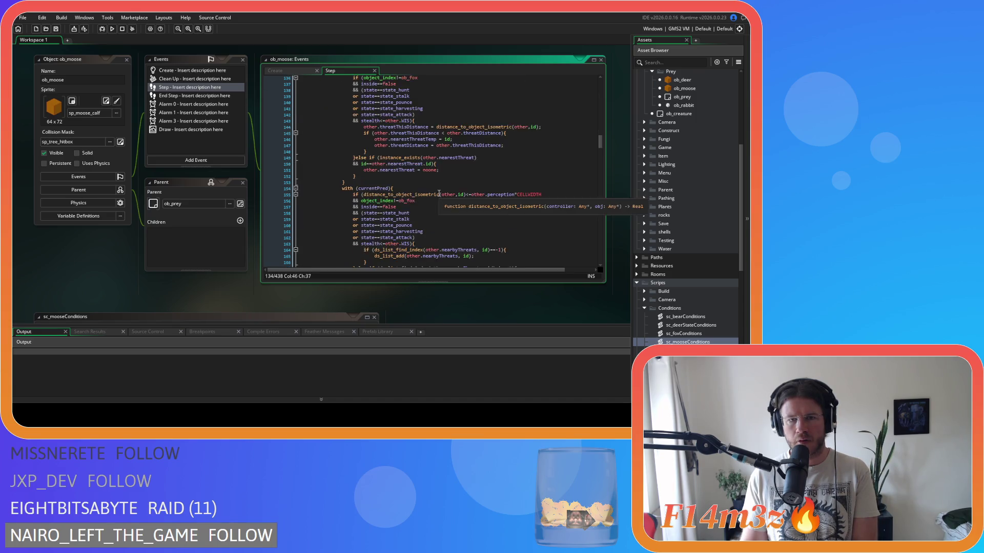
scroll(439, 193, down, 3)
click(457, 222)
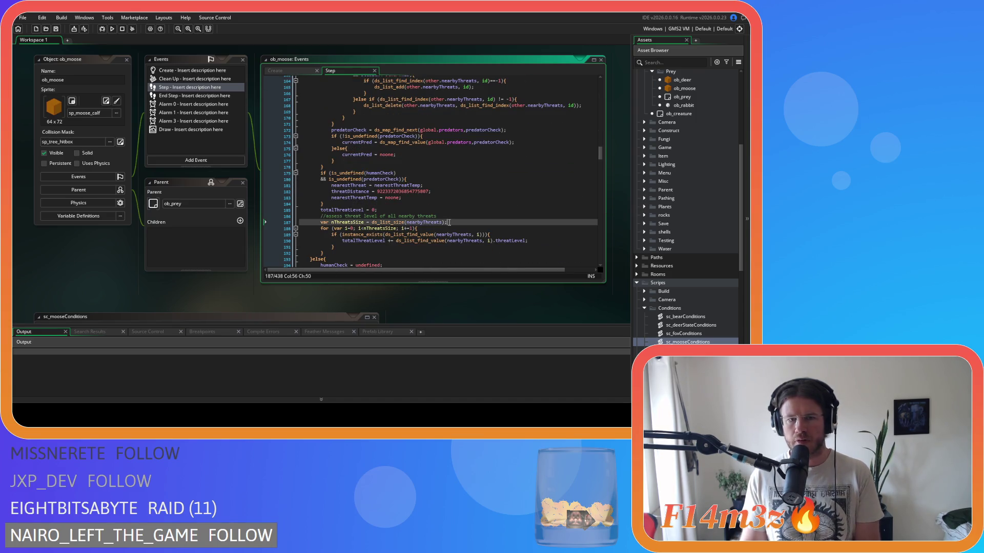
key(F5)
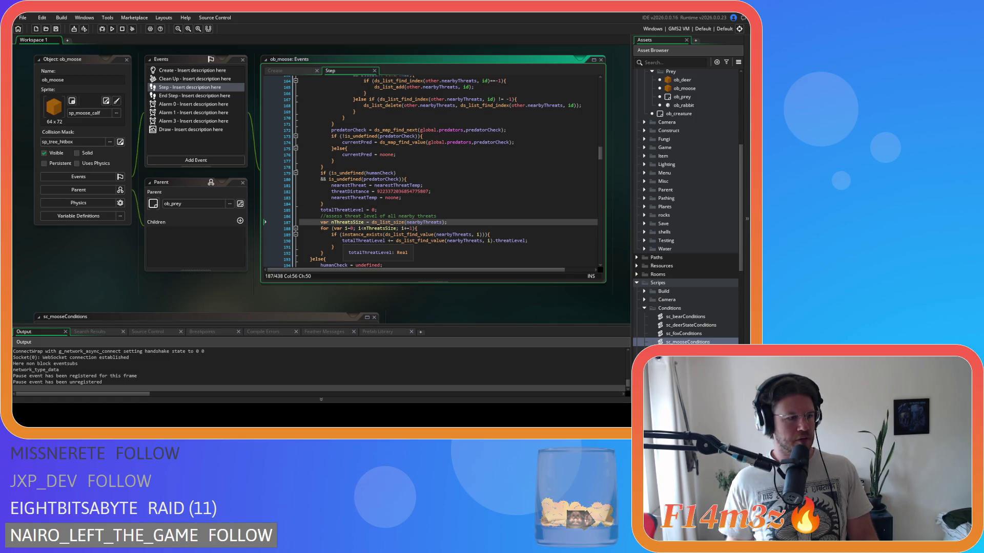
Switch to the newly launched Entheogen game window showing its title menu.
key(alt+Tab)
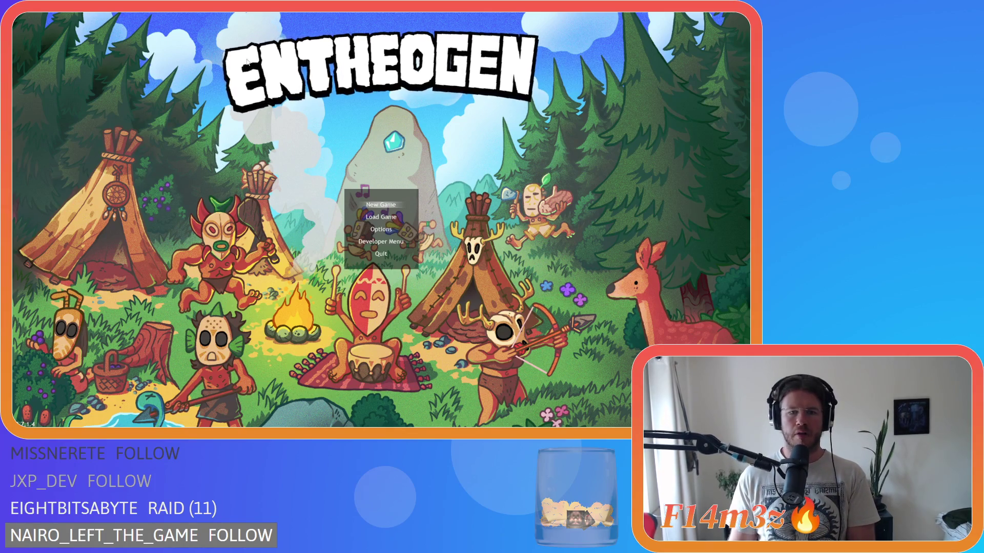
Start a New Game on Normal difficulty and load into the Temperate Forest map.
key(Return)
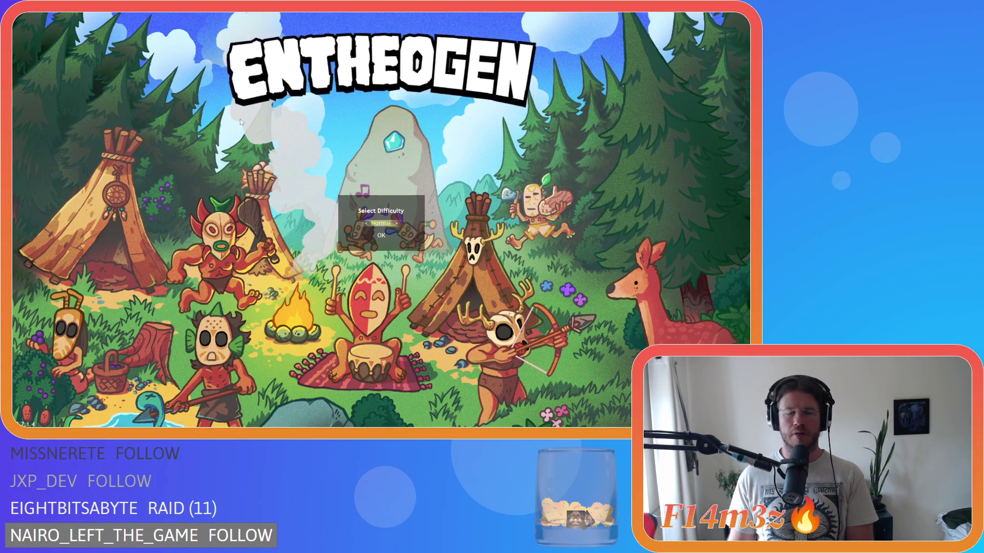
key(Down)
key(Return)
key(Return)
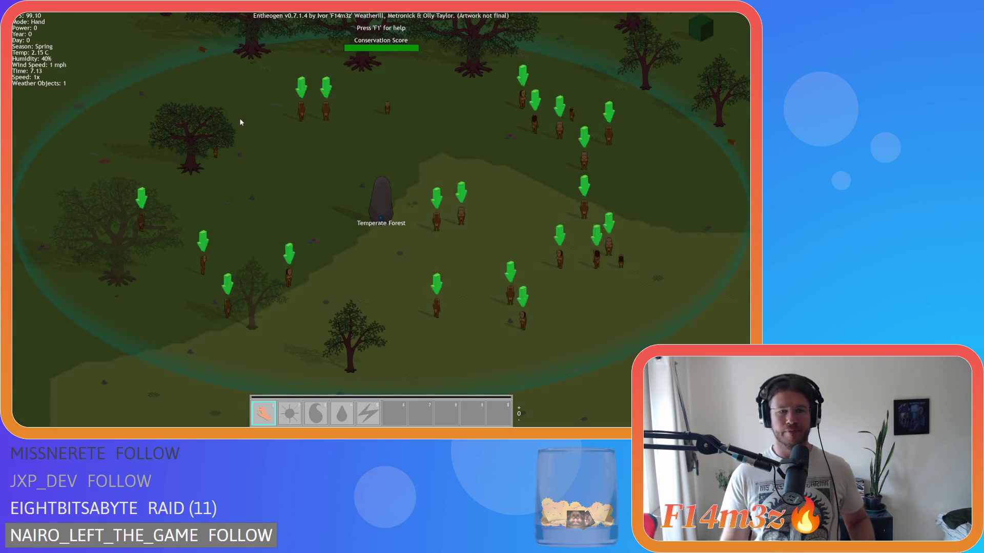
scroll(439, 235, down, 5)
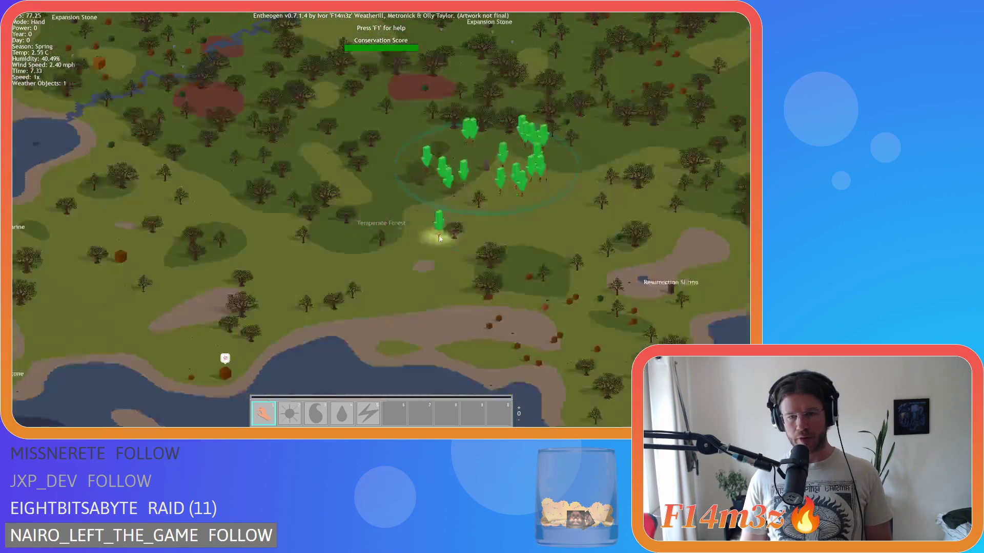
scroll(440, 244, up, 6)
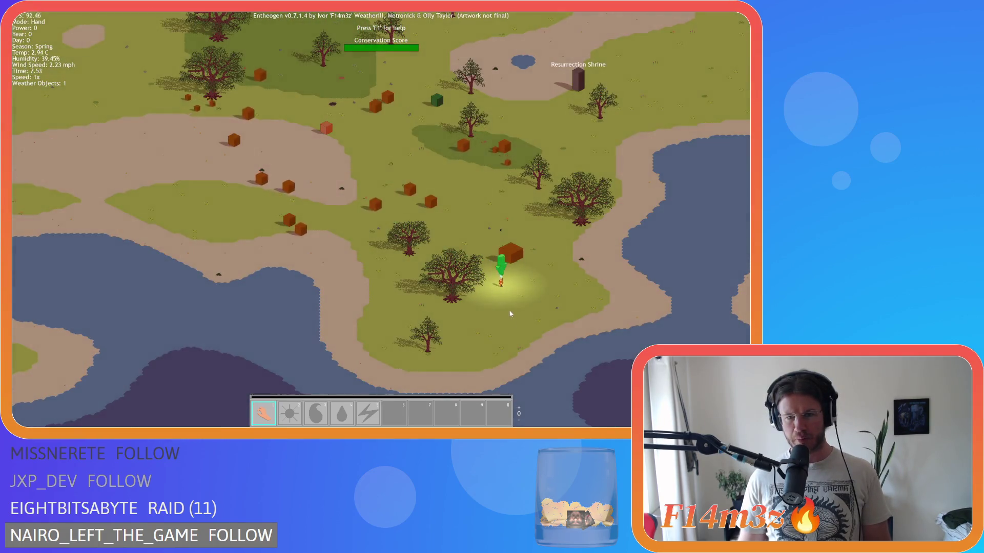
scroll(448, 315, up, 3)
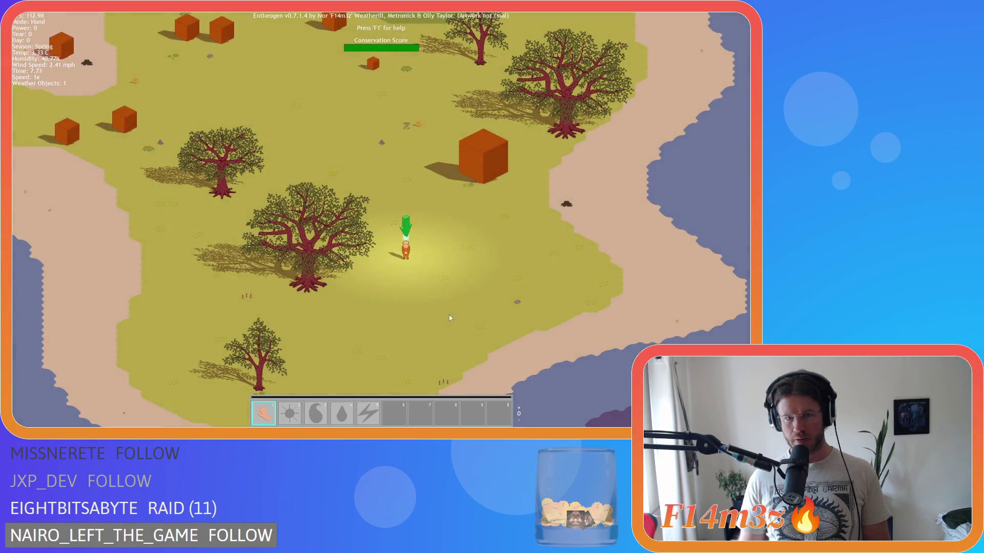
scroll(449, 318, down, 3)
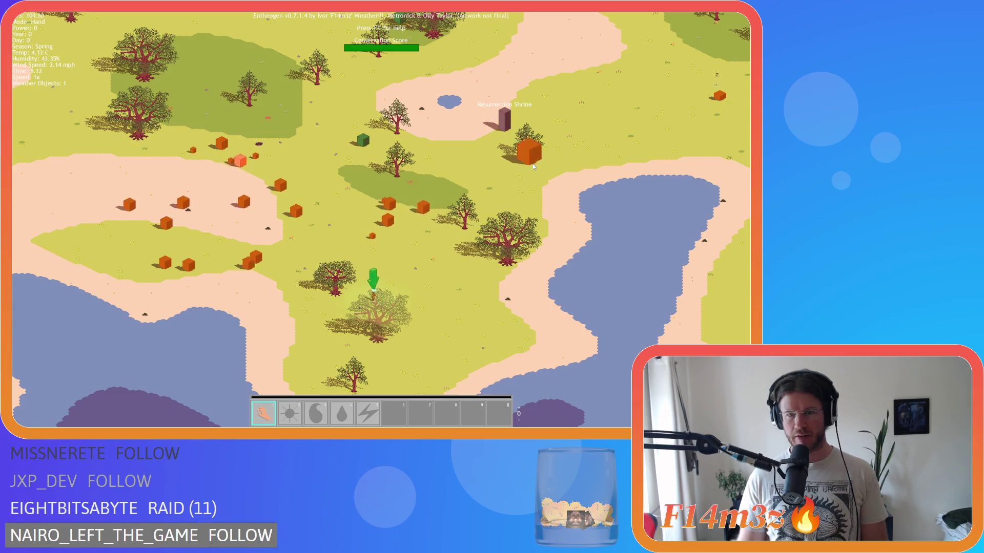
mouse_move(534, 155)
mouse_down()
mouse_move(531, 135)
mouse_move(475, 179)
mouse_move(451, 228)
mouse_move(452, 144)
mouse_up()
scroll(351, 242, down, 3)
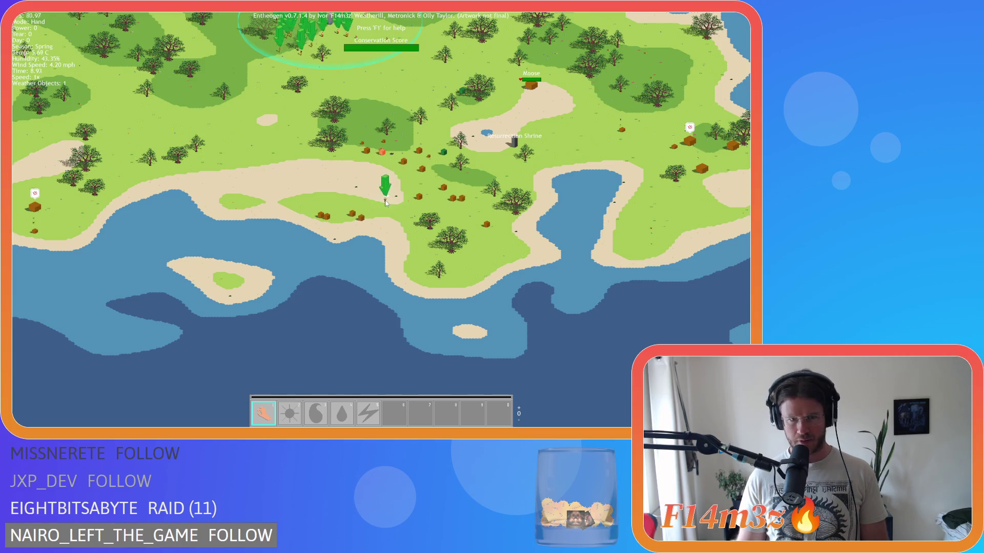
key(w)
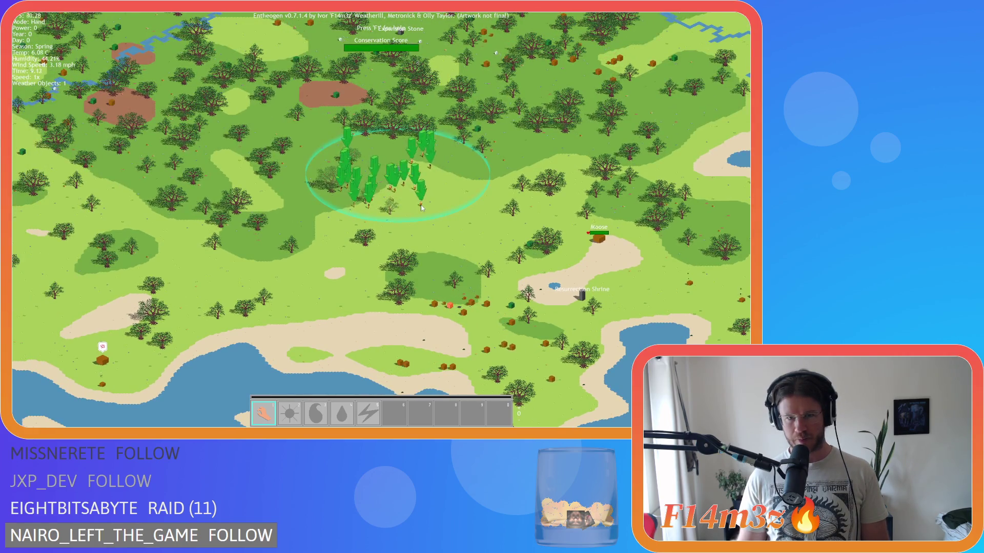
key(a)
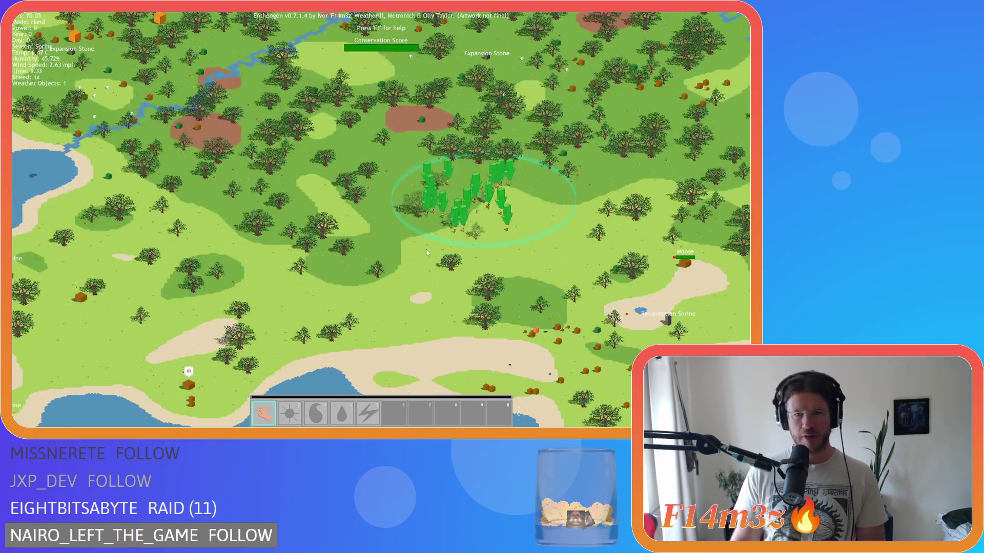
key(d)
scroll(434, 250, up, 3)
scroll(434, 250, down, 1)
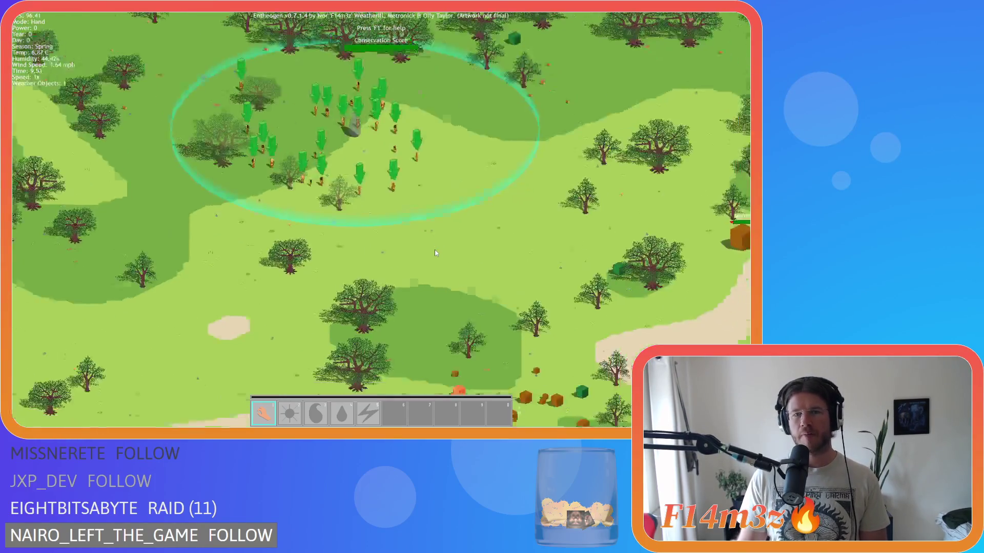
scroll(435, 250, up, 3)
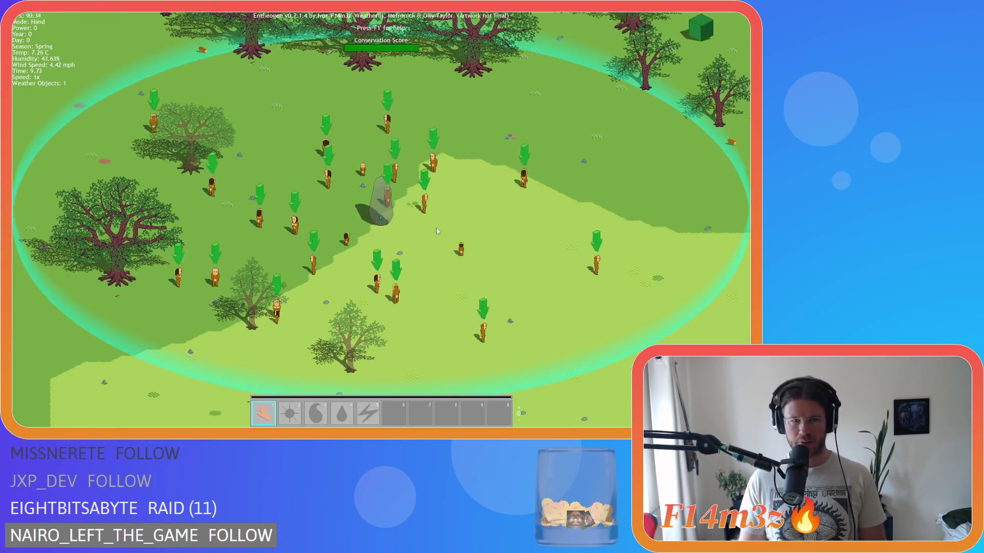
scroll(435, 230, down, 3)
key(d)
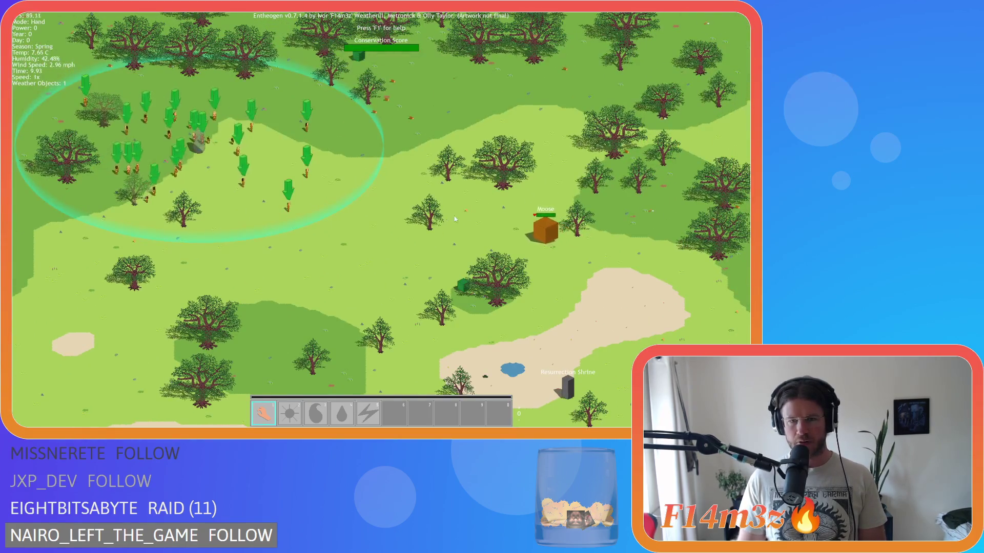
key(d)
key(w)
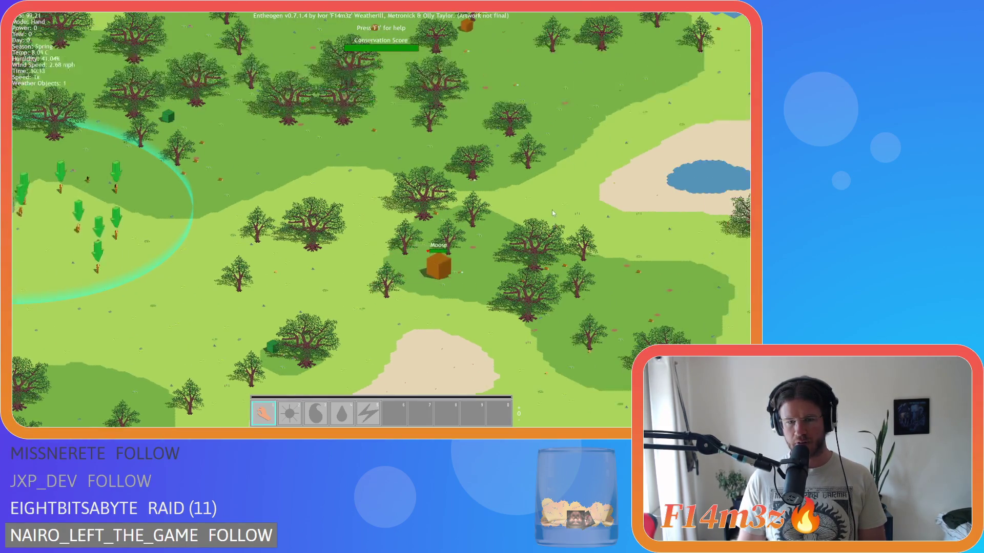
key(a)
key(w)
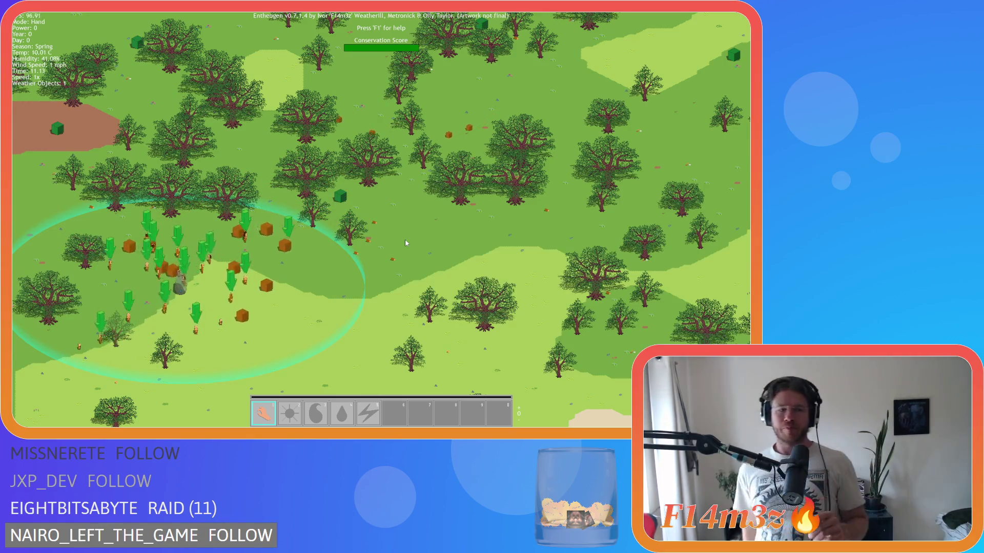
mouse_move(206, 229)
mouse_down()
mouse_move(307, 138)
mouse_move(246, 169)
mouse_move(271, 227)
mouse_up()
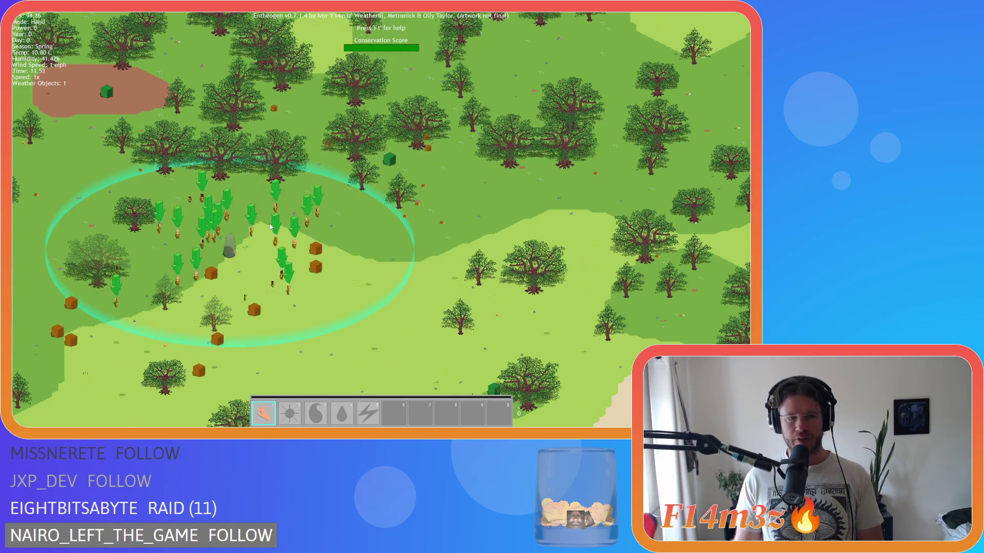
key(Left)
key(Down)
key(Down)
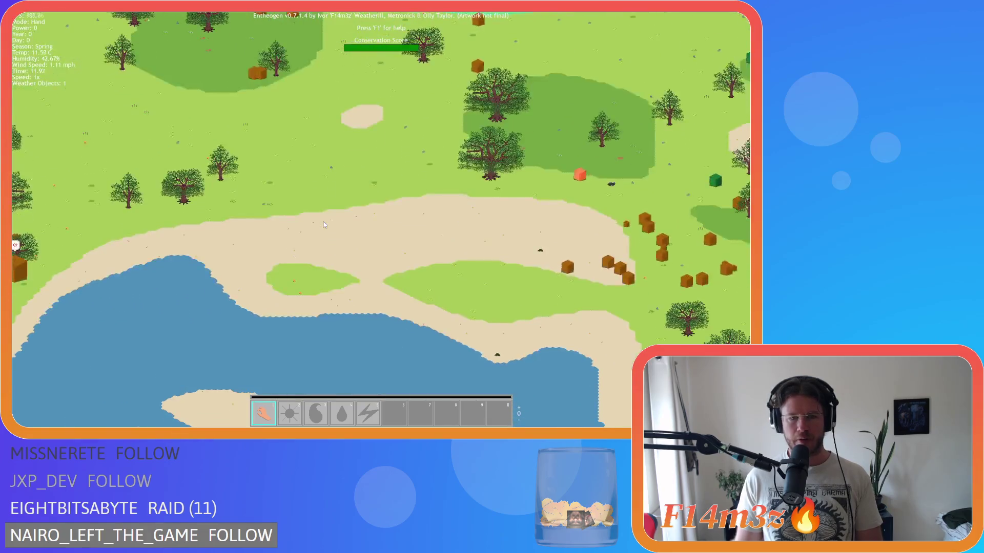
key(Up)
key(Left)
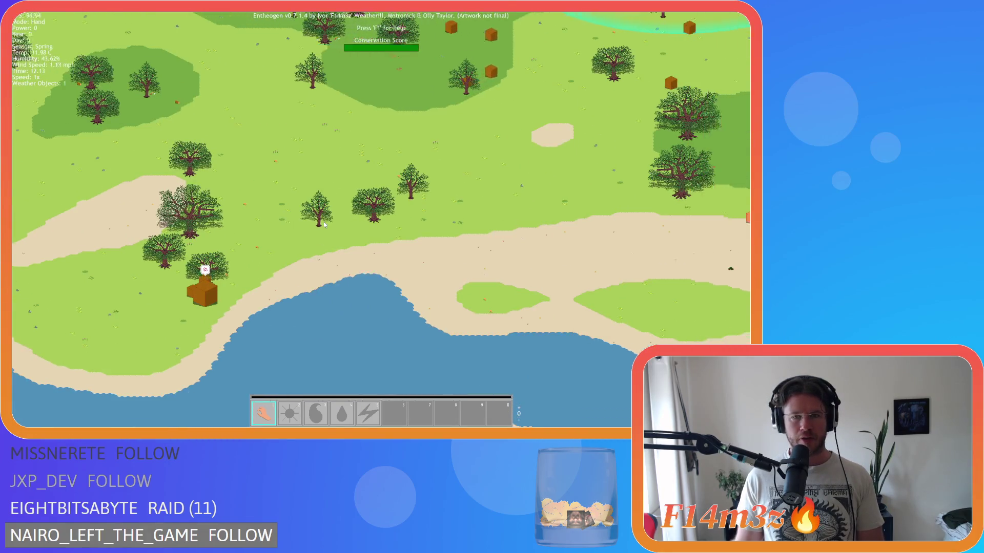
key(Up)
key(Down)
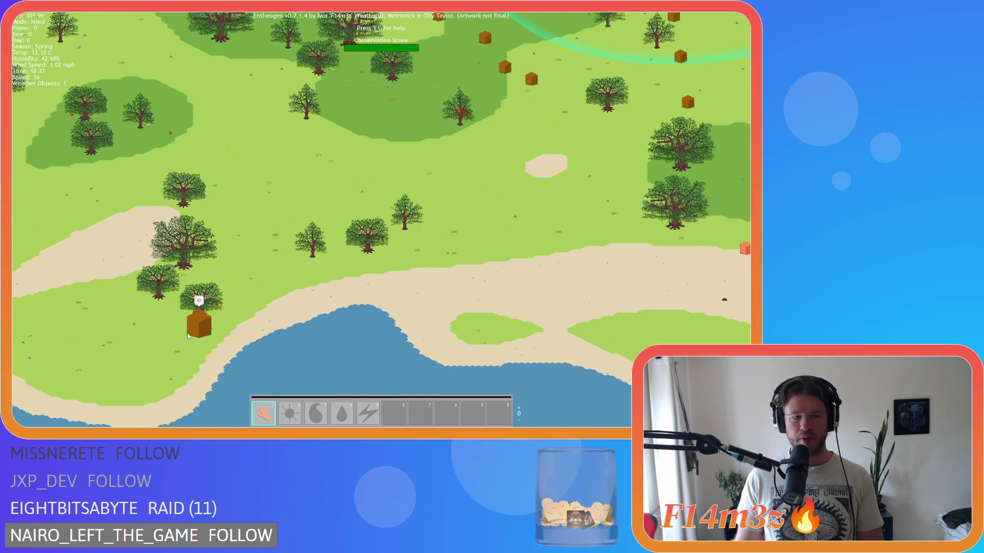
scroll(188, 335, up, 3)
scroll(364, 318, down, 5)
key(Up)
scroll(448, 264, up, 2)
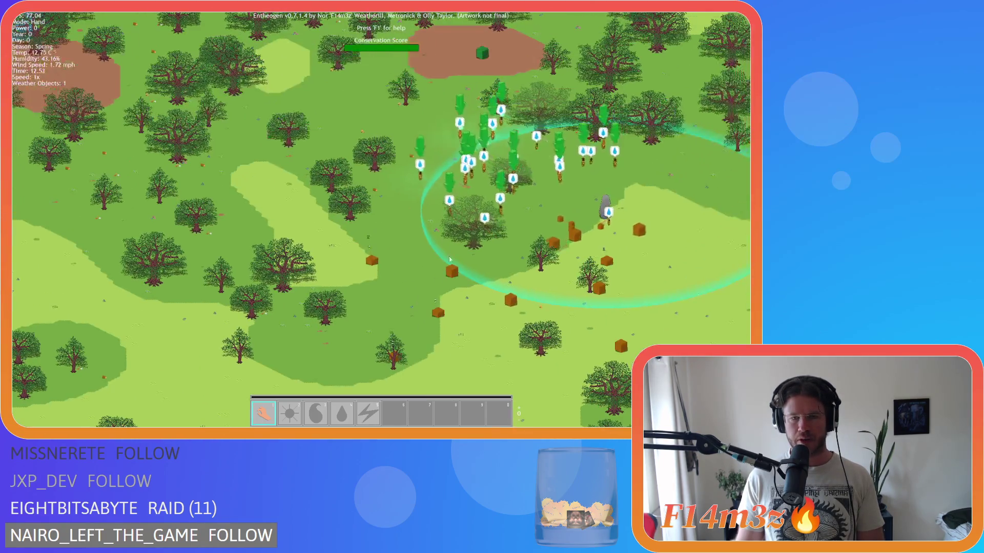
key(Down)
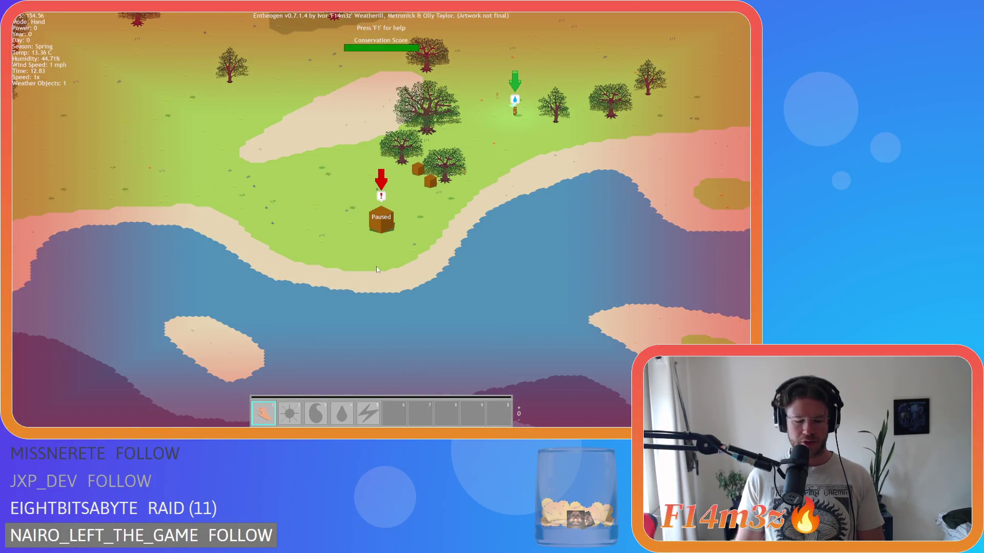
scroll(376, 266, down, 2)
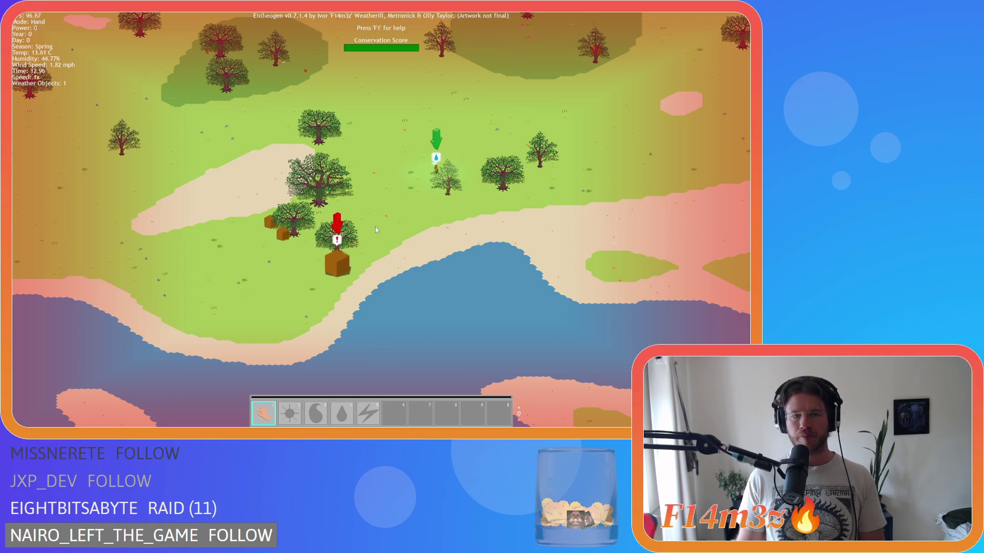
scroll(375, 230, down, 2)
scroll(493, 191, up, 2)
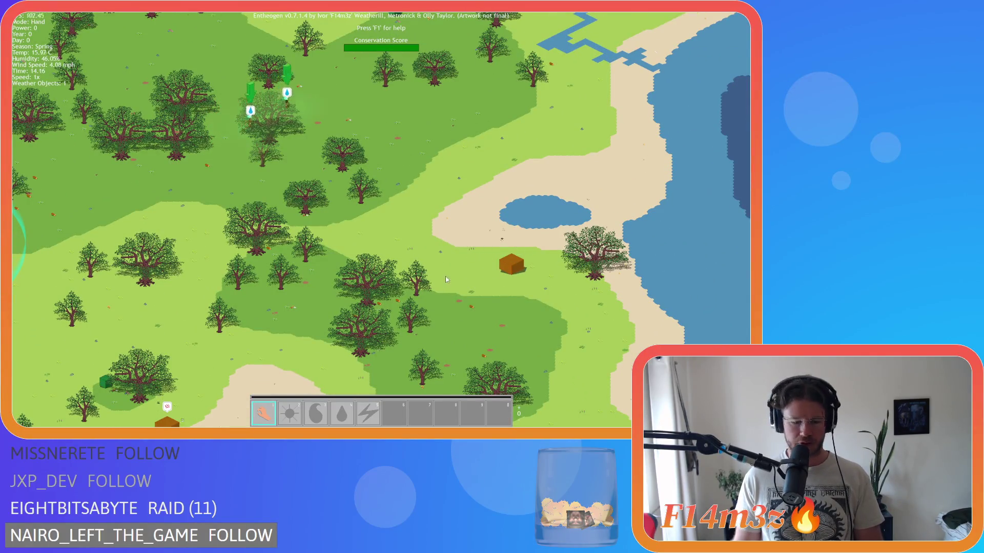
drag(425, 254, 389, 202)
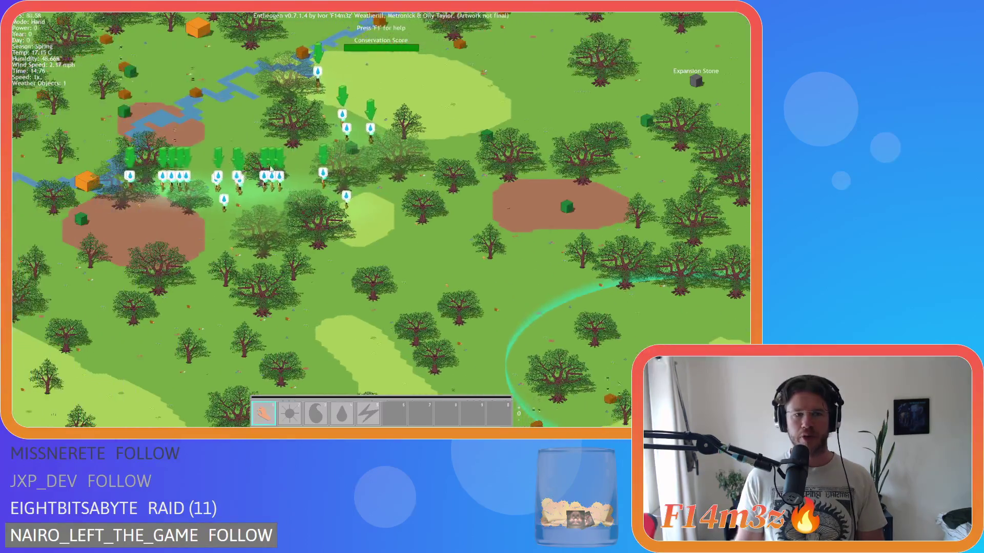
scroll(328, 189, up, 3)
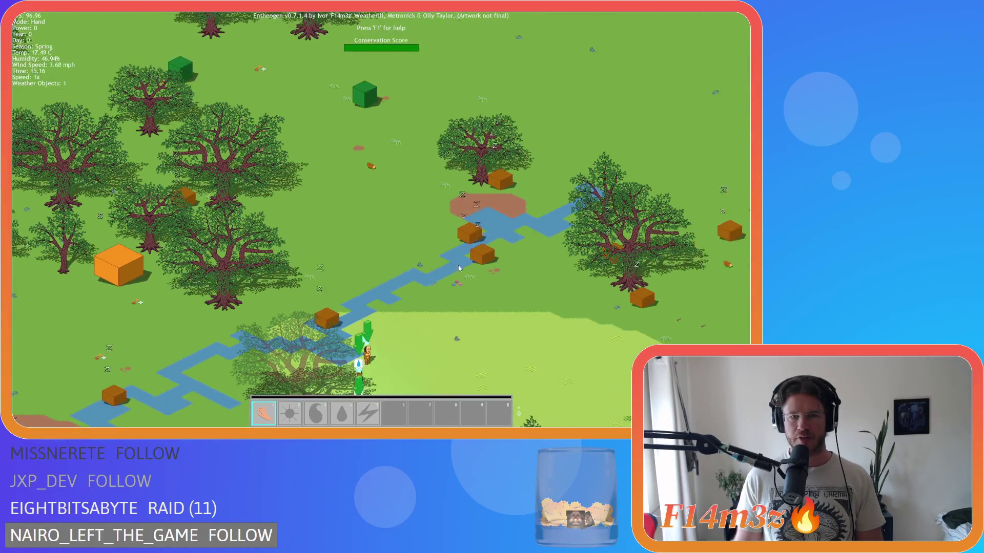
scroll(344, 276, down, 3)
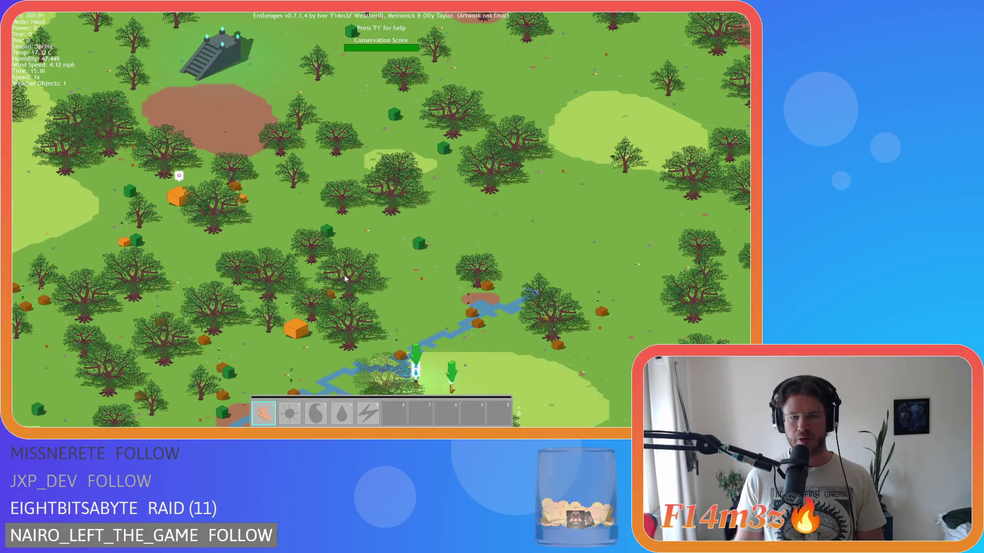
scroll(344, 279, down, 3)
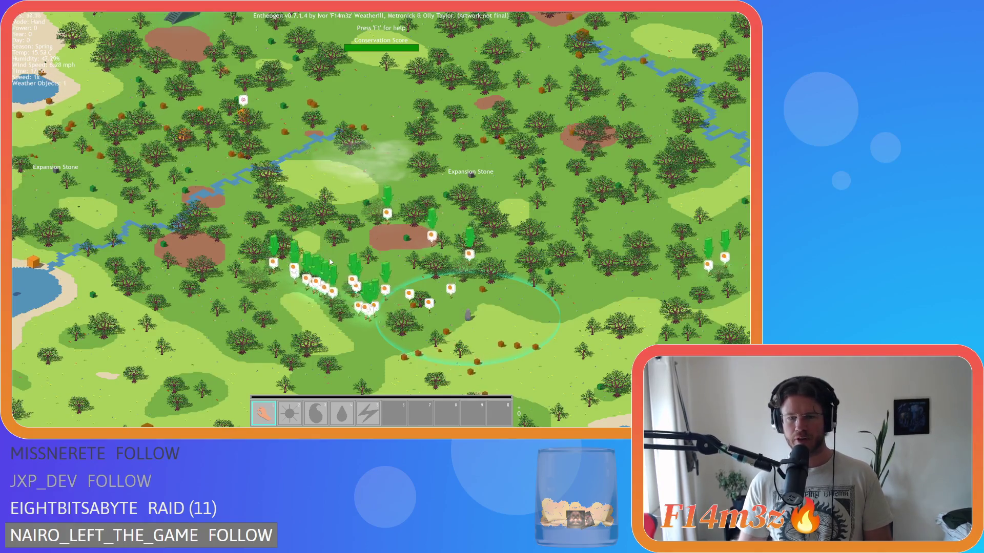
Pan across the forest map, then quit the game by answering Y to the quit prompt.
key(s)
key(d)
key(d)
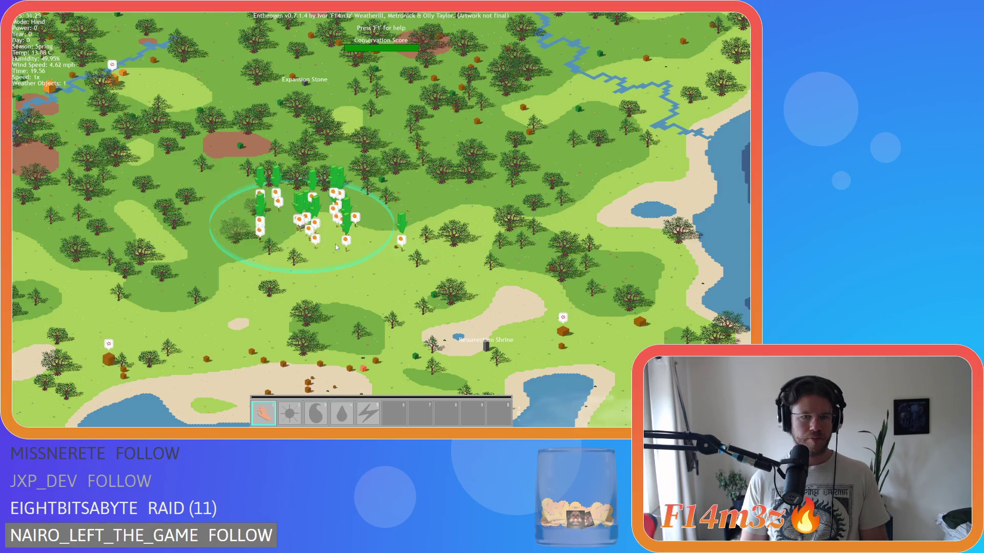
scroll(335, 244, down, 5)
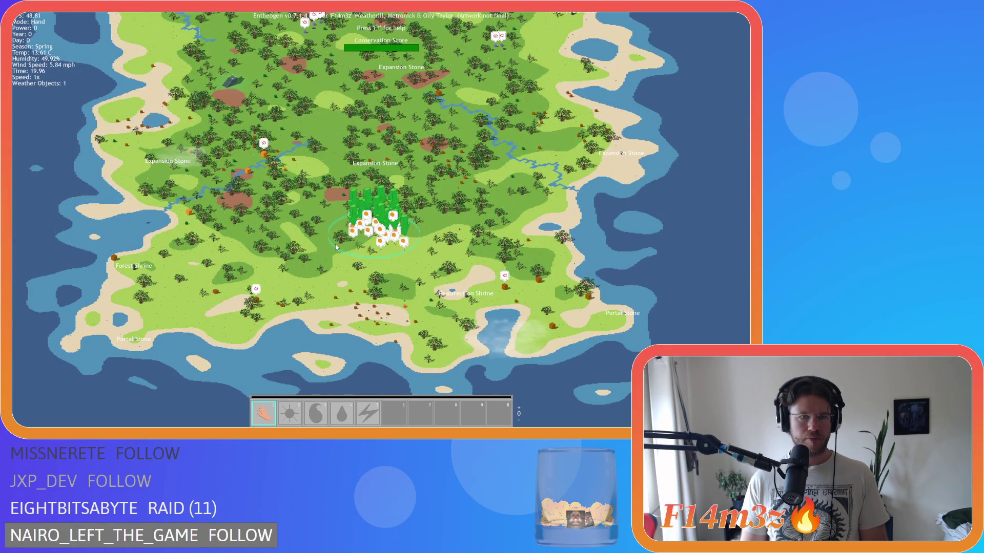
key(d)
scroll(337, 247, up, 5)
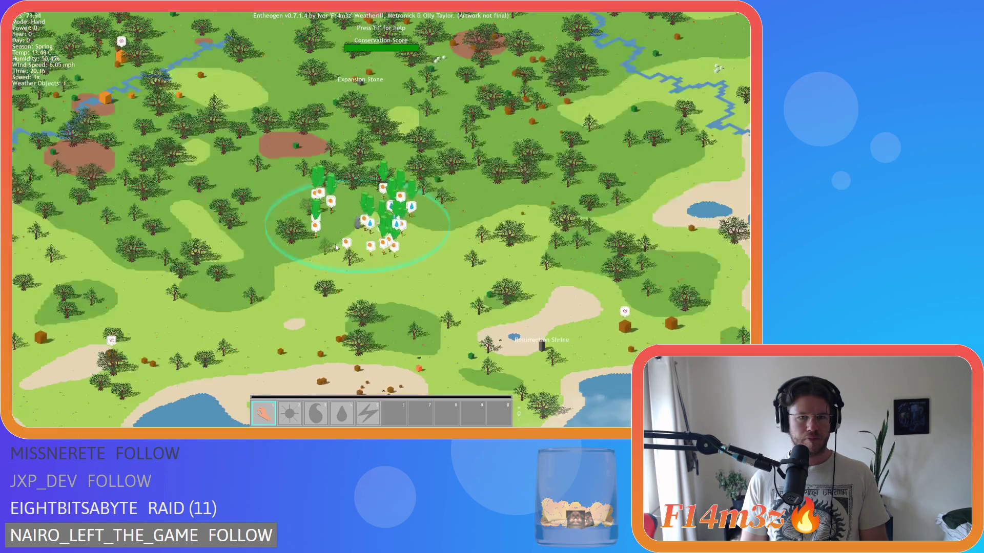
key(Escape)
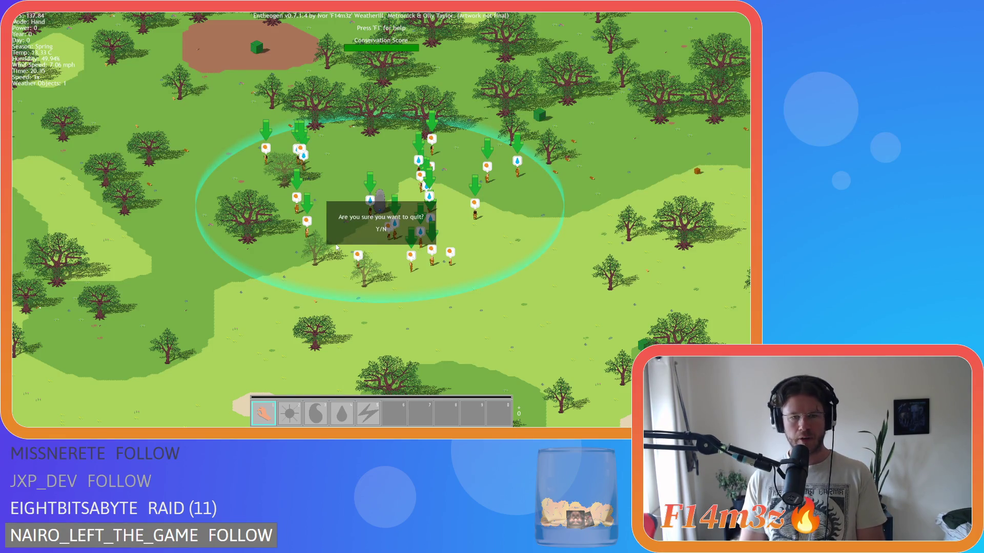
key(y)
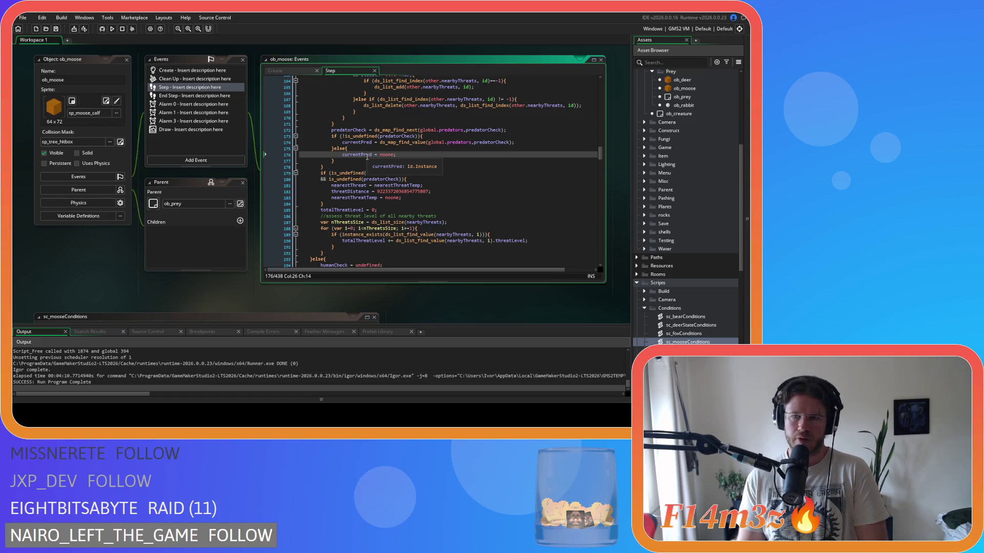
scroll(364, 160, up, 12)
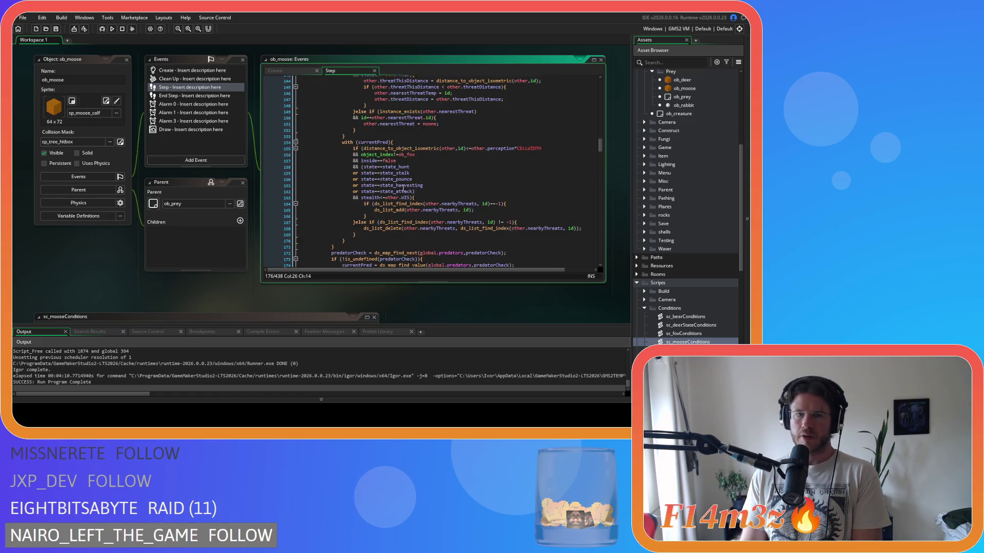
scroll(403, 189, up, 12)
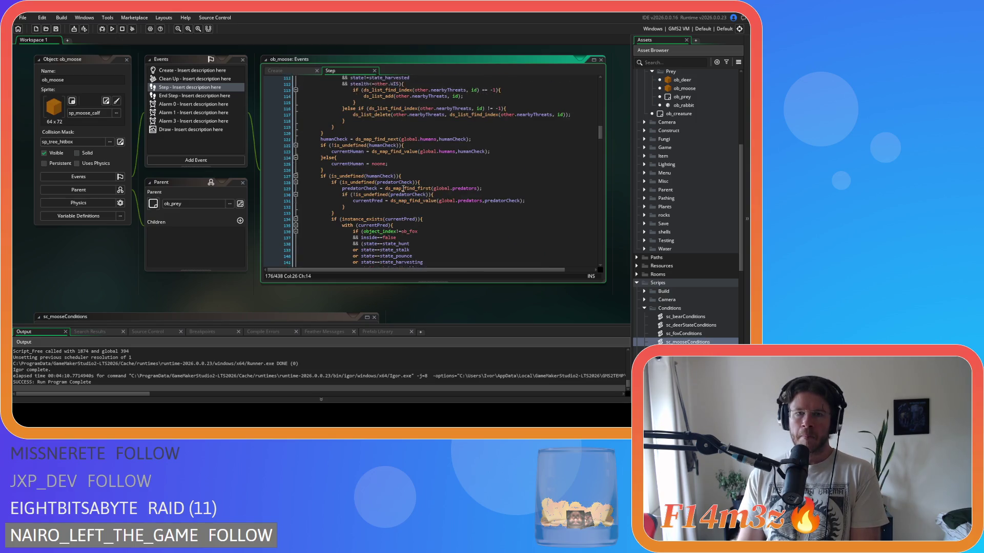
scroll(403, 192, up, 9)
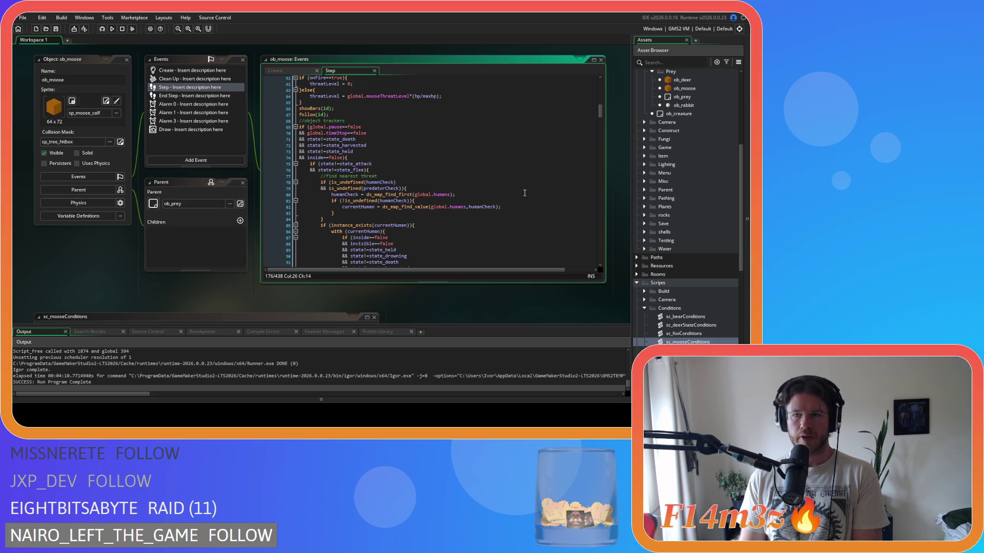
double_click(690, 77)
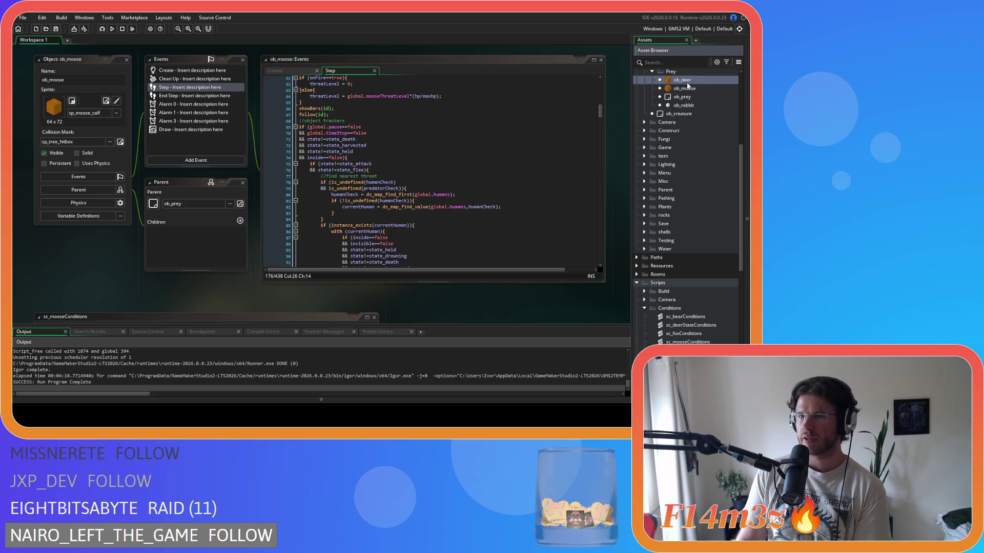
scroll(386, 217, down, 20)
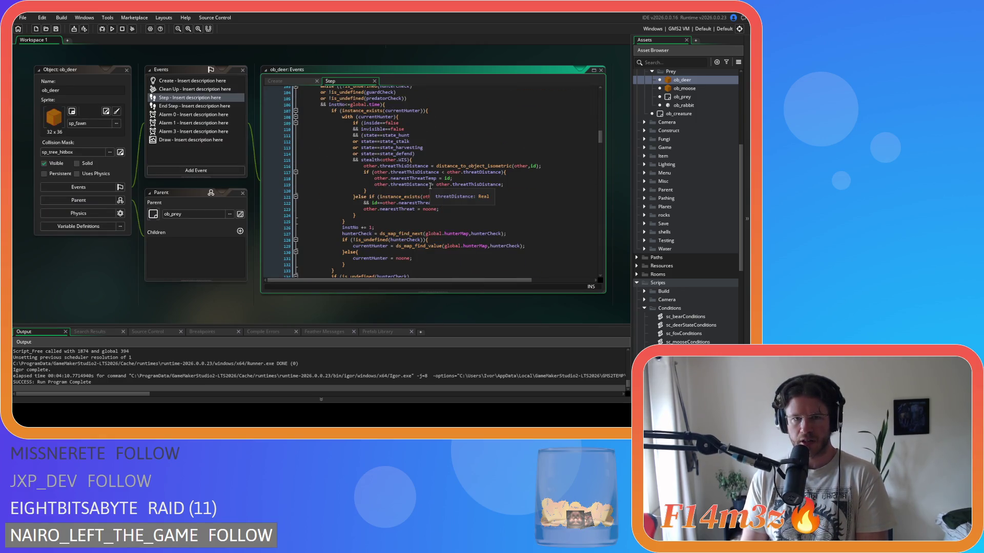
scroll(478, 188, down, 4)
scroll(478, 189, down, 4)
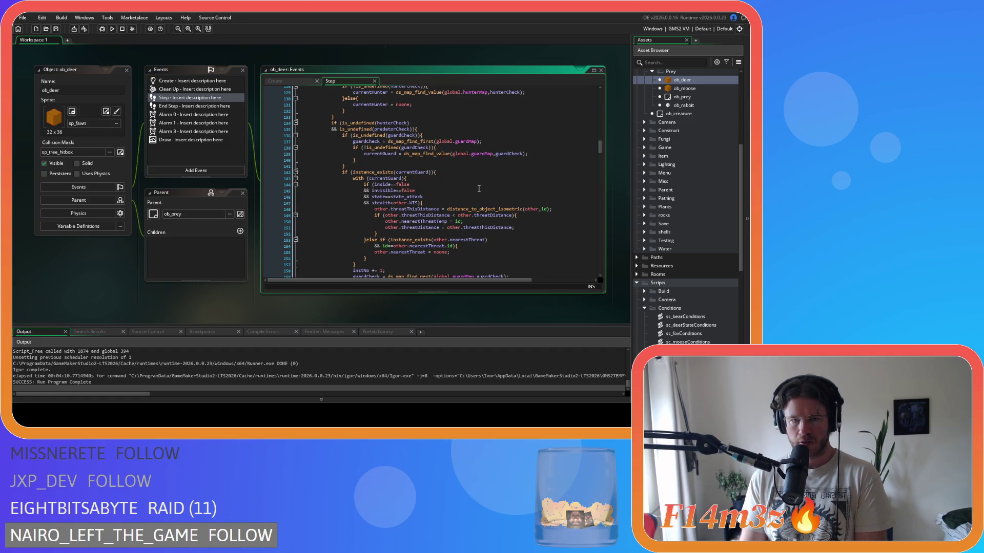
scroll(478, 188, up, 10)
double_click(385, 166)
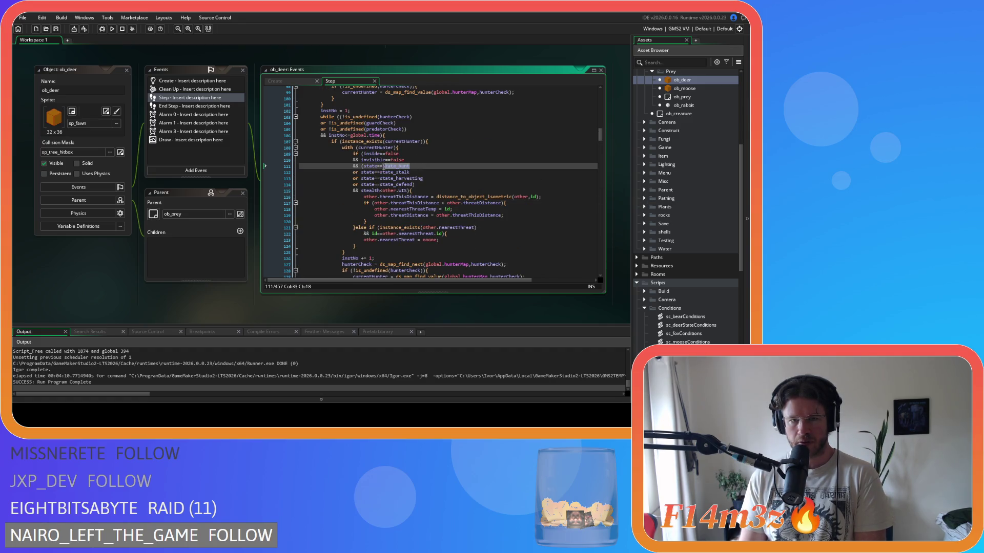
mouse_move(379, 171)
mouse_down()
mouse_move(366, 167)
mouse_move(380, 199)
mouse_up()
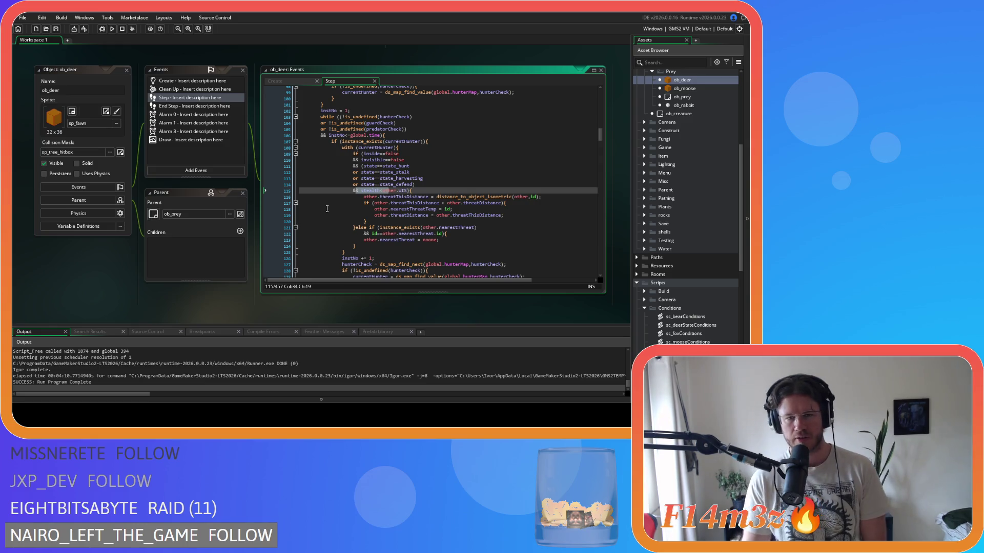
mouse_move(367, 191)
mouse_down()
mouse_move(402, 193)
mouse_move(352, 191)
mouse_move(410, 166)
mouse_up()
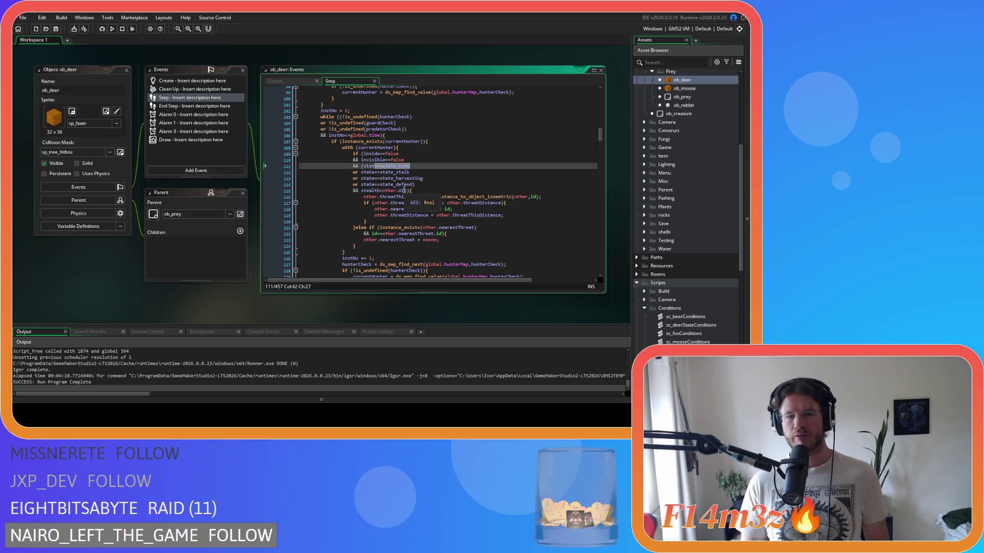
drag(394, 172, 408, 173)
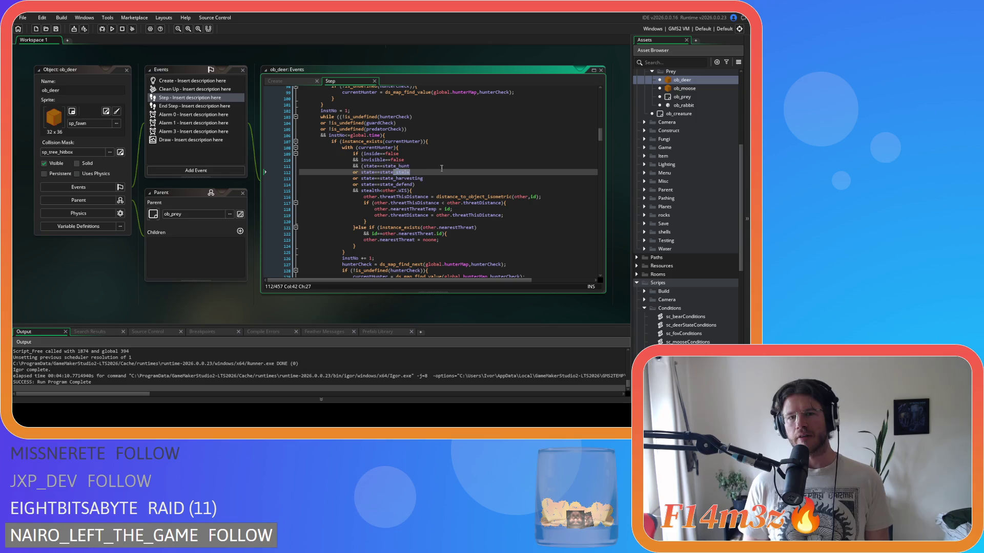
click(425, 166)
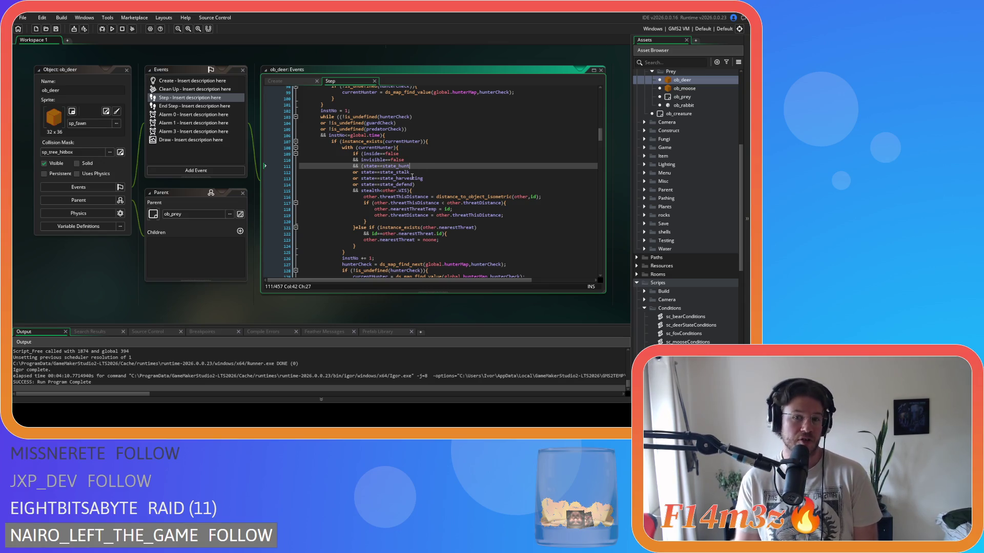
scroll(438, 179, down, 10)
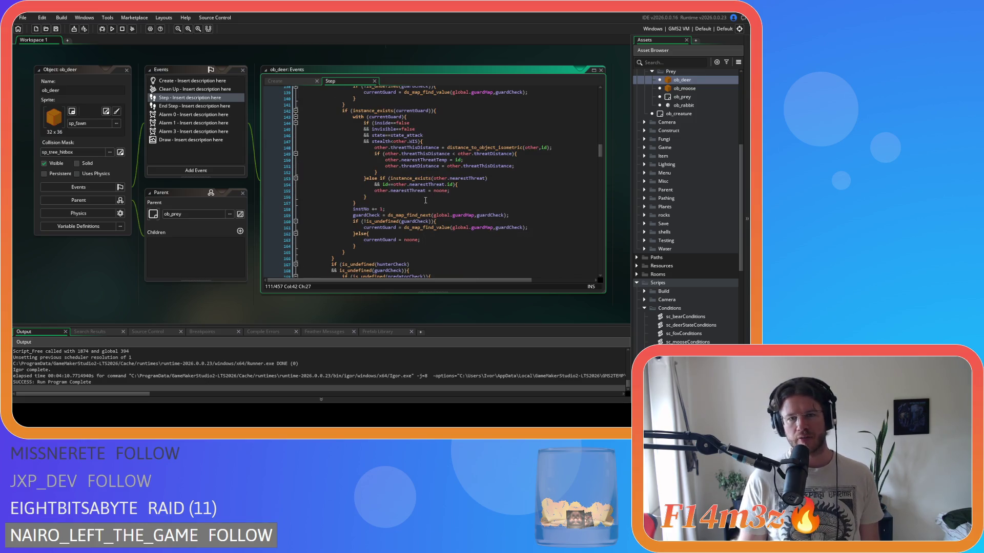
drag(383, 136, 450, 134)
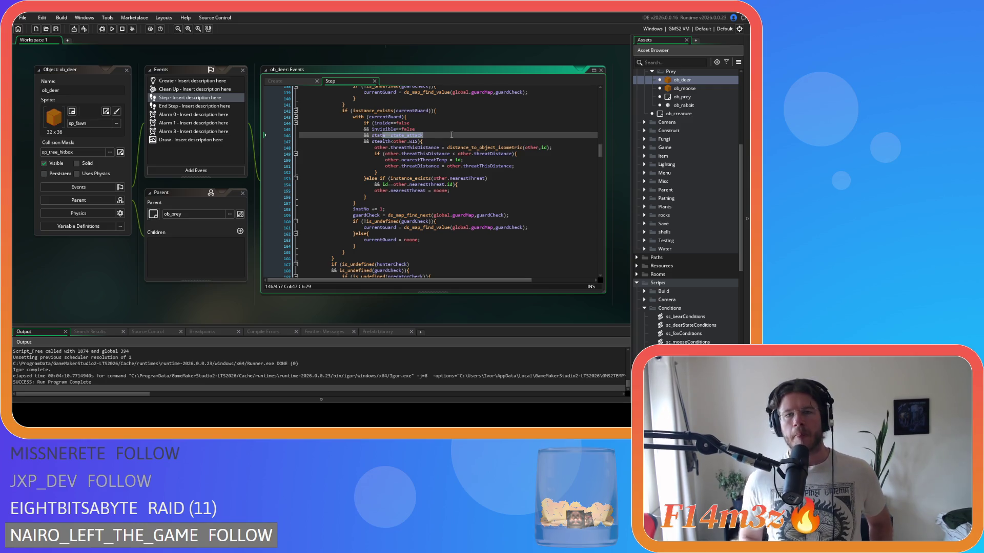
scroll(451, 135, up, 9)
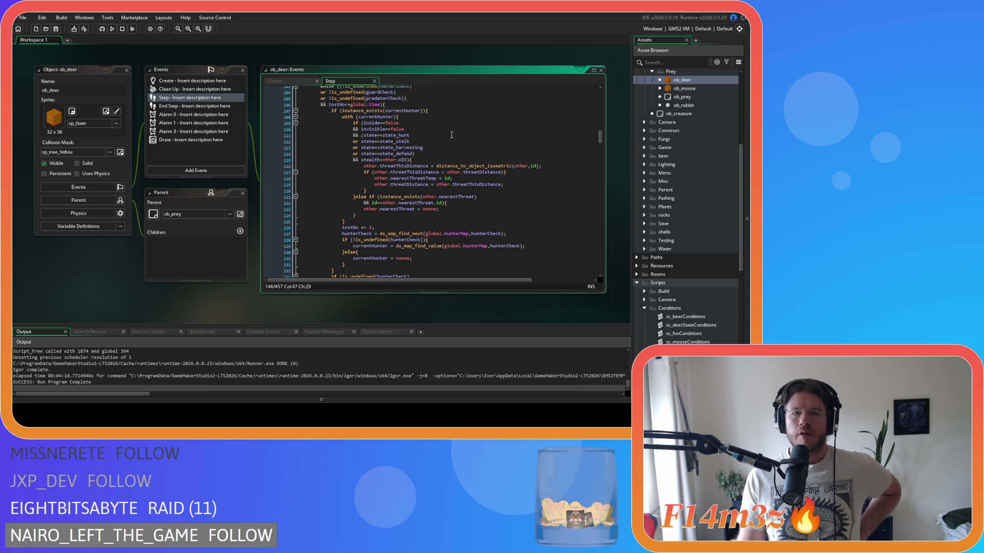
scroll(451, 134, down, 13)
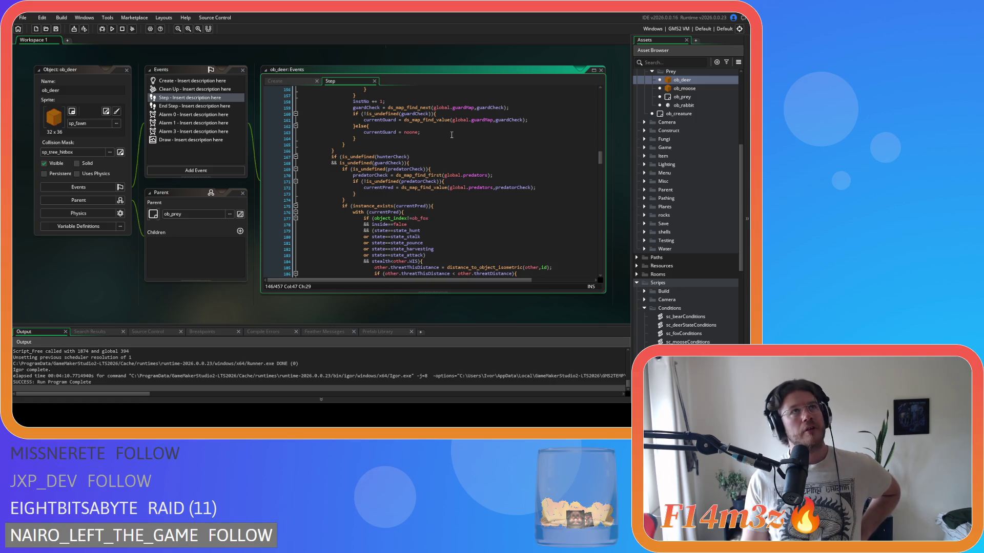
scroll(451, 135, down, 4)
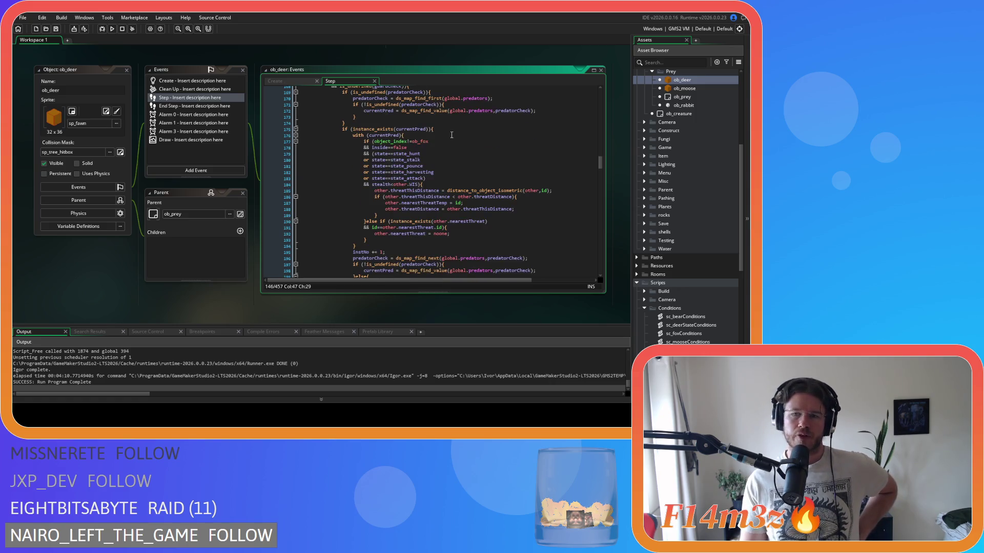
scroll(476, 168, down, 4)
scroll(449, 199, down, 4)
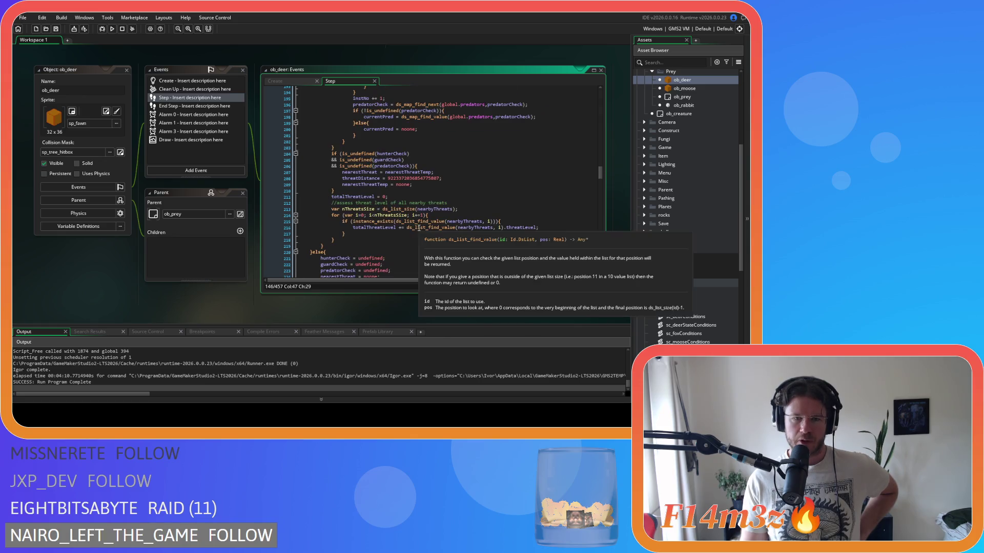
scroll(450, 199, up, 20)
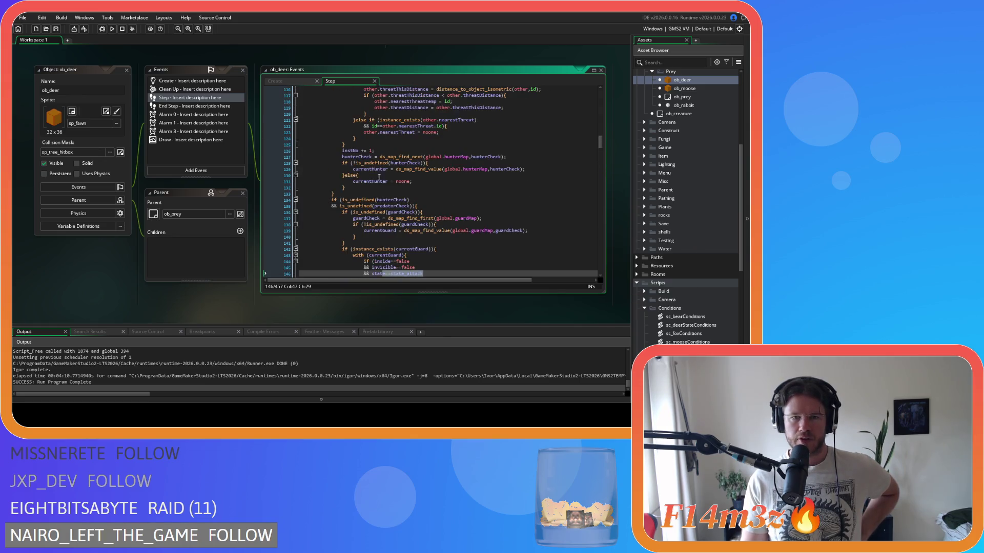
scroll(475, 203, up, 8)
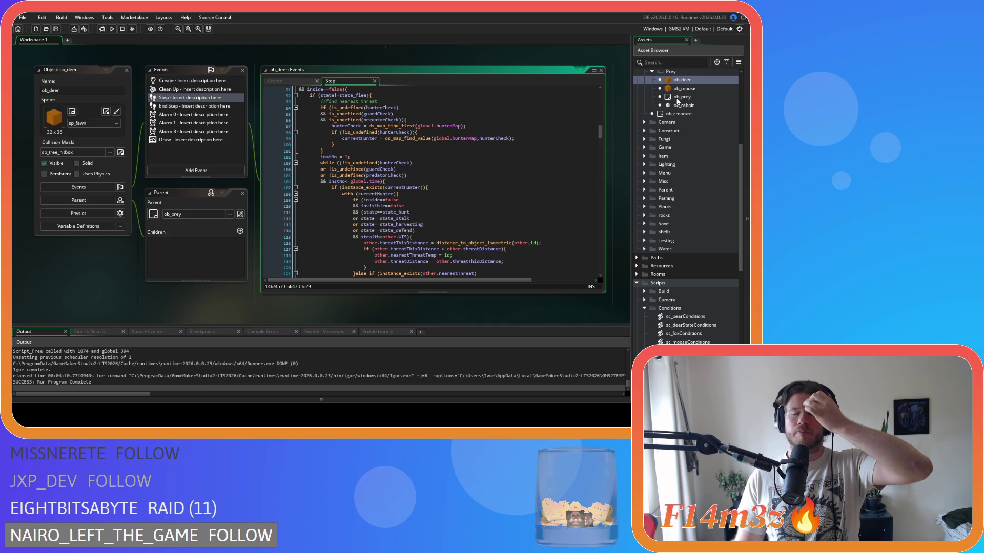
scroll(674, 105, up, 3)
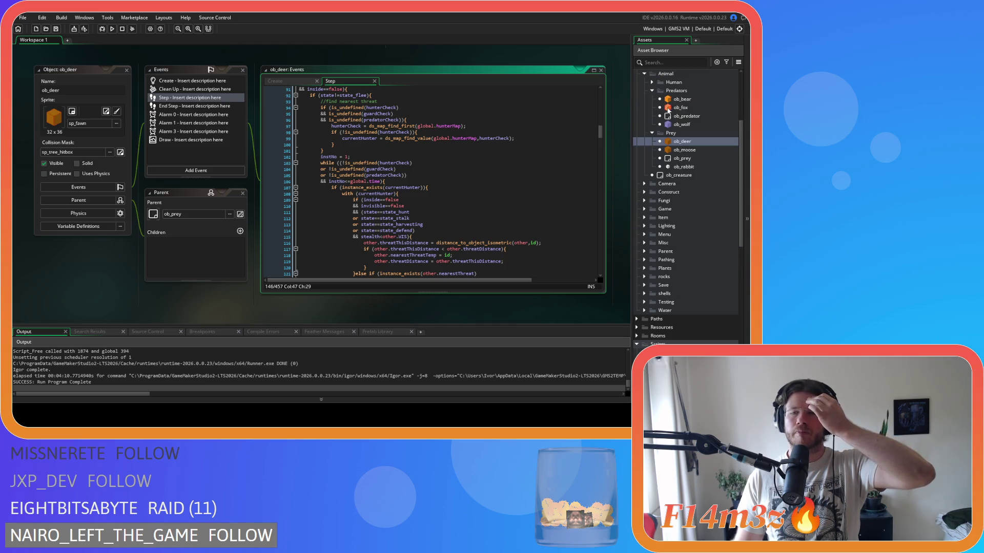
Open ob_bear's Step event code and scroll down to its threat-detection block.
double_click(688, 101)
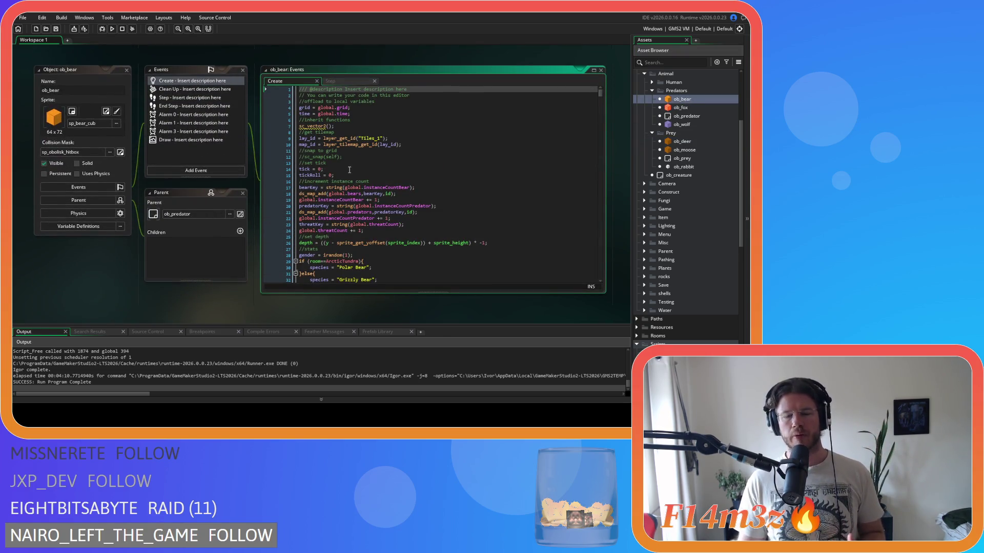
scroll(349, 170, down, 13)
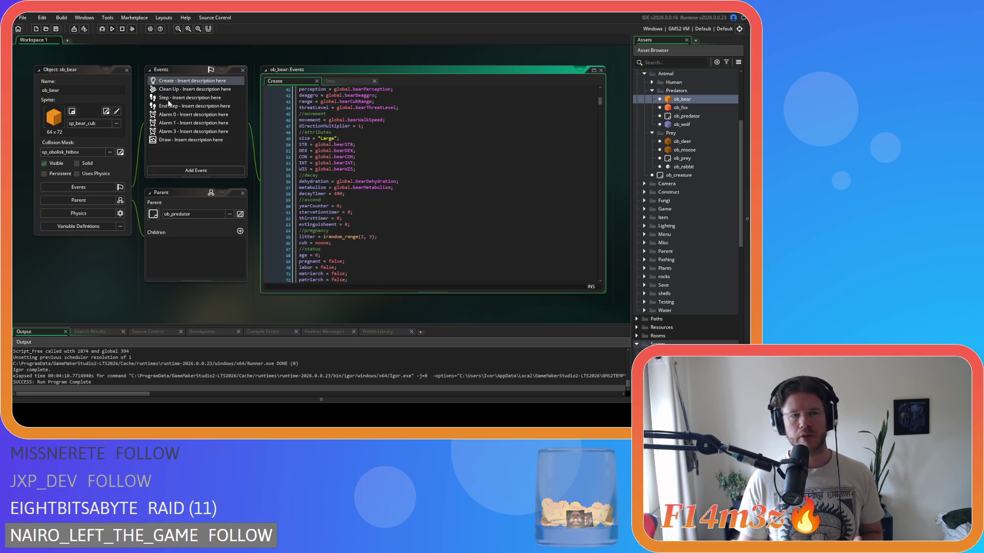
click(330, 82)
scroll(414, 168, down, 20)
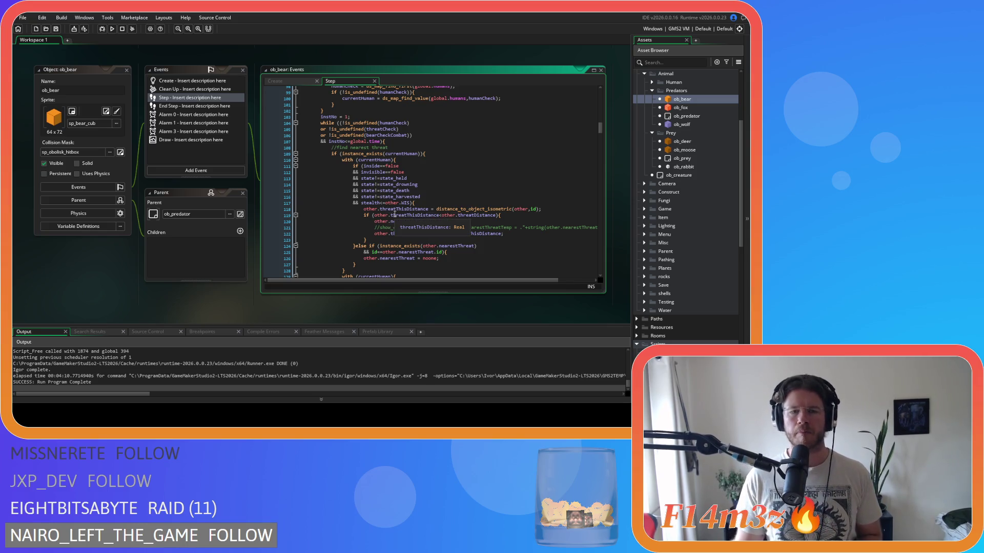
scroll(388, 211, down, 6)
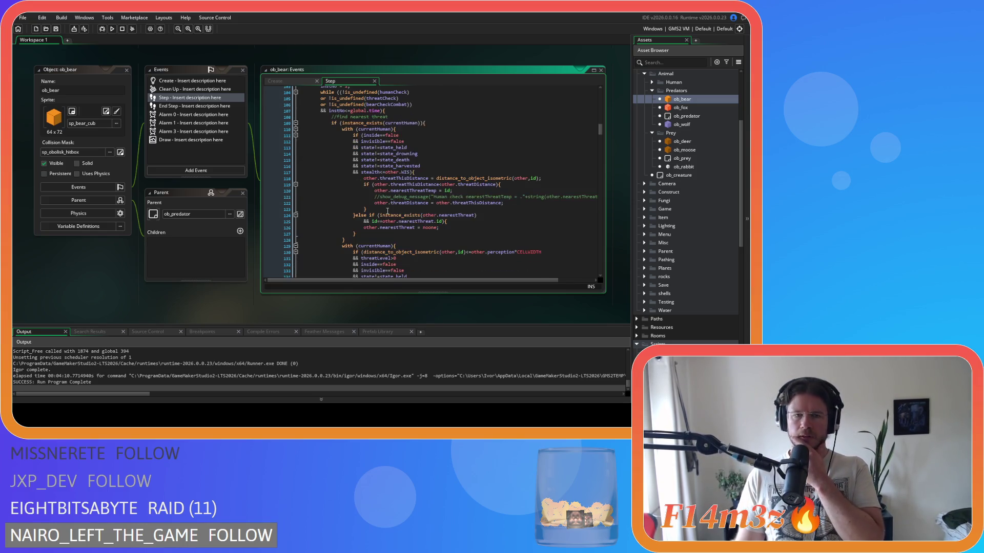
scroll(388, 211, down, 20)
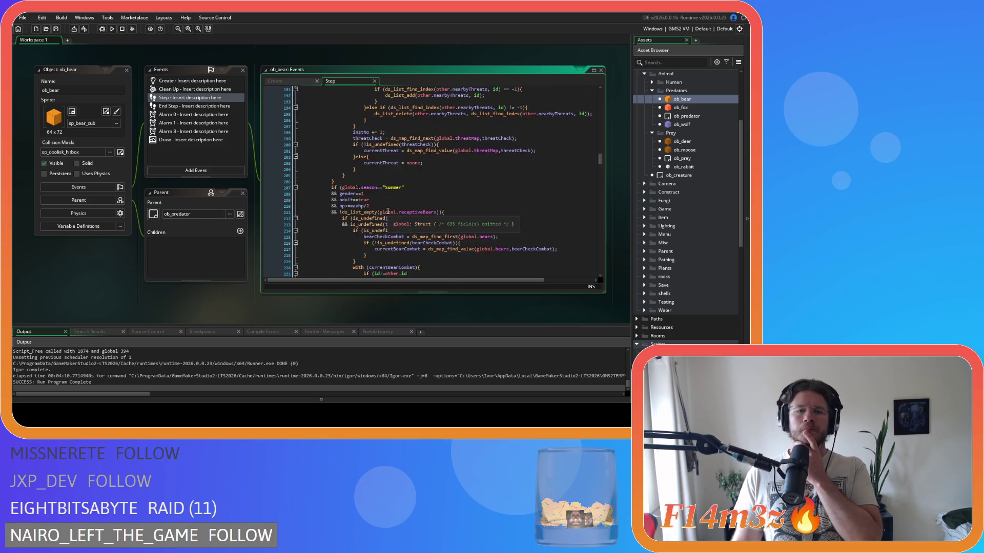
scroll(388, 211, up, 20)
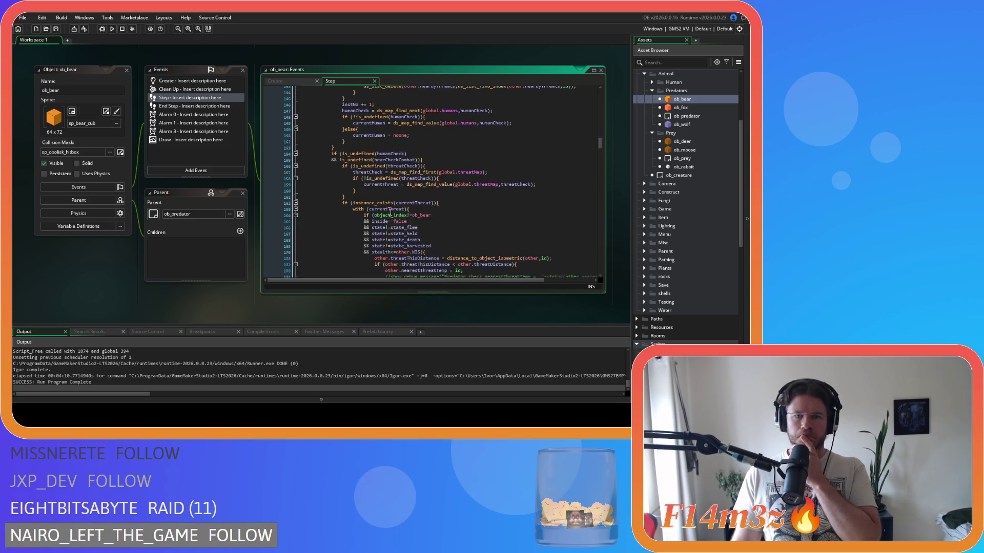
scroll(396, 213, up, 10)
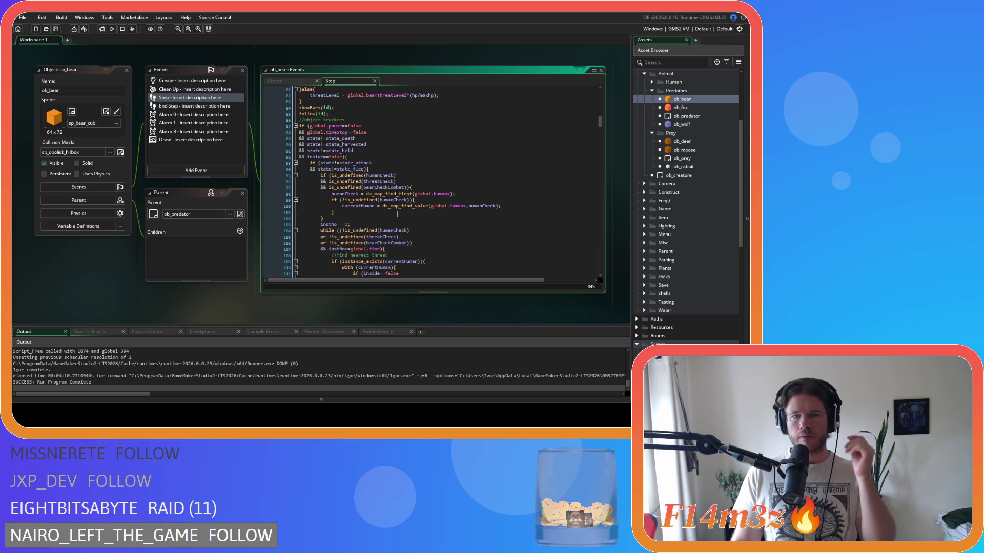
scroll(397, 214, down, 4)
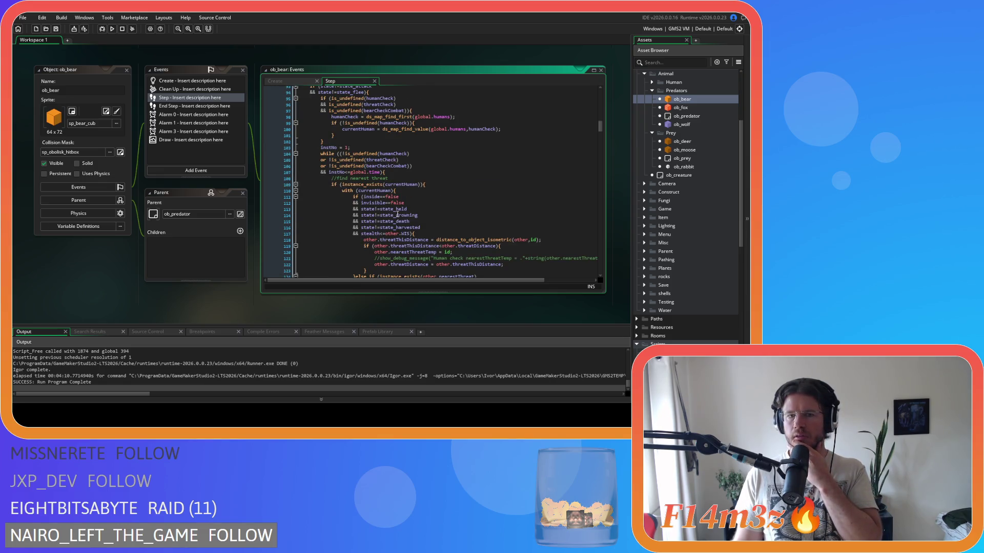
scroll(397, 214, down, 4)
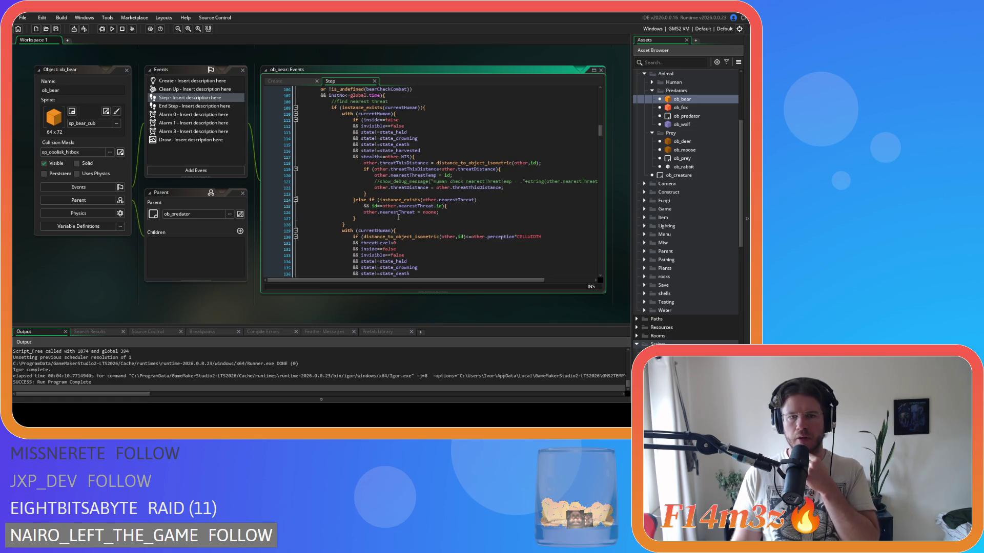
scroll(398, 218, down, 3)
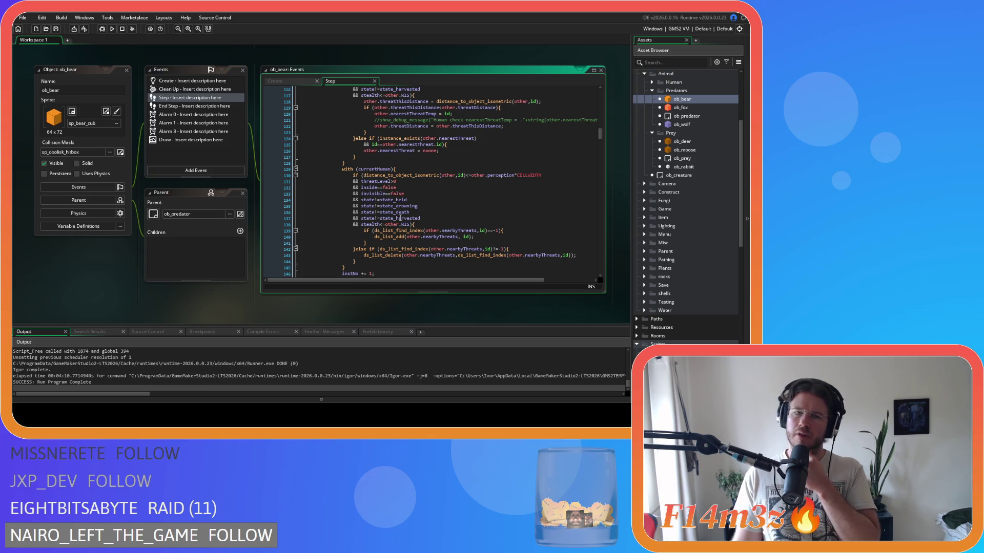
scroll(400, 217, up, 4)
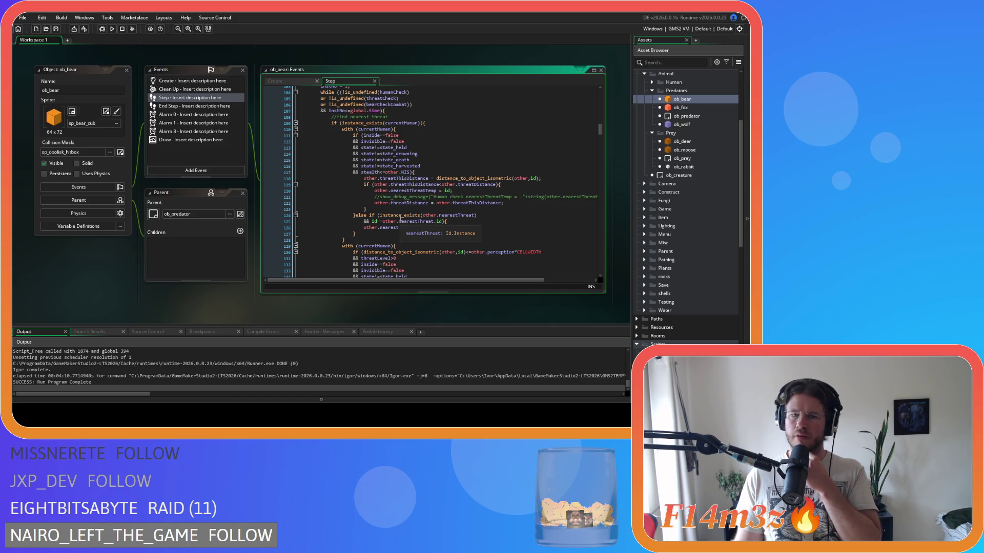
scroll(400, 219, down, 3)
Examine the threatLevel>0 condition on lines 131–132, then open ob_moose for comparison.
drag(362, 197, 405, 196)
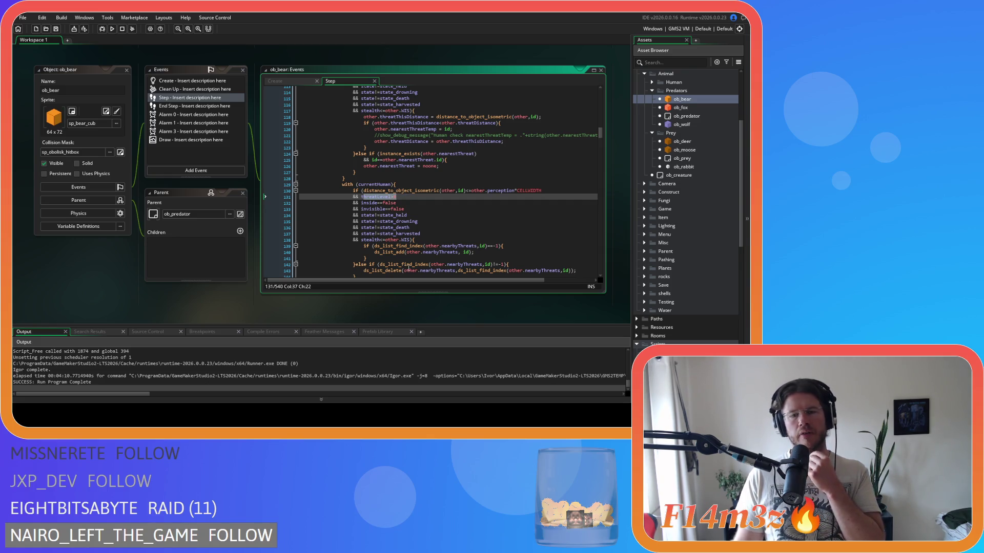
mouse_move(462, 247)
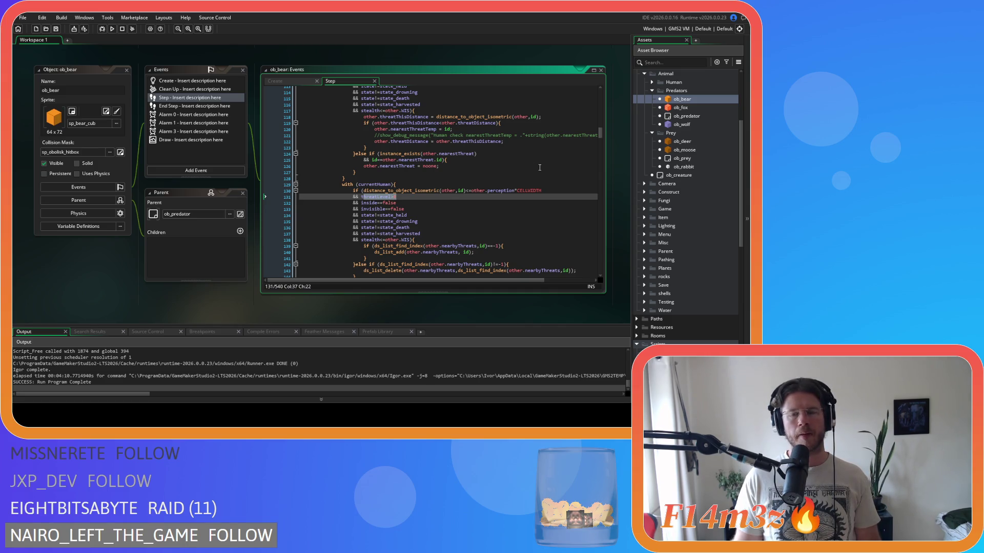
click(484, 204)
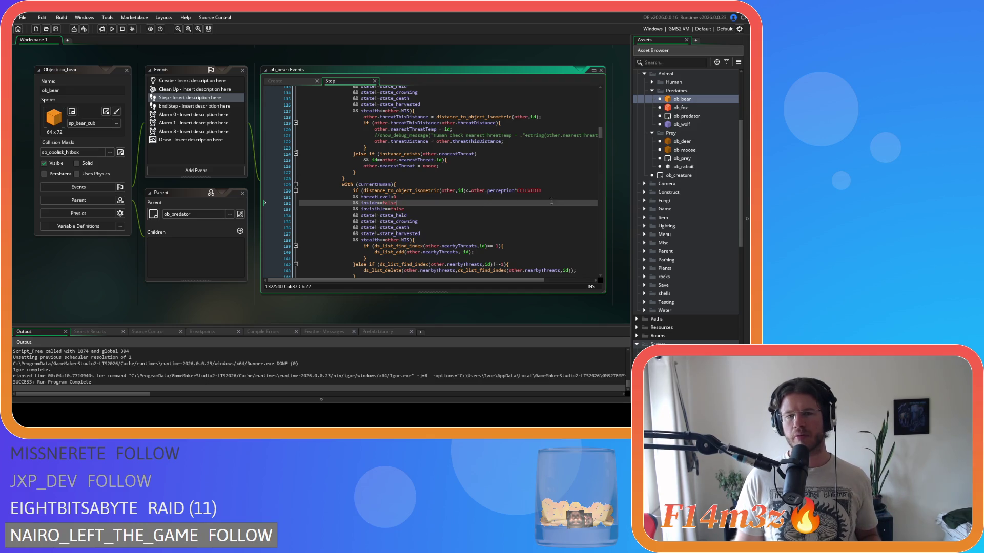
mouse_move(424, 193)
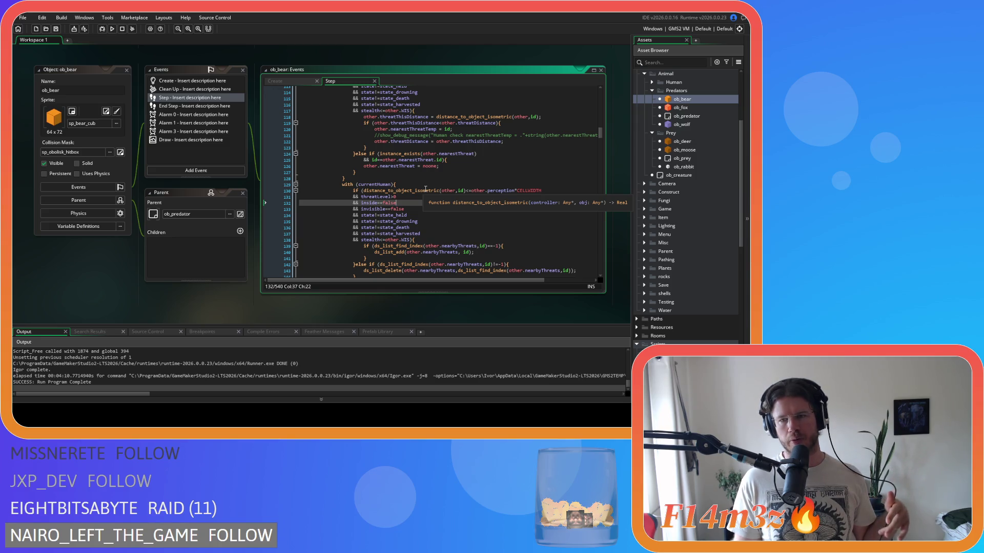
scroll(519, 221, down, 3)
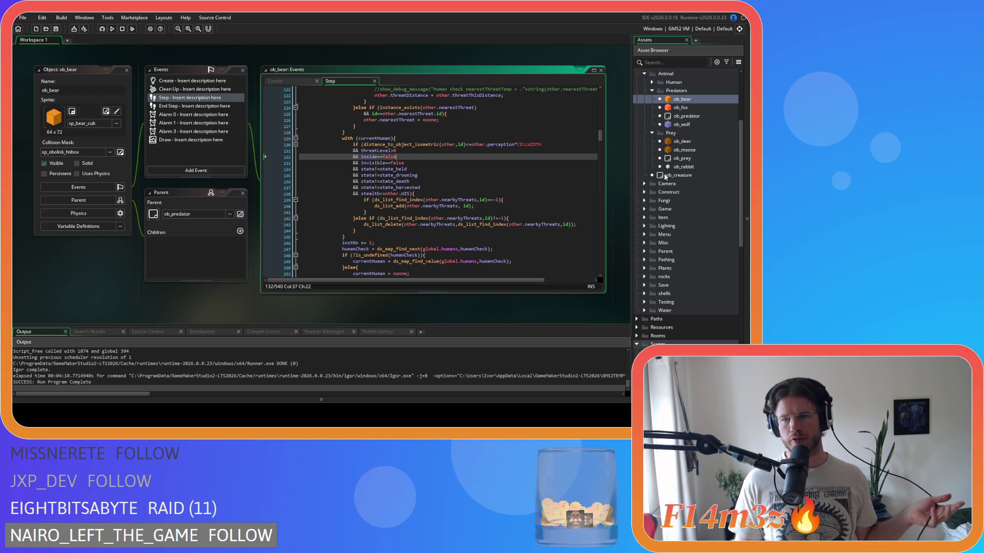
double_click(690, 151)
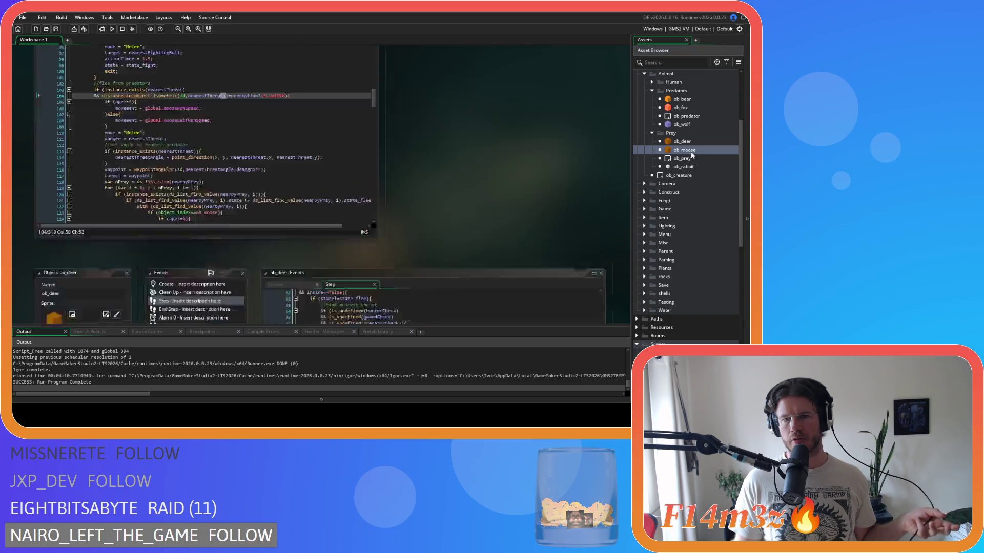
Review ob_moose's state_death and nearest-threat assignment lines, then reopen ob_bear to compare.
scroll(472, 154, down, 15)
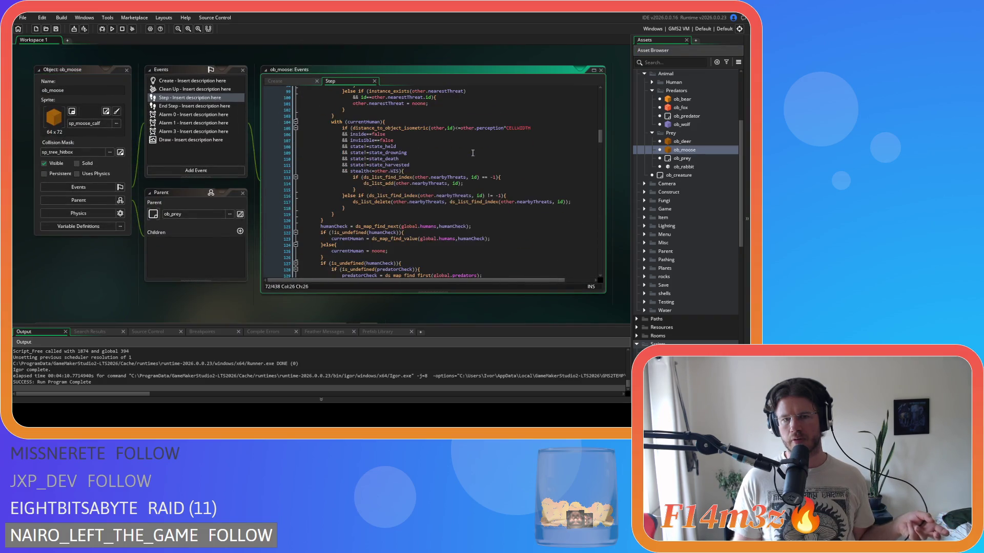
scroll(472, 153, up, 9)
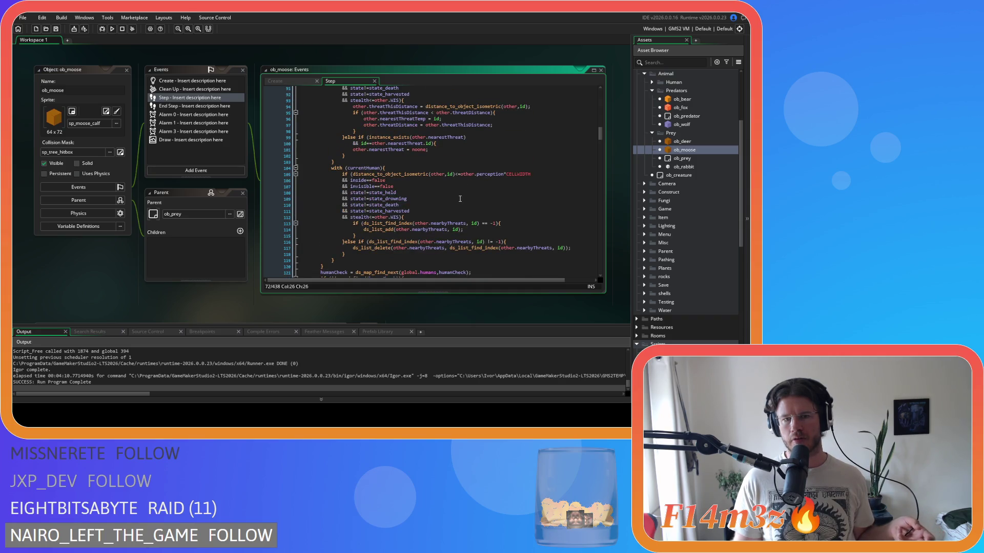
scroll(460, 199, up, 1)
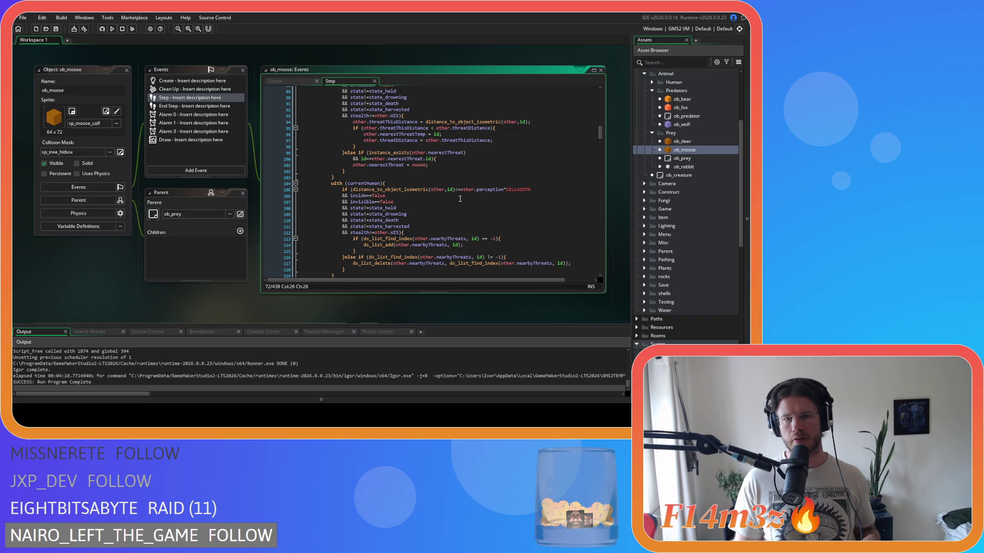
scroll(460, 199, up, 2)
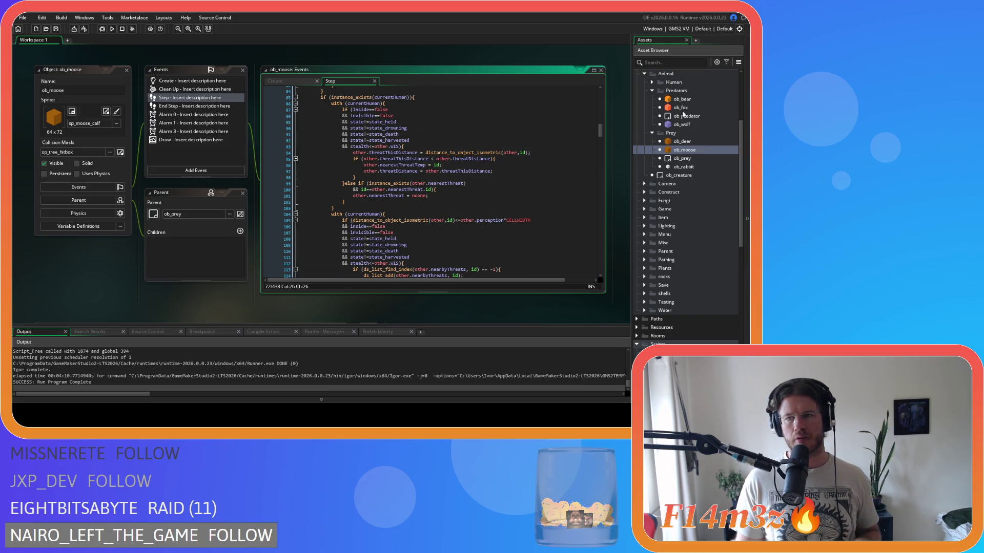
click(480, 136)
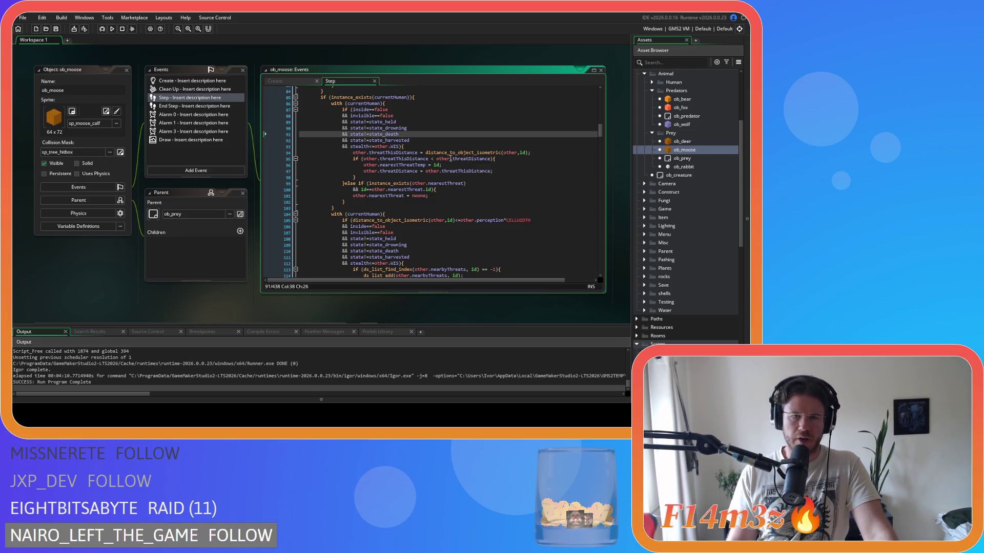
shift+click(464, 171)
click(464, 172)
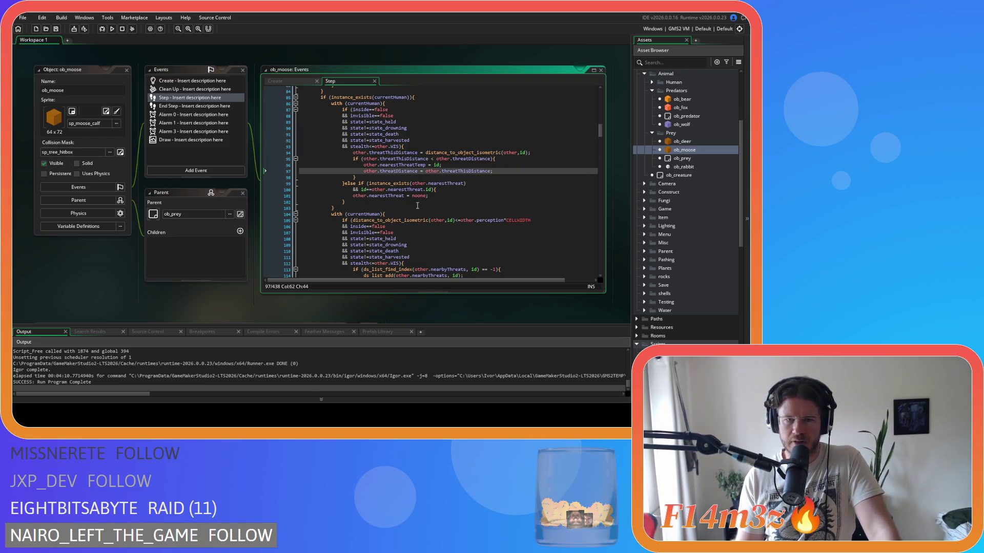
drag(391, 191, 438, 191)
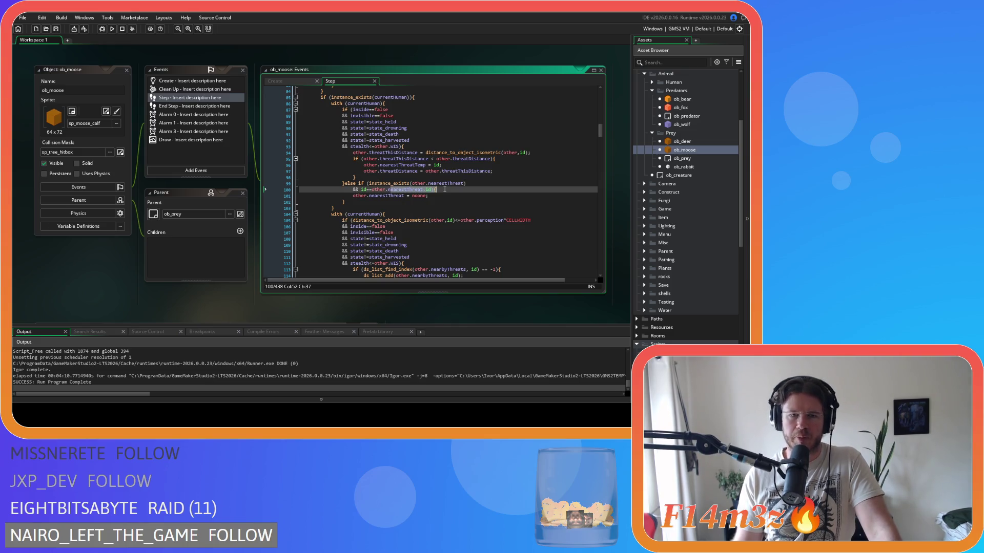
scroll(458, 226, down, 3)
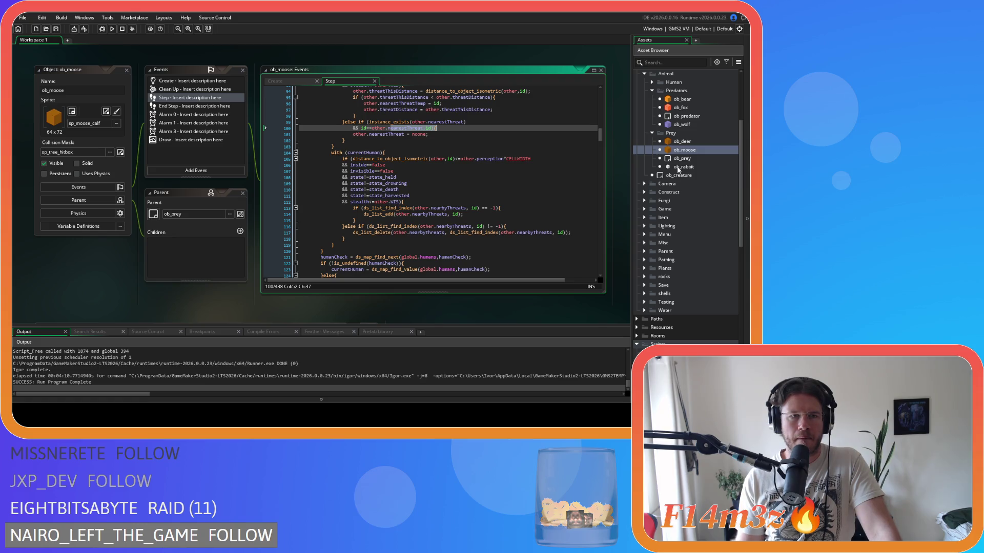
double_click(700, 98)
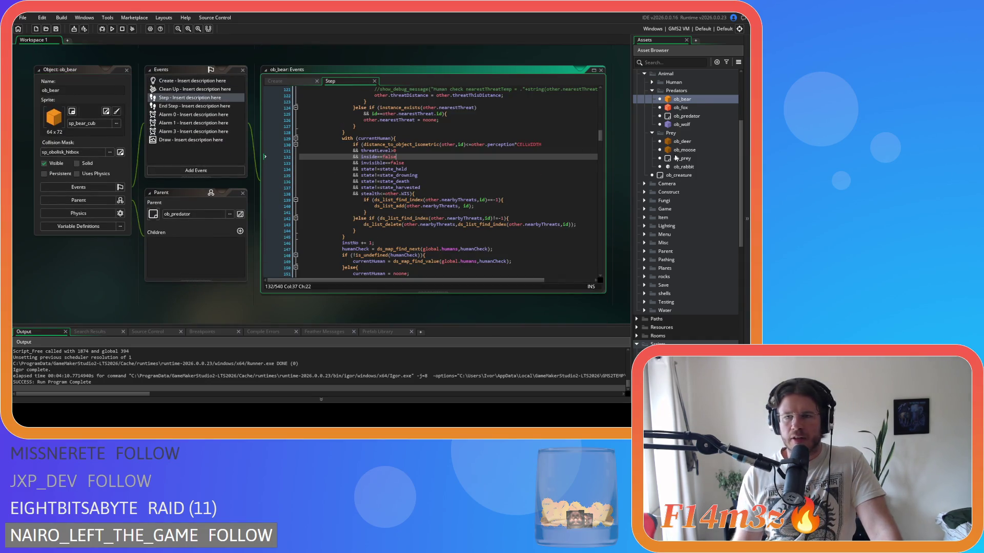
Scroll to the Conditions scripts, select sc_mooseConditions, and open sc_bearConditions.
scroll(695, 228, down, 4)
scroll(695, 228, down, 3)
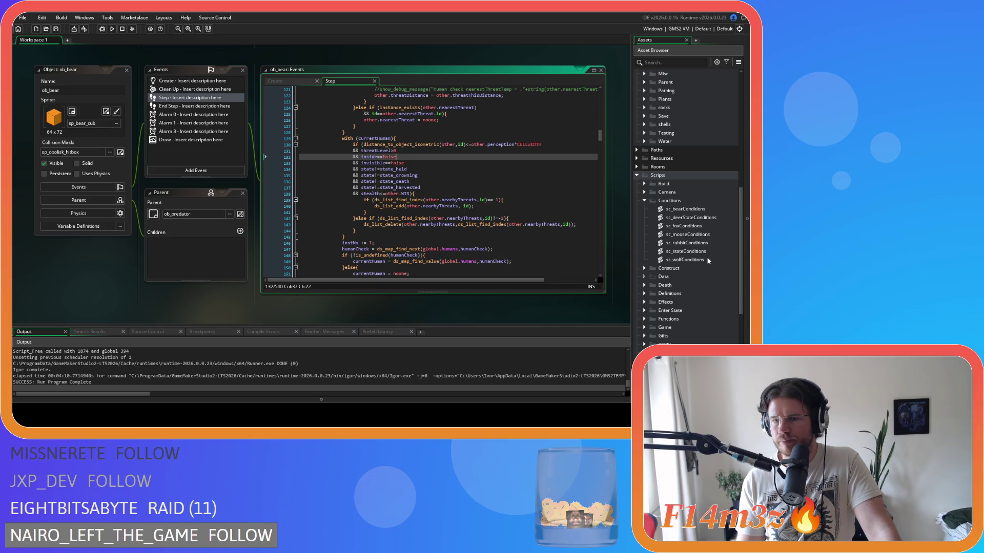
click(708, 235)
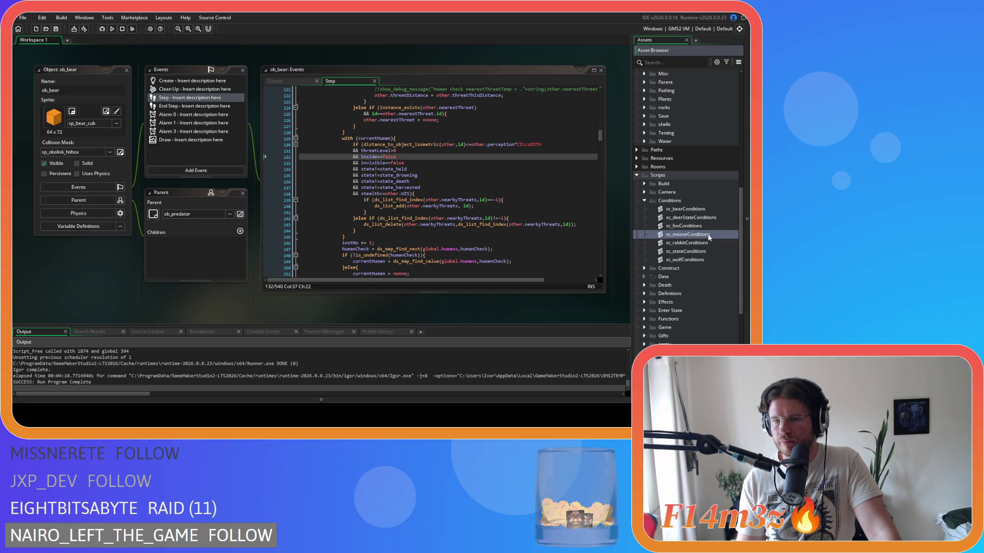
double_click(696, 209)
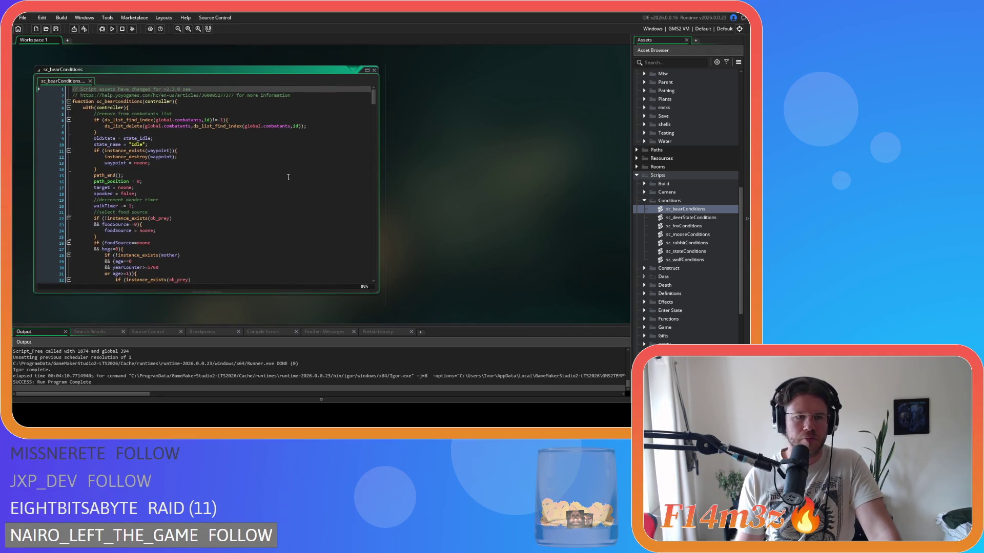
Search sc_bearConditions for state_flee to locate the flee-from-threats block.
key(ctrl+f)
text(st)
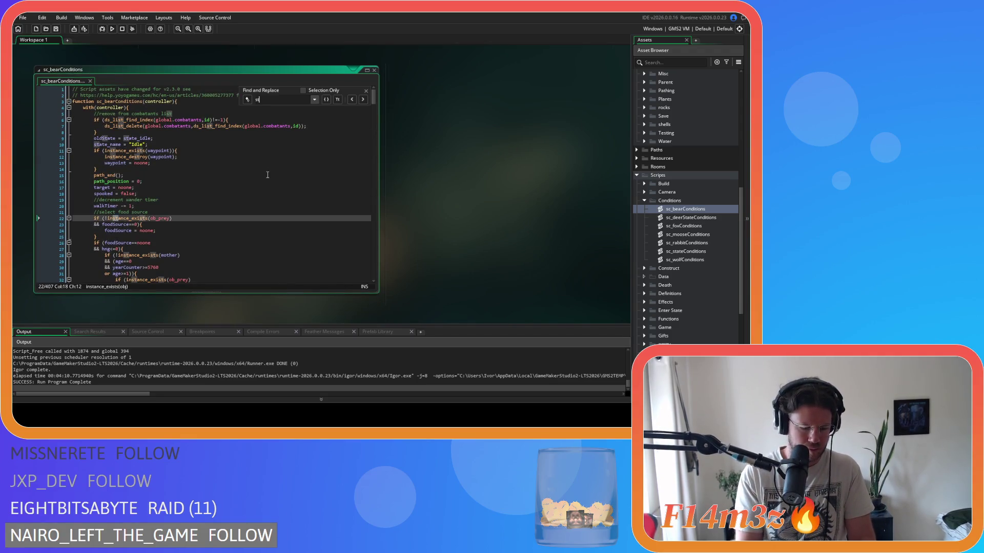
text(ate_flee)
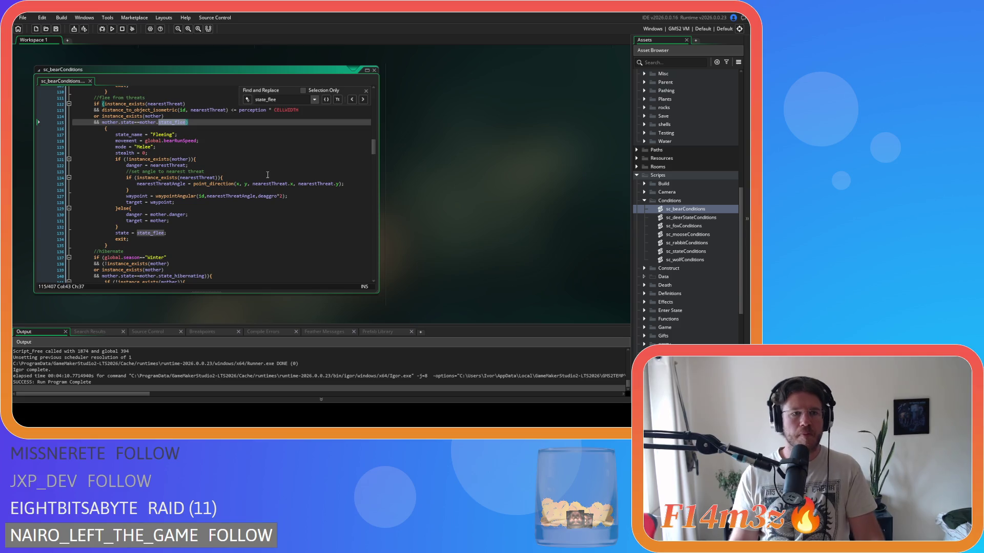
click(367, 92)
click(315, 143)
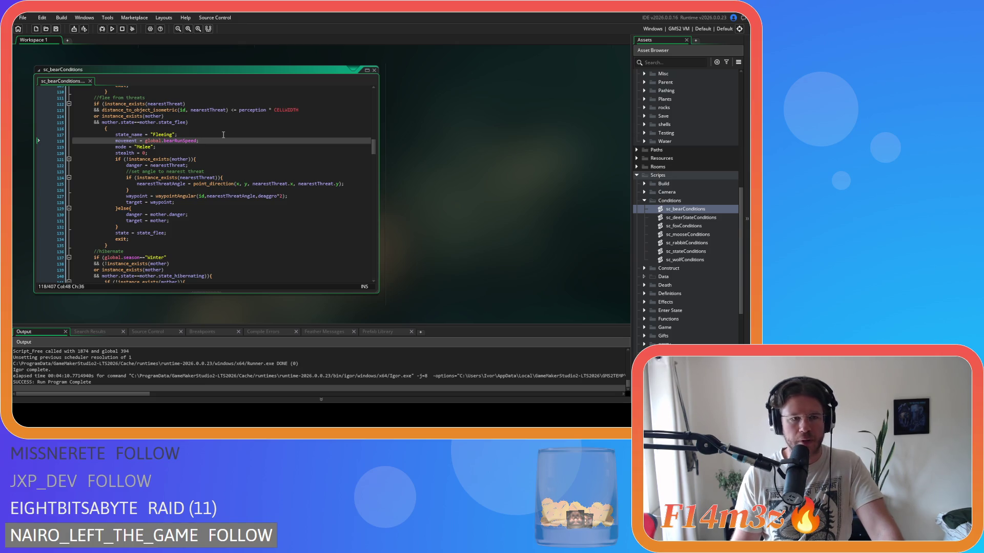
Strip the spaces around <= and after 'id,' on line 113, then save the script.
click(231, 110)
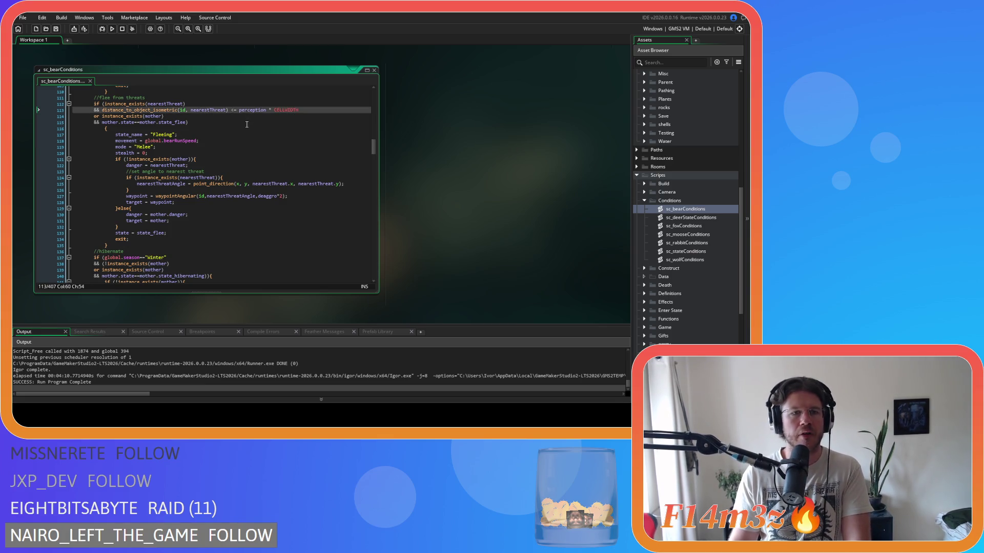
key(BackSpace)
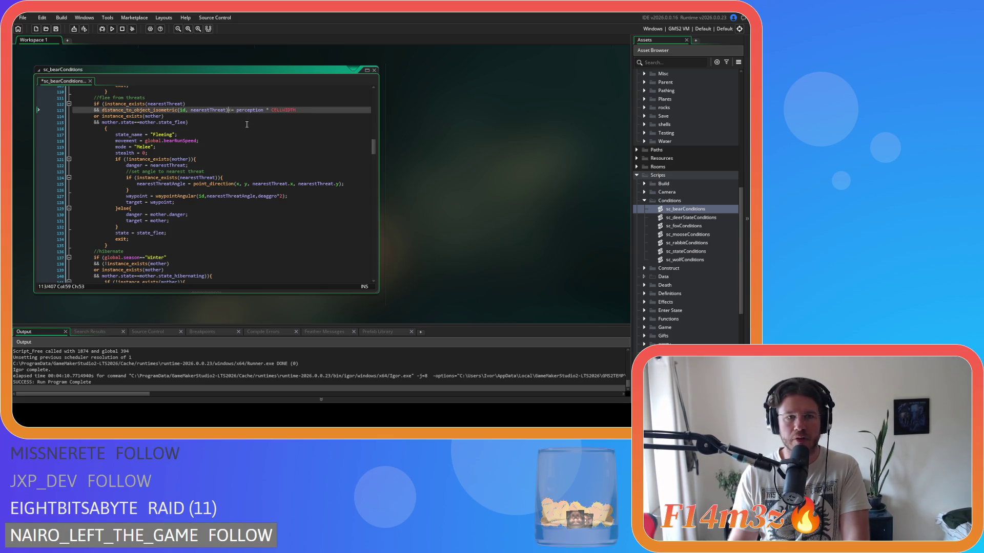
text(>)
key(Right)
key(Delete)
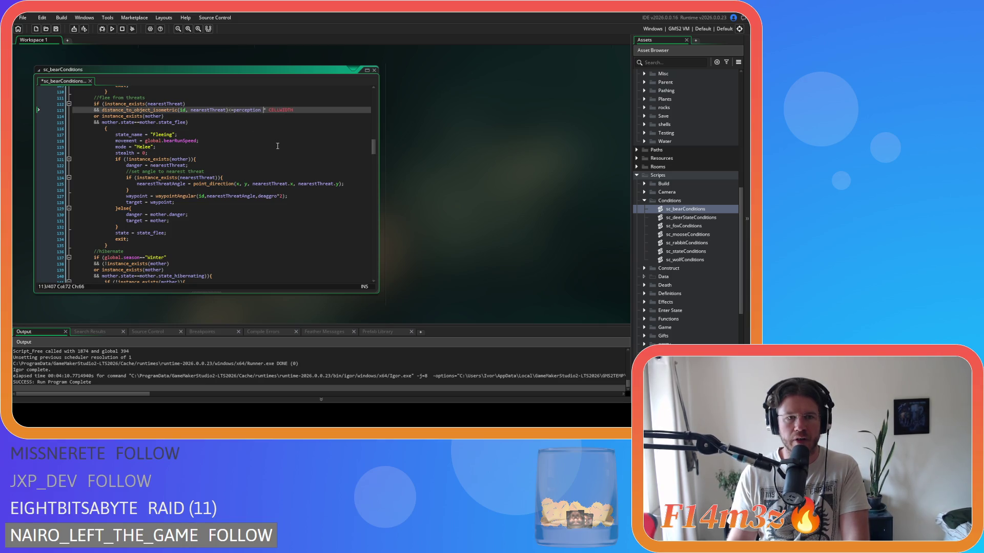
click(215, 110)
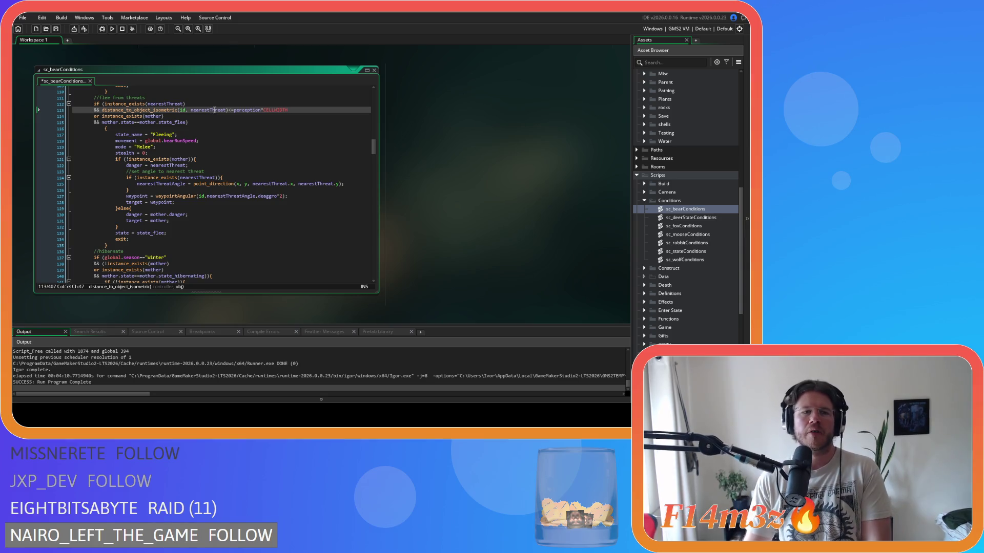
click(190, 110)
key(BackSpace)
key(ctrl+s)
scroll(426, 180, up, 3)
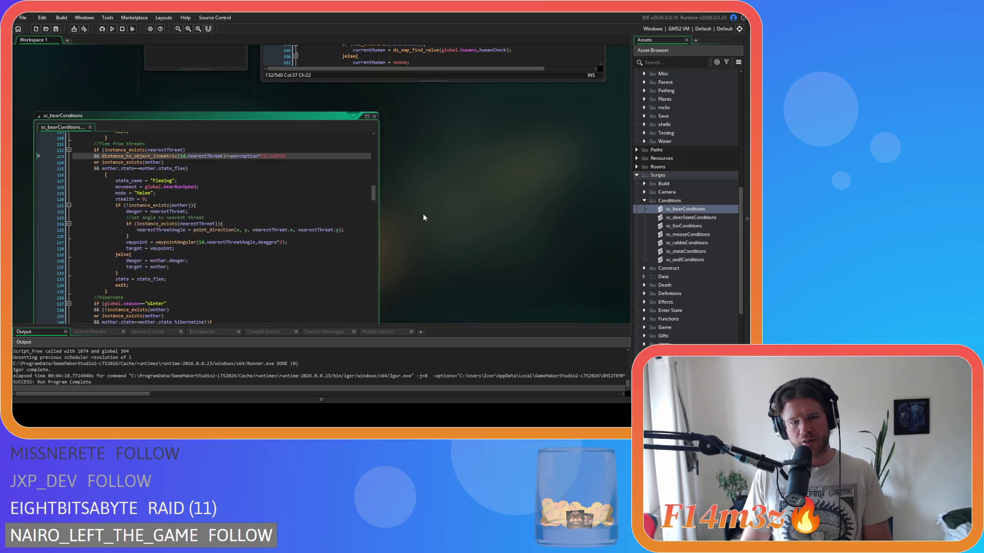
Review ob_bear's Step code from line 107 to 132, then rebuild and run with F5.
scroll(423, 217, up, 5)
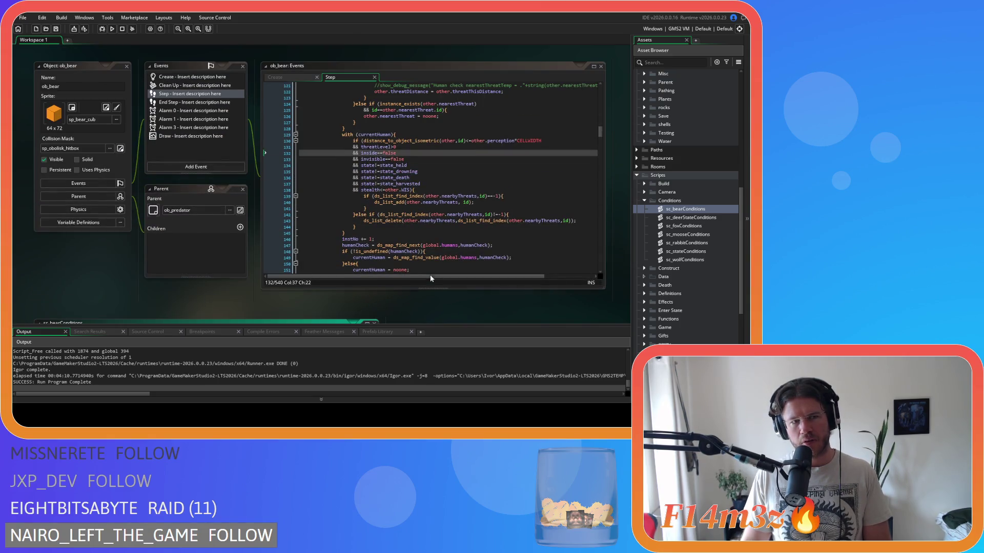
scroll(436, 283, up, 1)
click(481, 161)
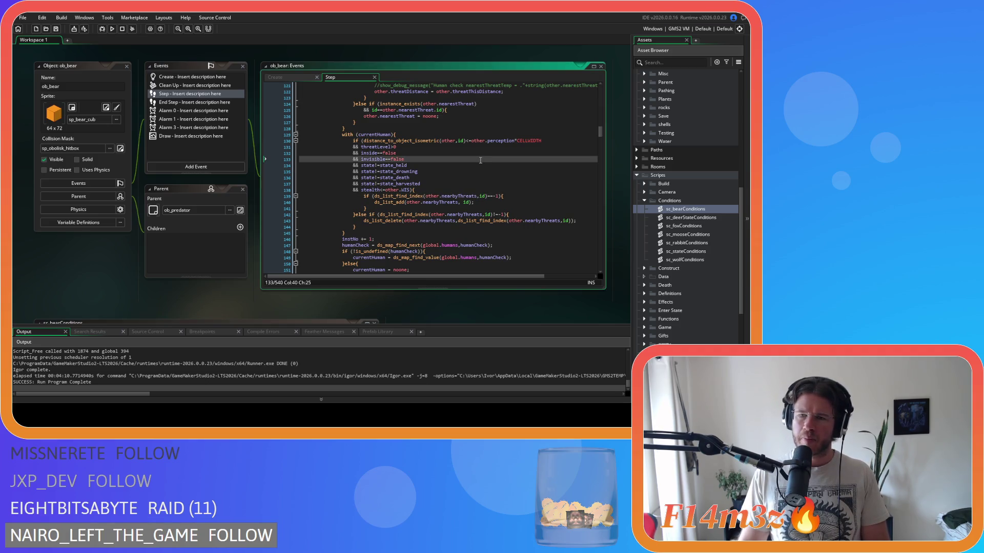
key(Up)
scroll(438, 152, up, 6)
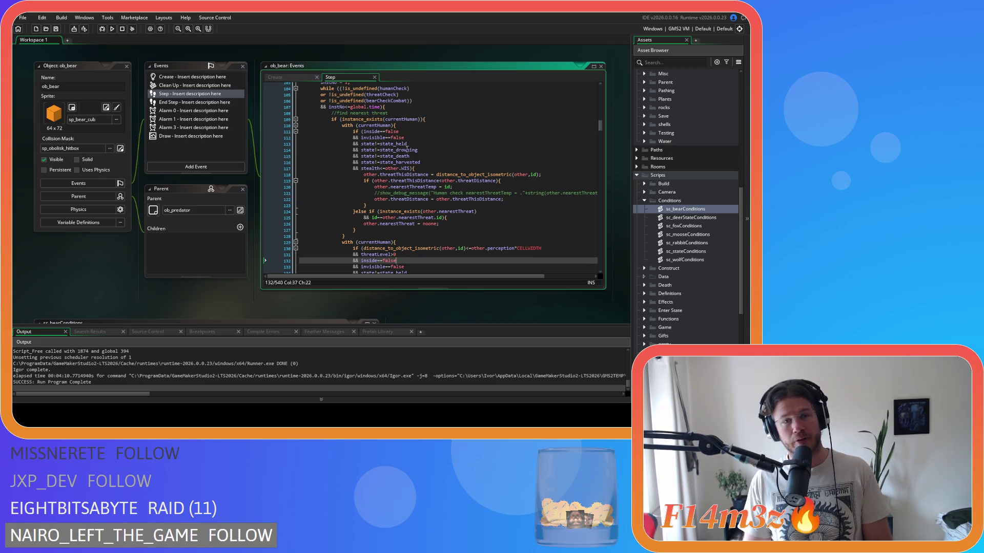
click(392, 144)
scroll(428, 144, up, 3)
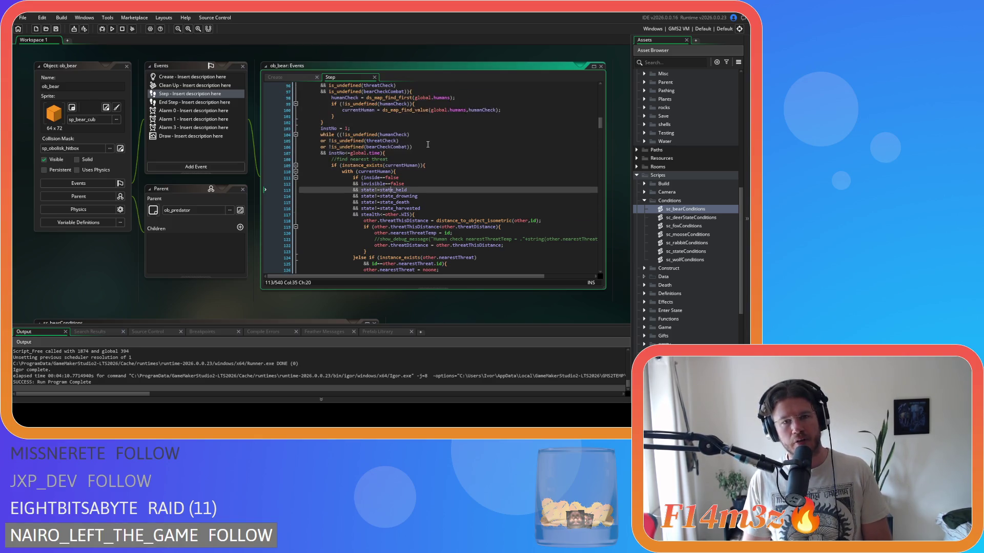
scroll(428, 144, up, 1)
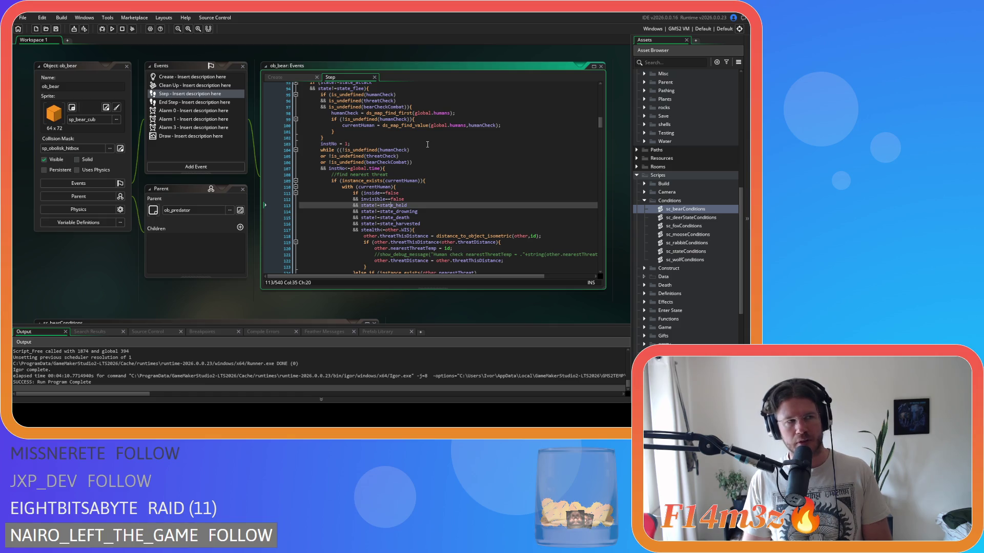
click(458, 168)
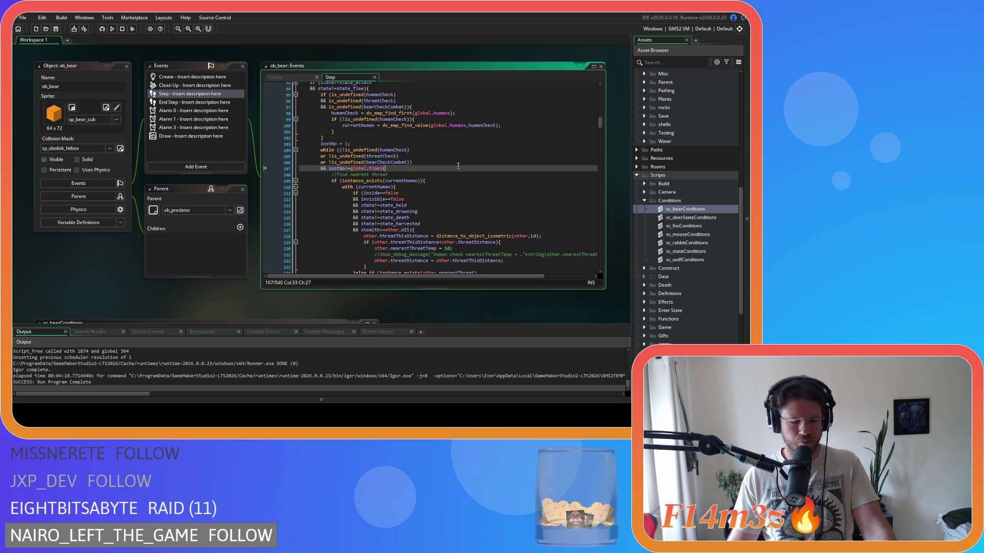
key(F5)
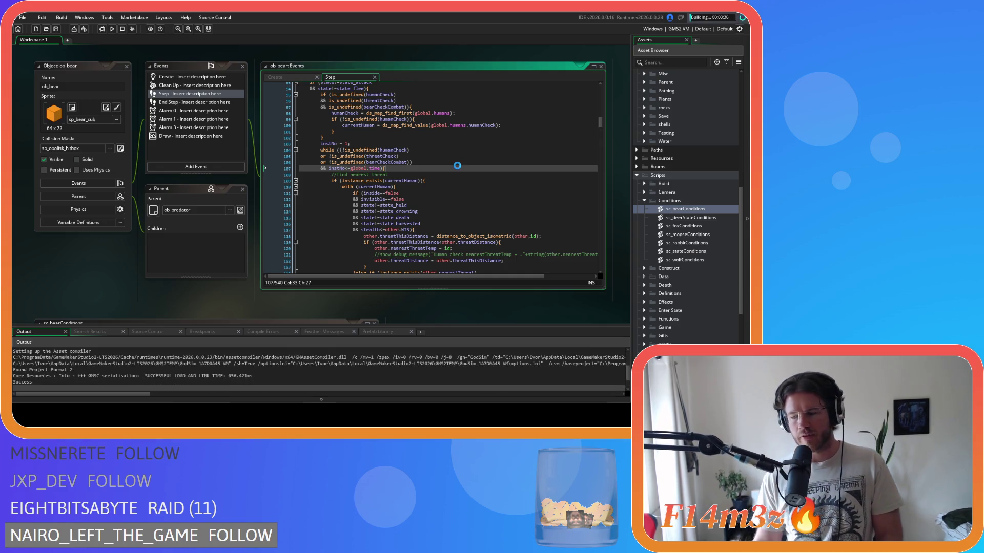
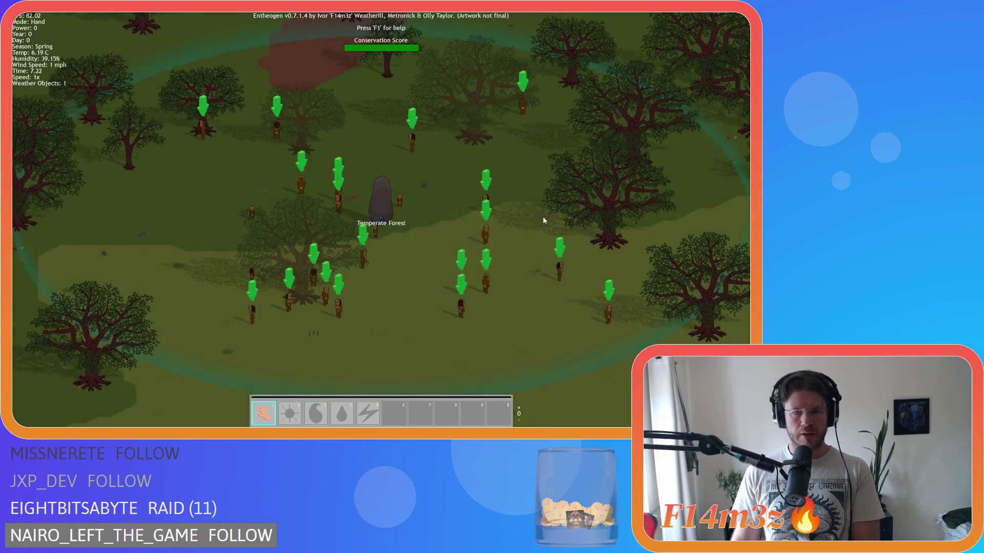
Zoom out and carry Hwirazhol left into the darker grass.
scroll(491, 232, down, 3)
scroll(491, 231, down, 3)
key(w)
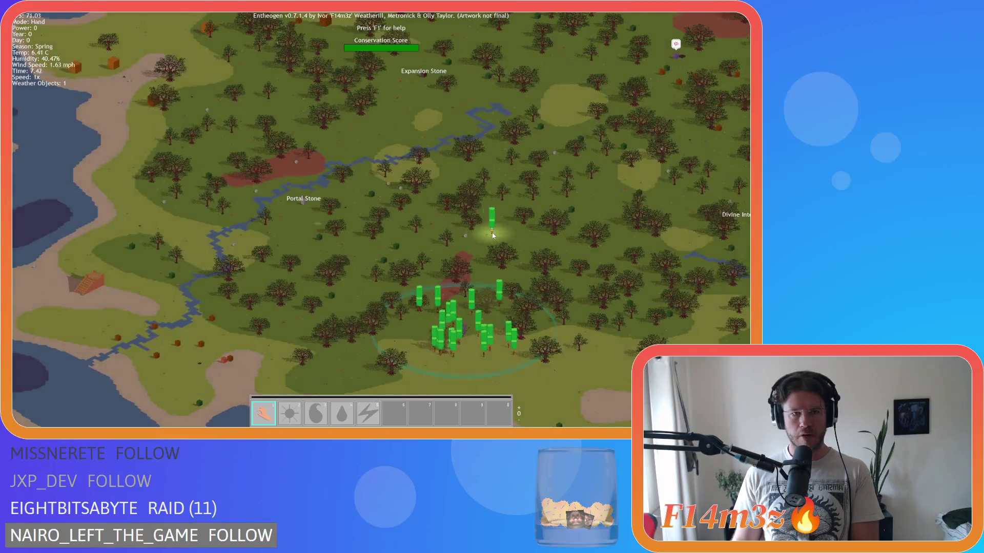
drag(329, 221, 240, 226)
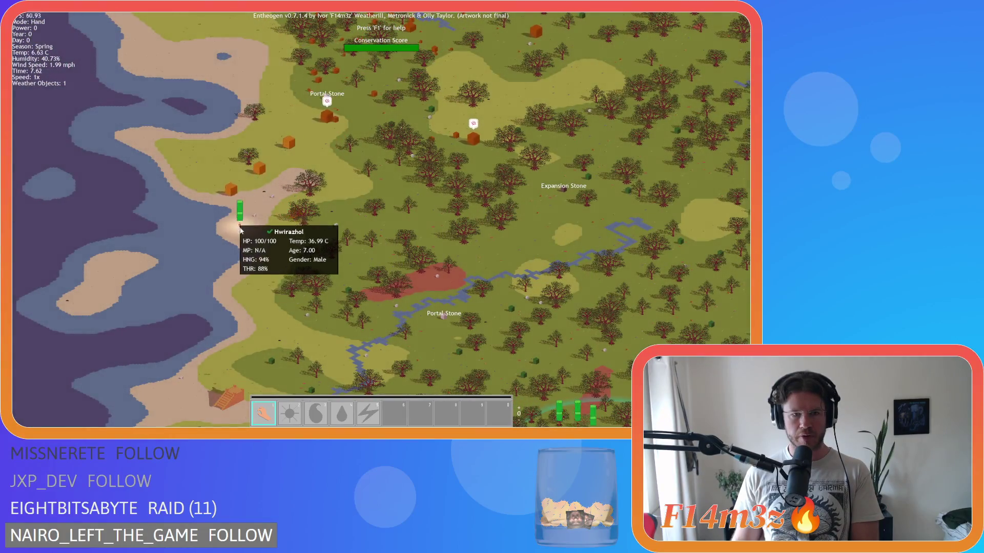
scroll(240, 228, up, 5)
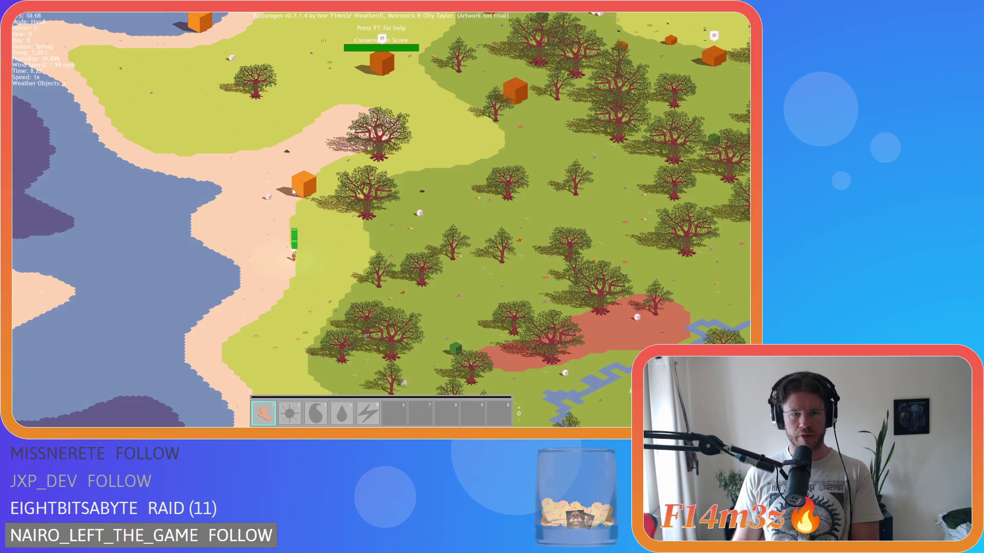
mouse_move(311, 265)
mouse_down()
mouse_move(330, 245)
mouse_move(360, 274)
mouse_up()
Pan to the sandy shore, drop Hwirazhol on the sand, and zoom out to locate it.
mouse_move(360, 273)
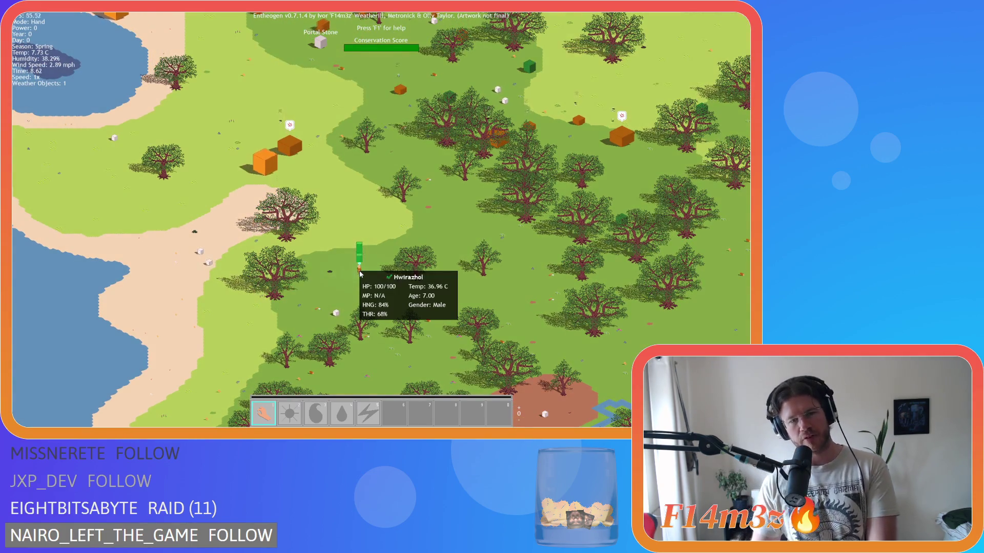
key(w)
key(a)
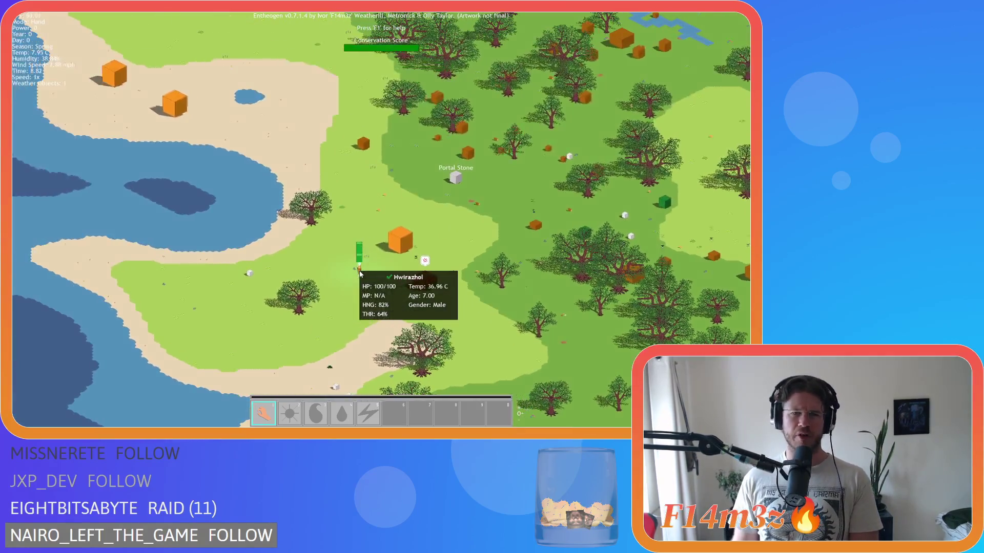
key(w)
key(a)
drag(338, 272, 219, 232)
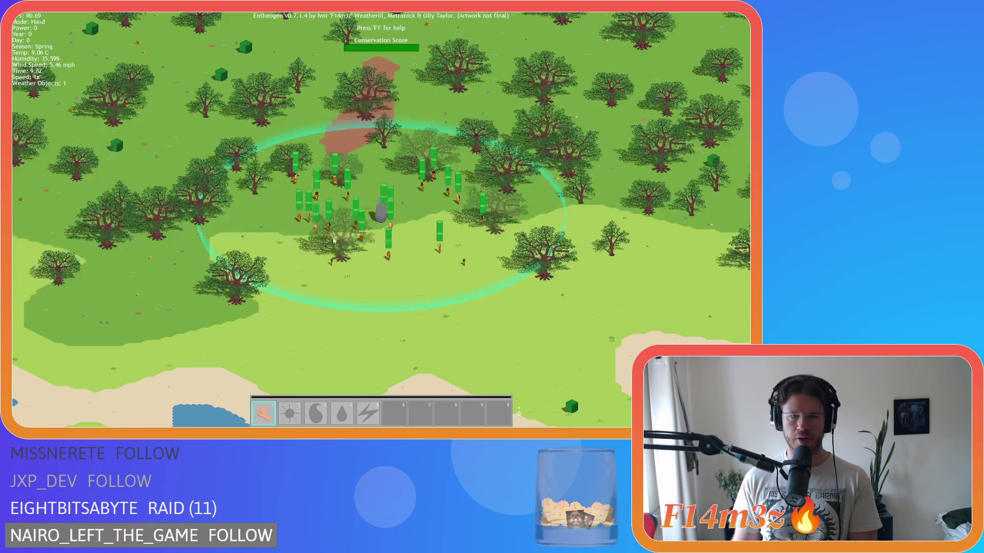
scroll(380, 274, down, 5)
mouse_move(379, 273)
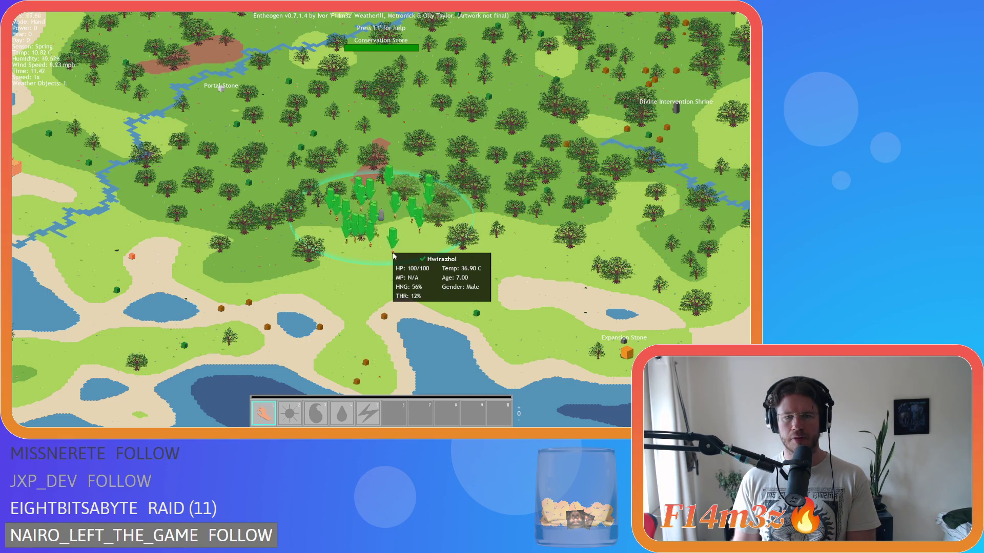
Quit Entheogen at the quit prompt and place the caret in ob_bear's currentHuman check.
key(Escape)
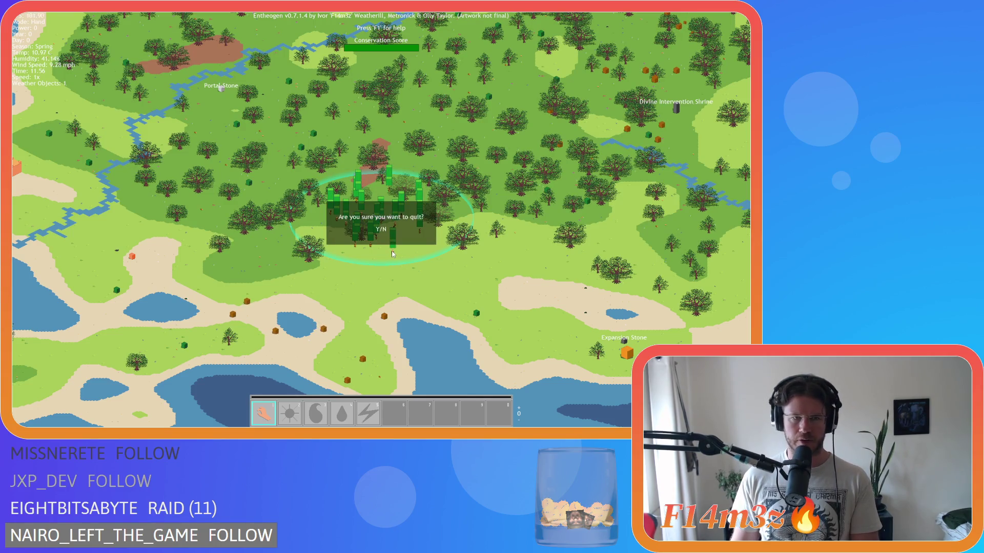
key(Return)
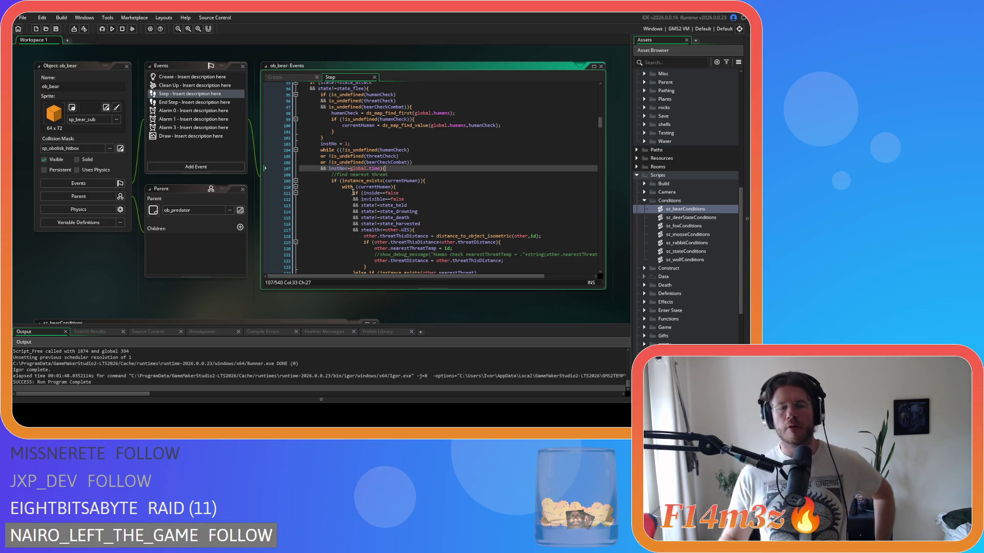
click(383, 186)
click(436, 180)
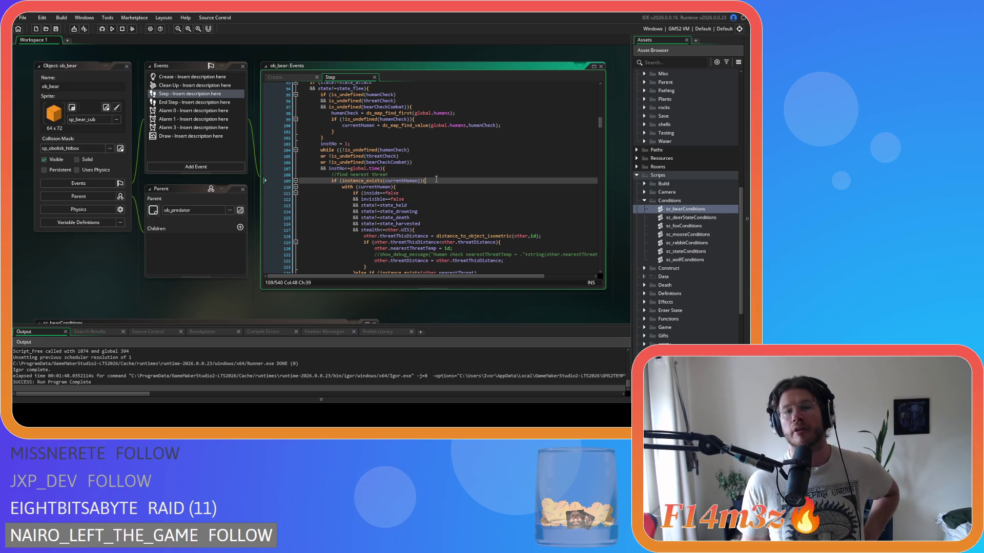
scroll(182, 192, down, 3)
click(270, 210)
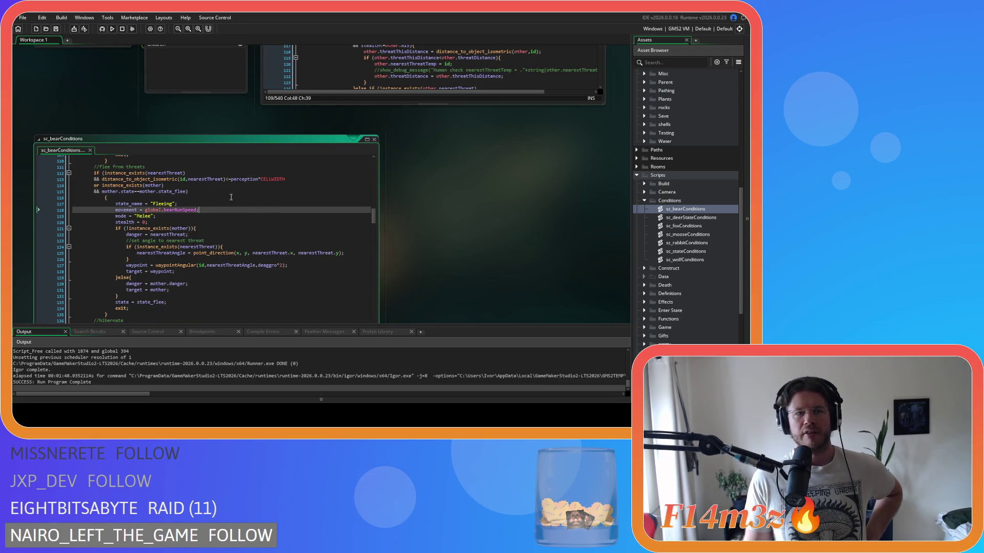
double_click(153, 173)
drag(178, 179, 293, 180)
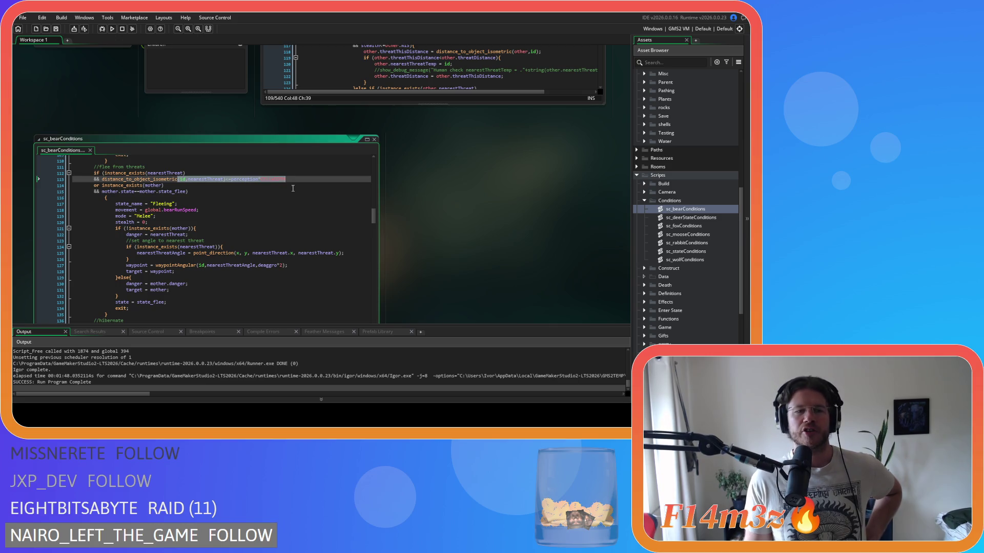
scroll(439, 256, up, 5)
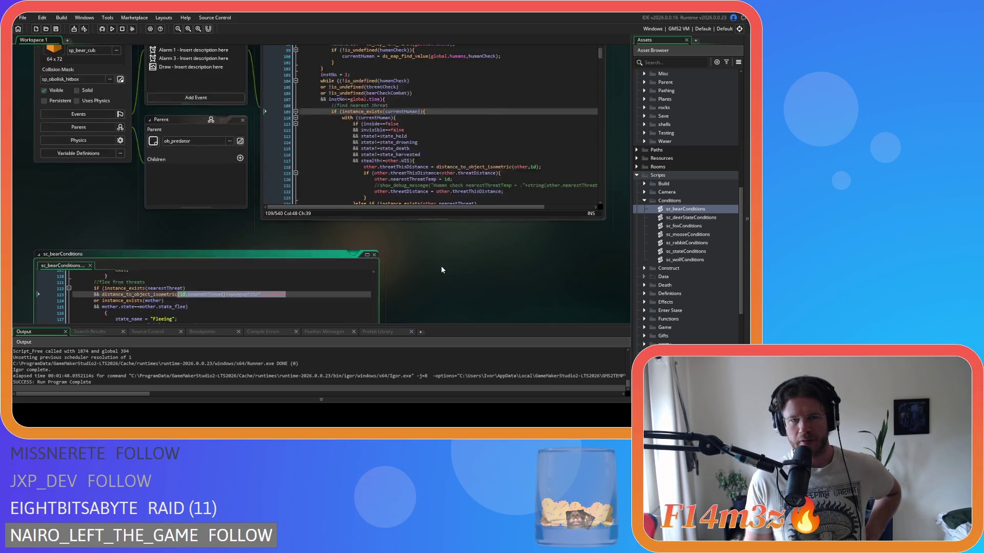
click(405, 199)
key(Up)
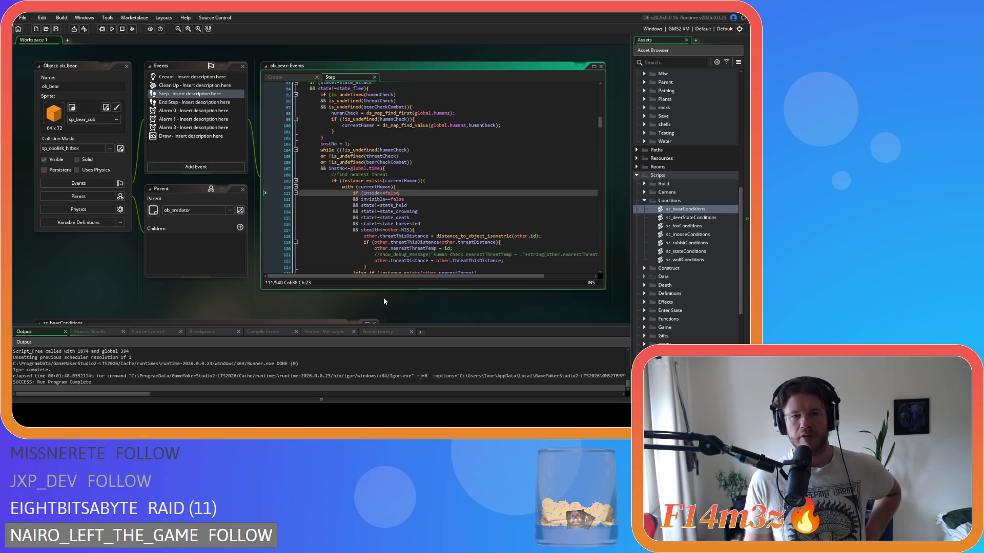
scroll(394, 296, down, 3)
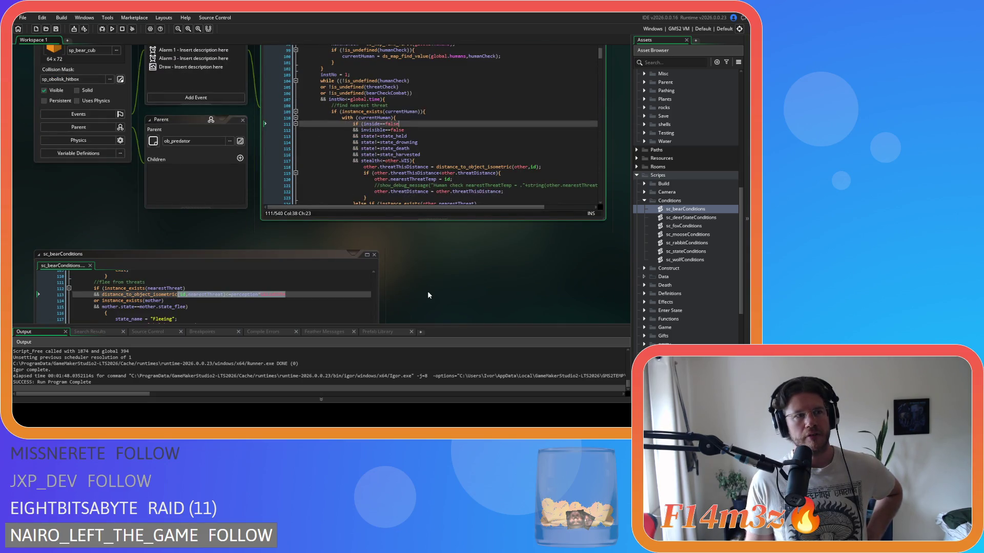
scroll(428, 292, up, 3)
scroll(427, 291, down, 3)
scroll(419, 275, up, 3)
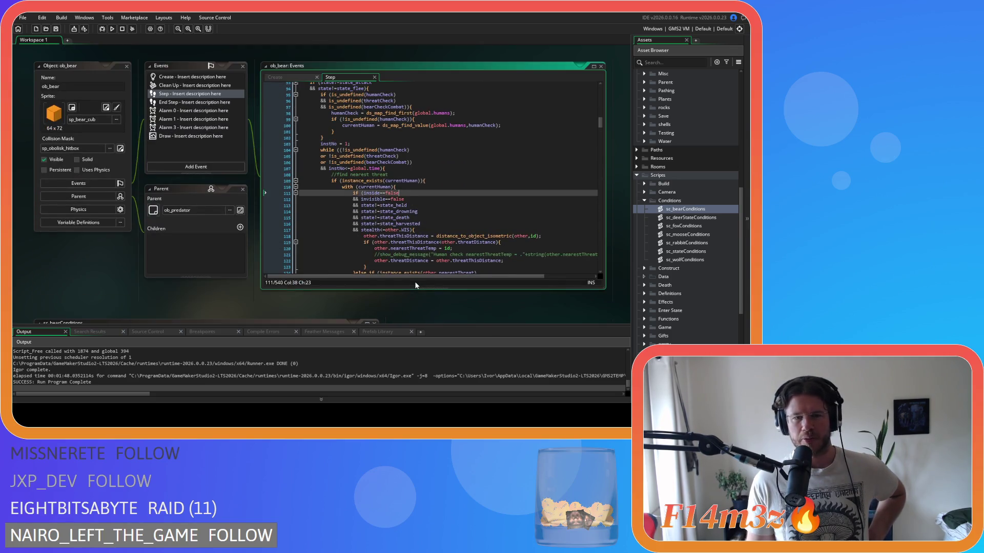
key(Up)
key(Up)
key(Up)
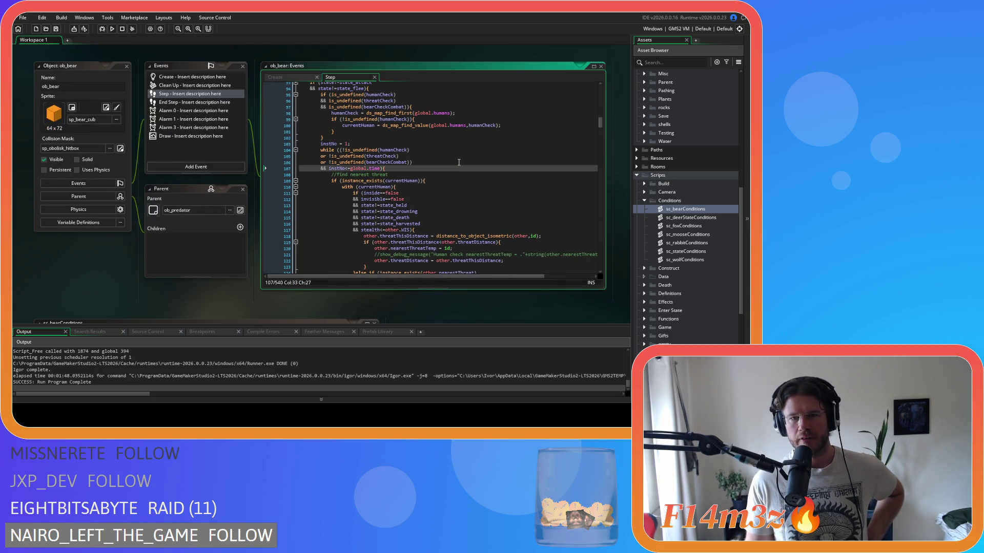
click(459, 162)
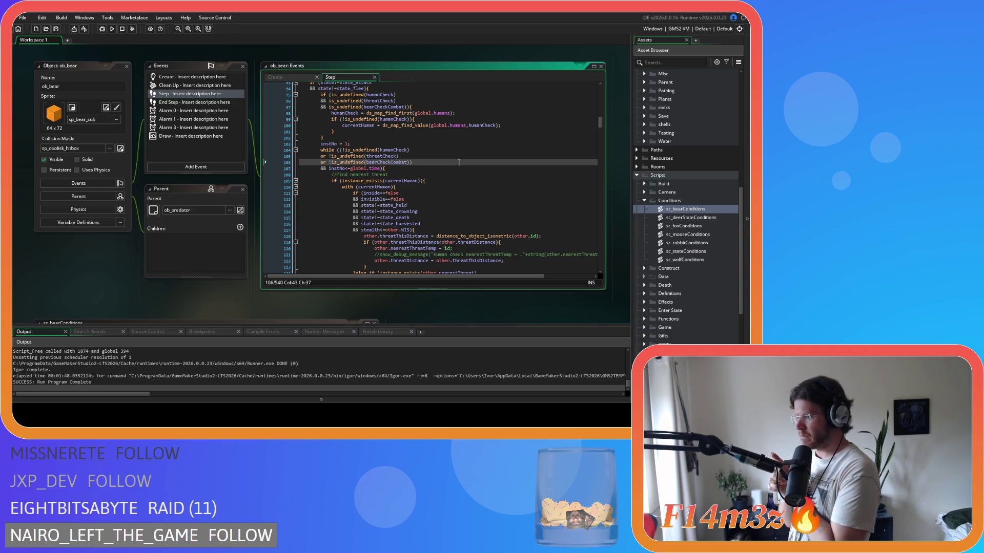
scroll(681, 199, up, 10)
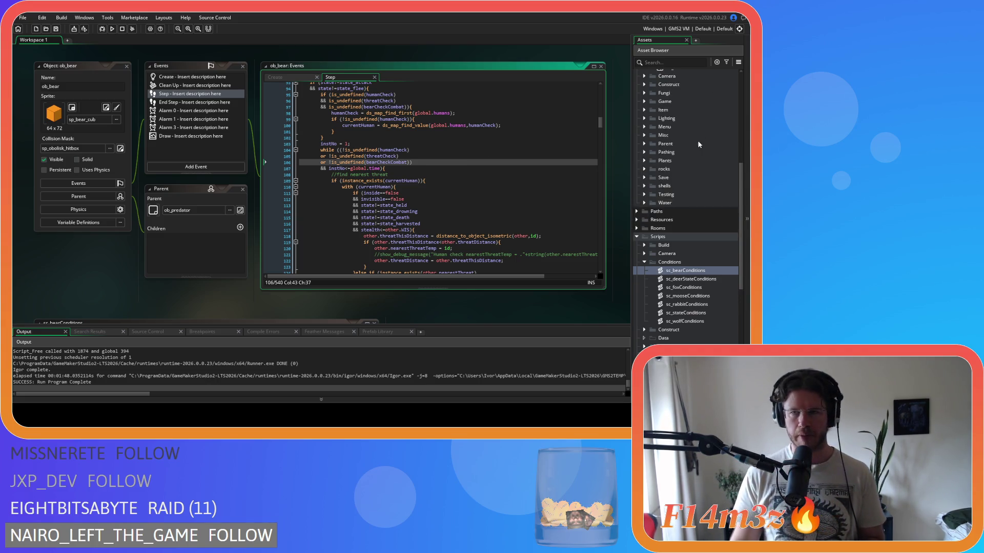
Open ob_human from Objects > Animal > Human and go to line 12 of its Step code.
double_click(681, 195)
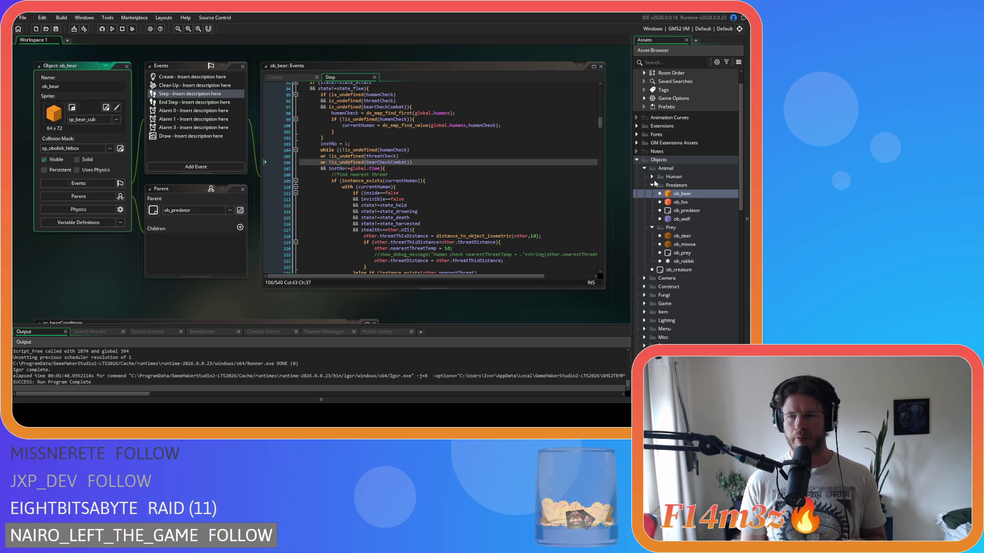
click(652, 177)
click(668, 186)
double_click(668, 186)
click(421, 157)
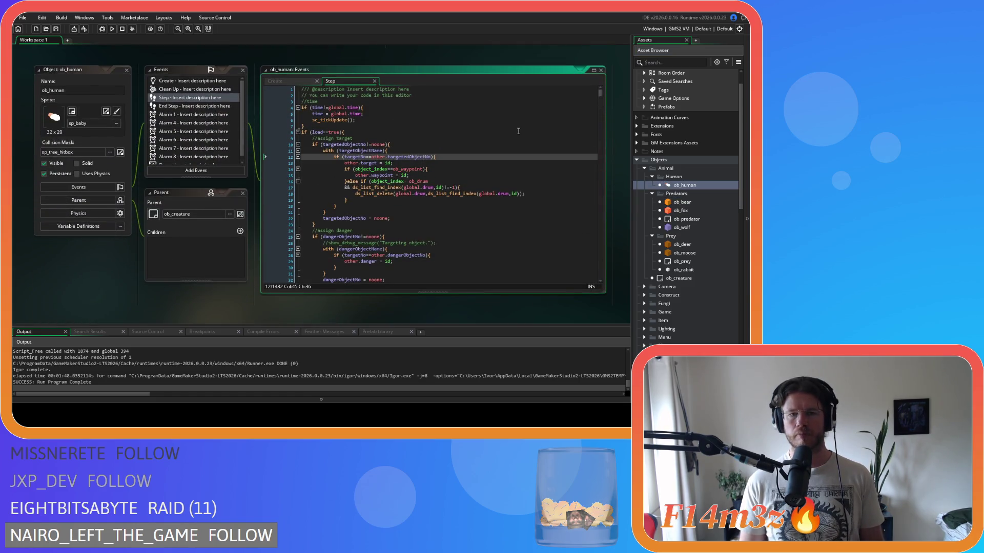
key(ctrl+f)
text(state_nea)
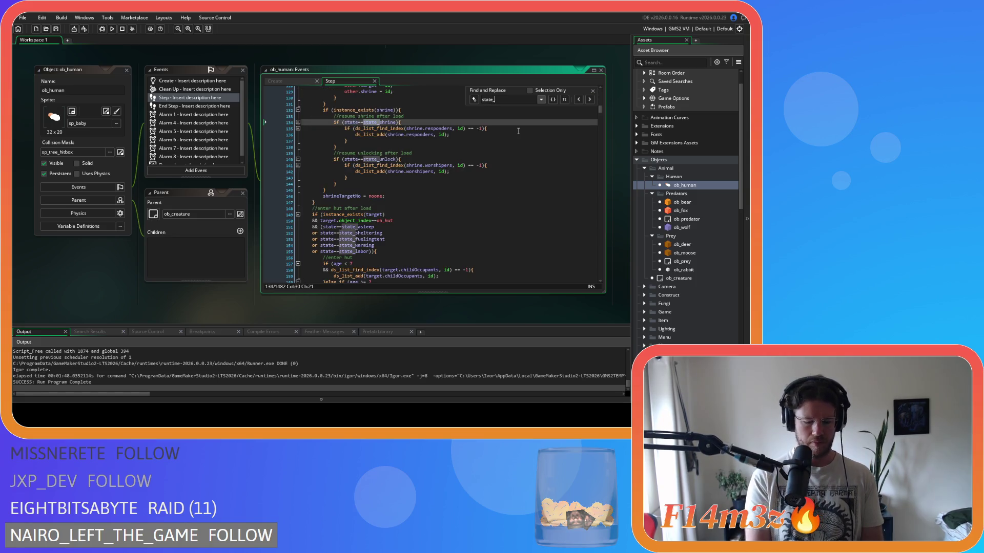
key(ctrl+a)
text(nearestPrey)
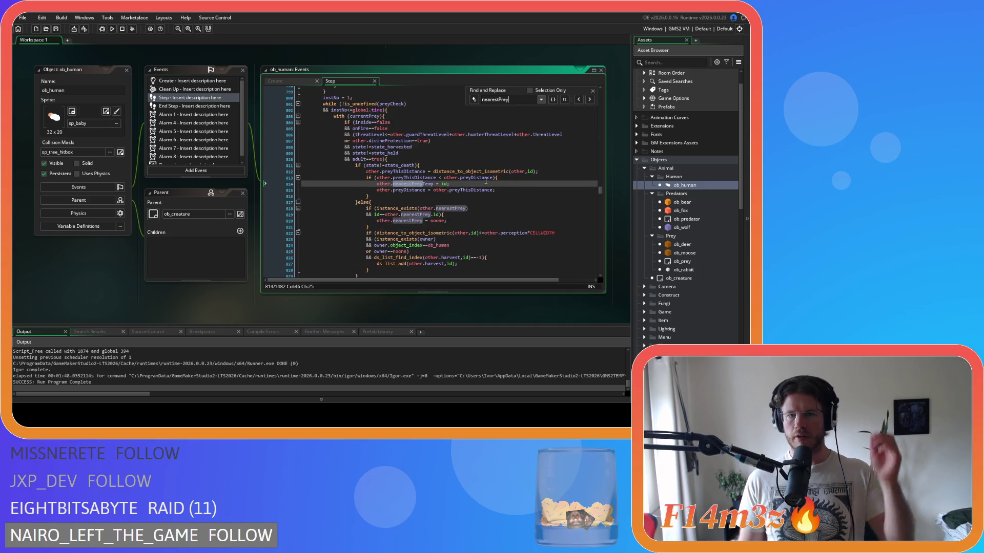
scroll(518, 131, up, 4)
scroll(515, 177, up, 4)
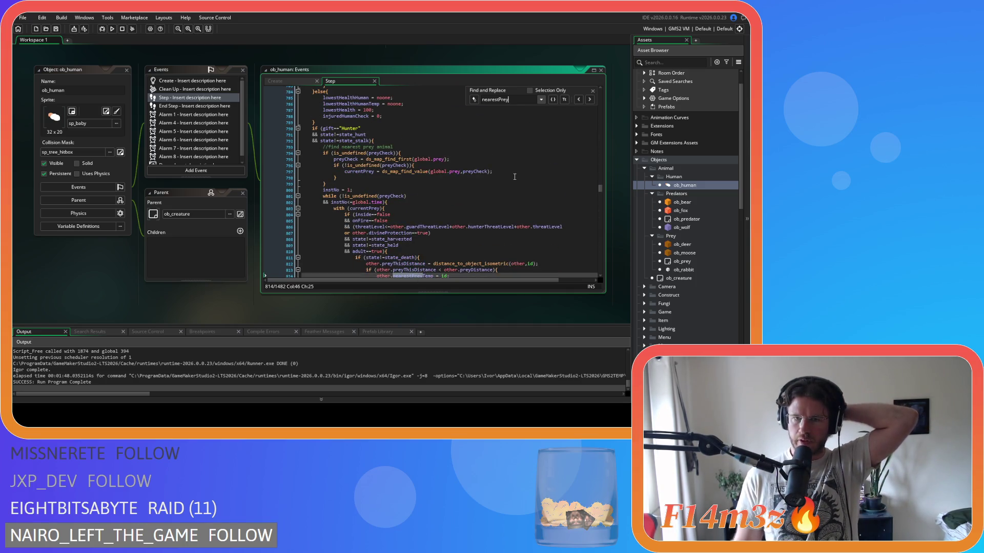
key(Escape)
drag(439, 175, 453, 171)
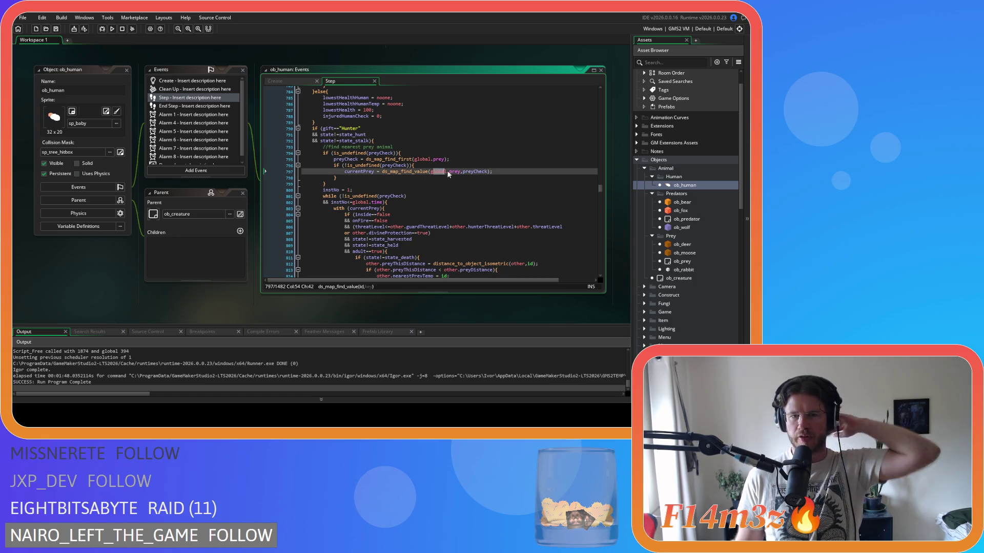
scroll(453, 170, down, 3)
drag(303, 153, 369, 227)
scroll(408, 221, down, 4)
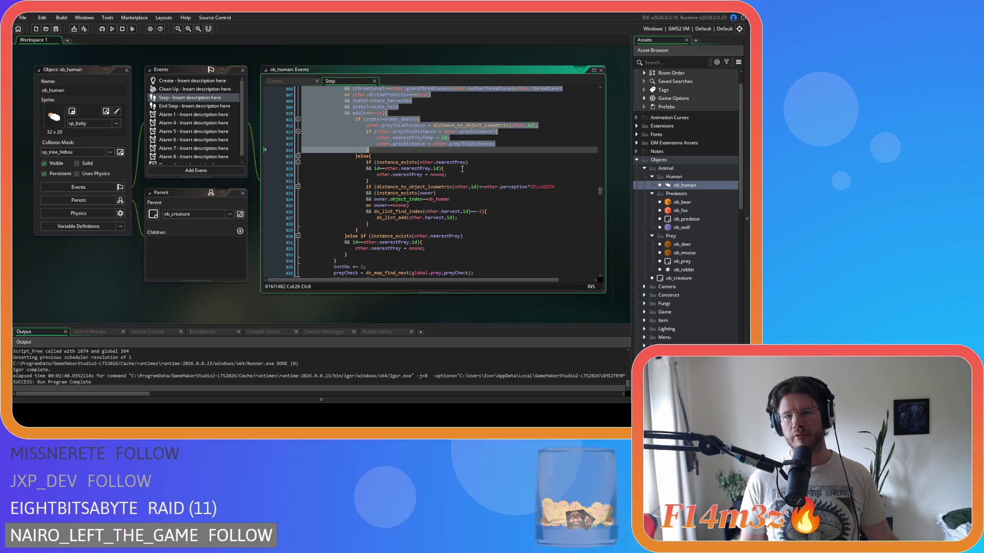
scroll(477, 165, down, 3)
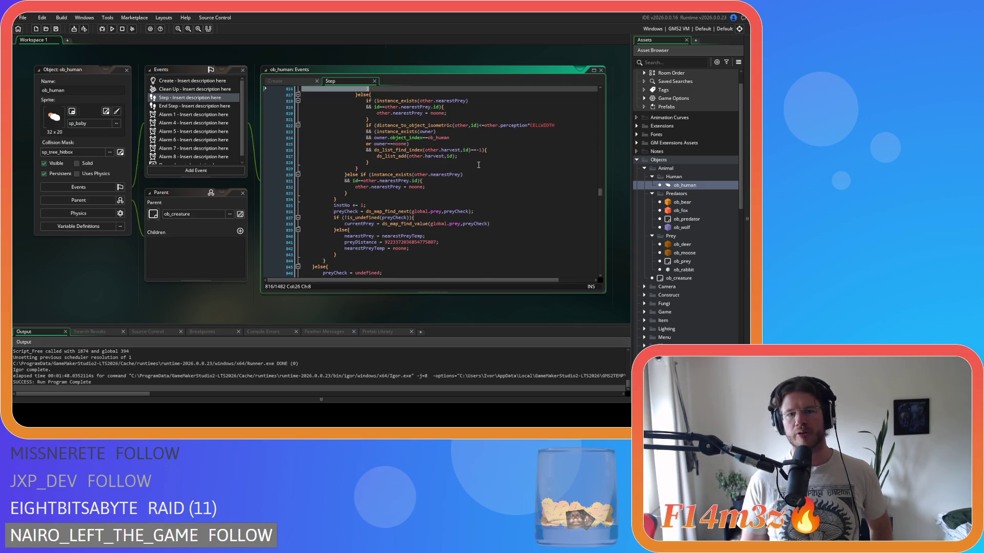
scroll(478, 165, down, 3)
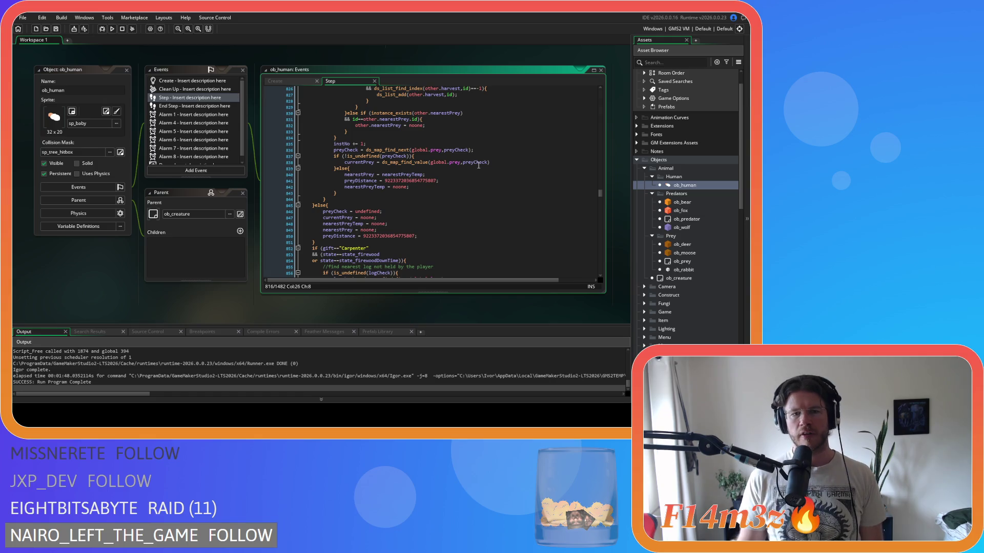
scroll(478, 165, up, 8)
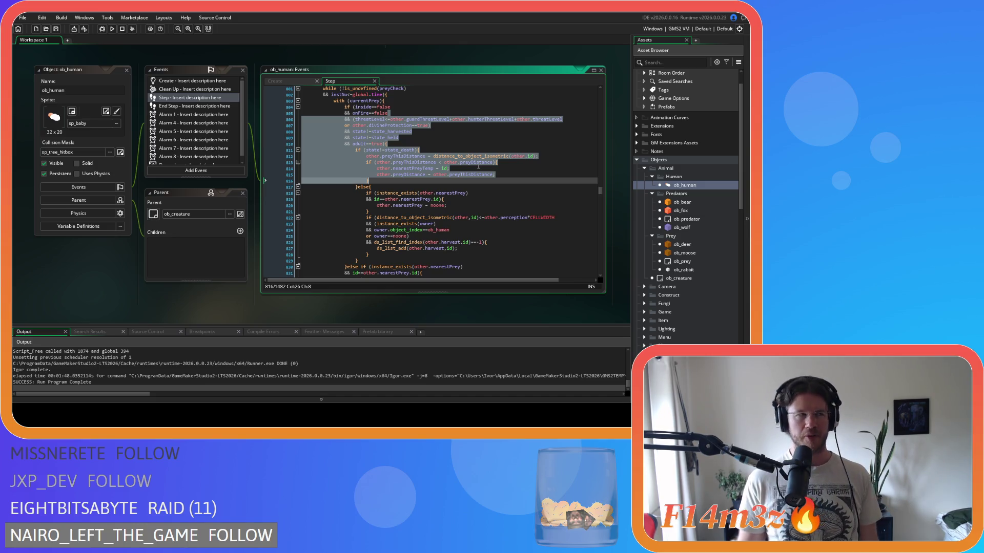
scroll(478, 167, down, 5)
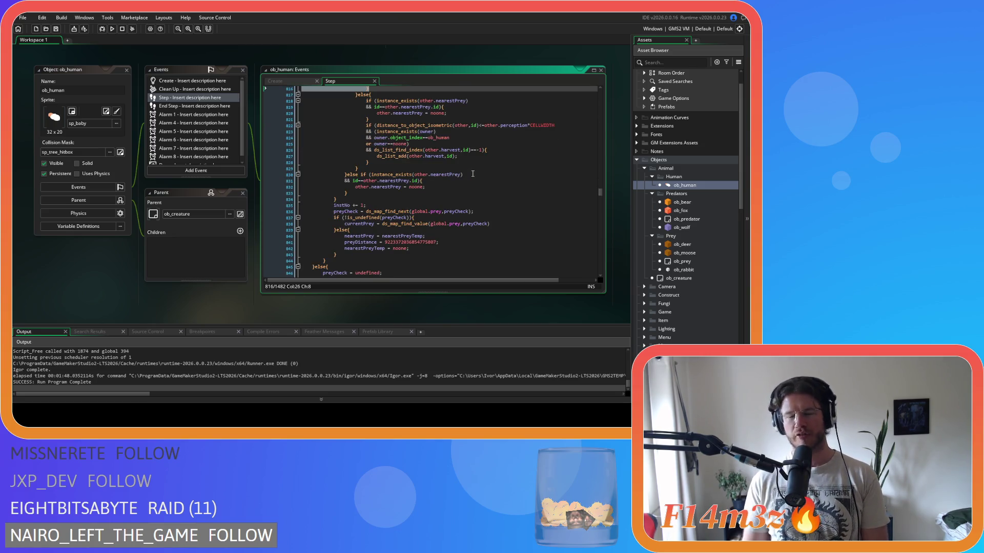
scroll(473, 174, up, 7)
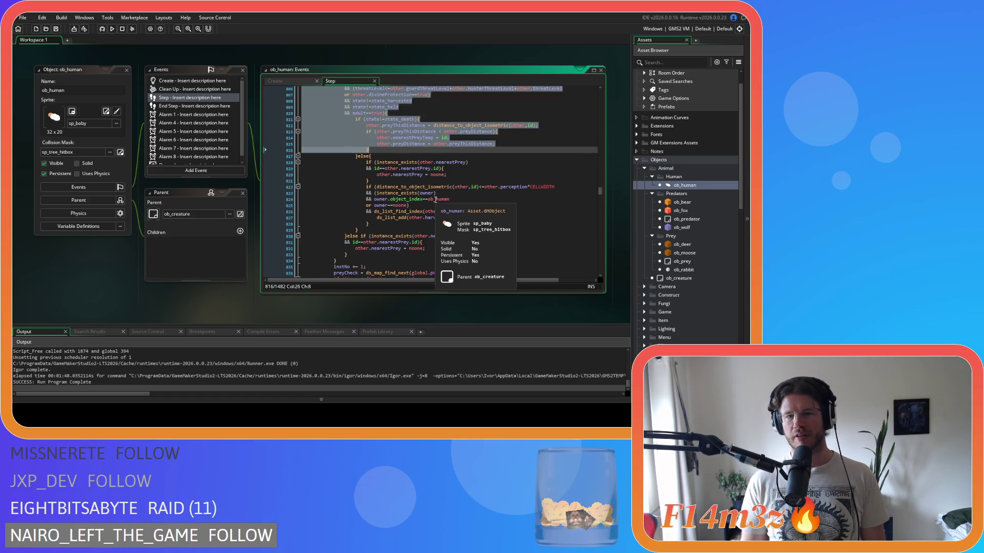
click(493, 224)
scroll(493, 205, down, 4)
scroll(493, 206, up, 3)
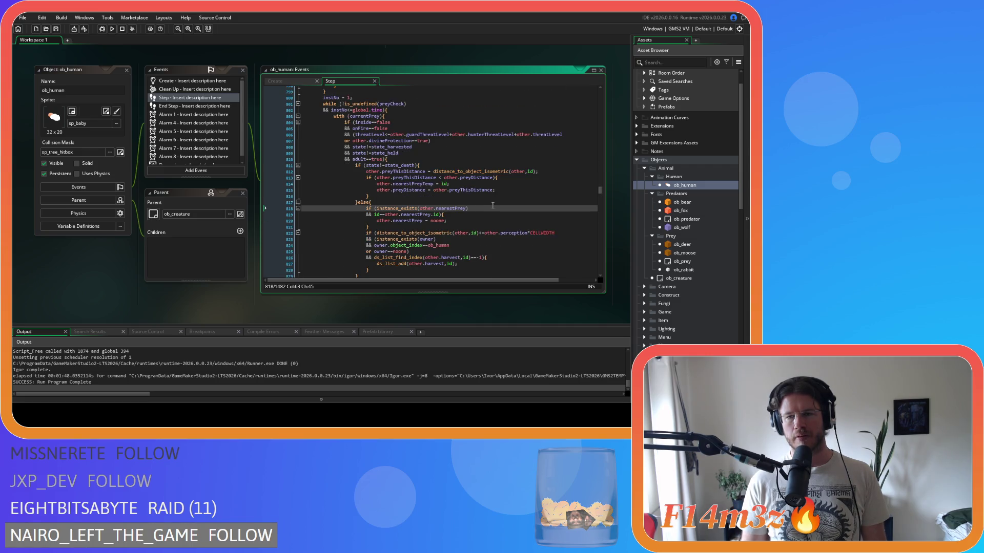
Remove the spaces around '<' in ob_human's line 813 prey-distance check, save, and close ob_human.
scroll(493, 205, down, 1)
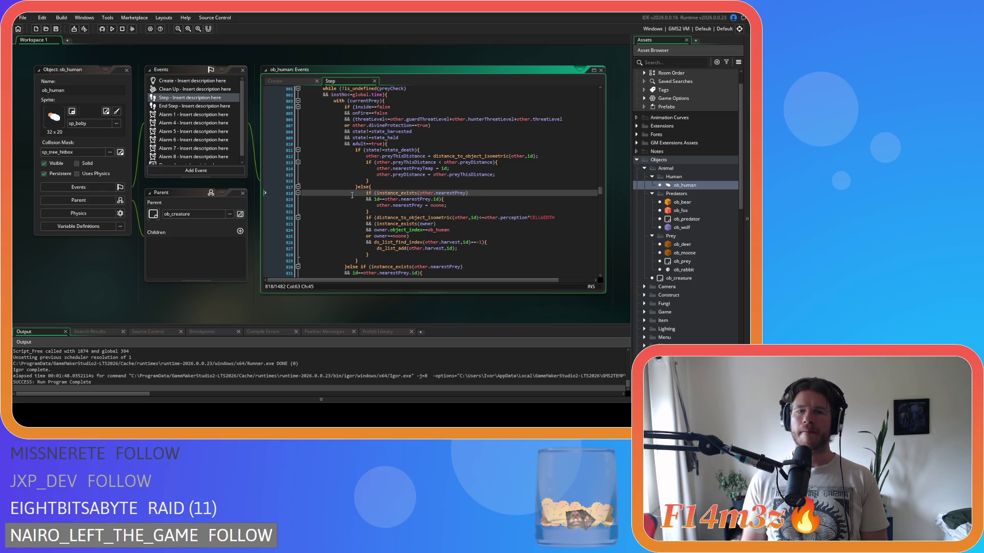
click(442, 185)
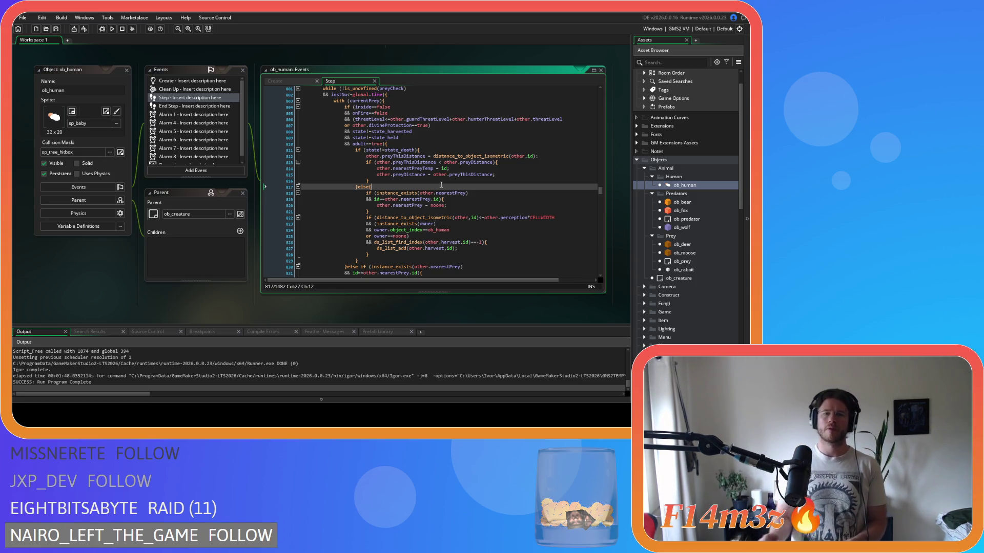
click(439, 162)
key(BackSpace)
key(Right)
key(Delete)
click(511, 146)
key(ctrl+s)
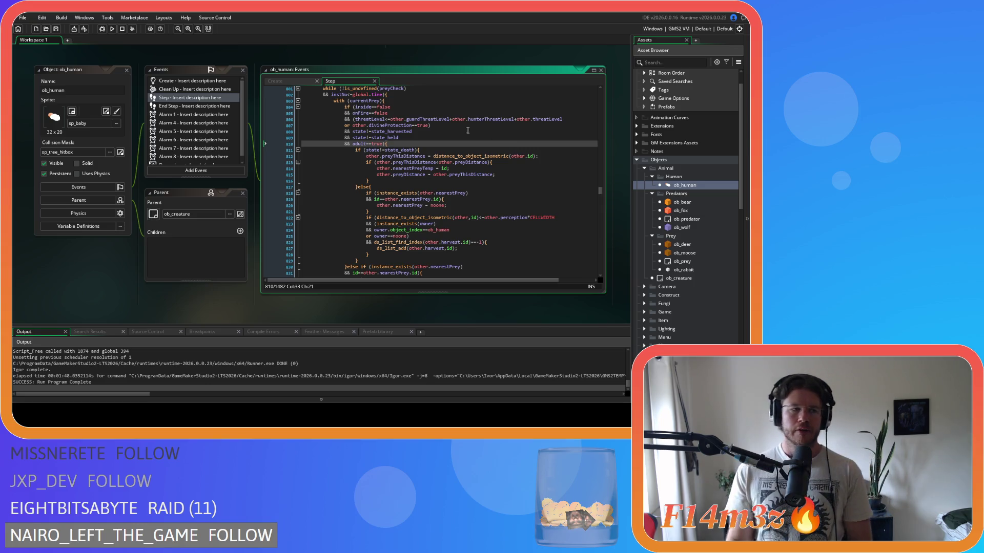
click(121, 68)
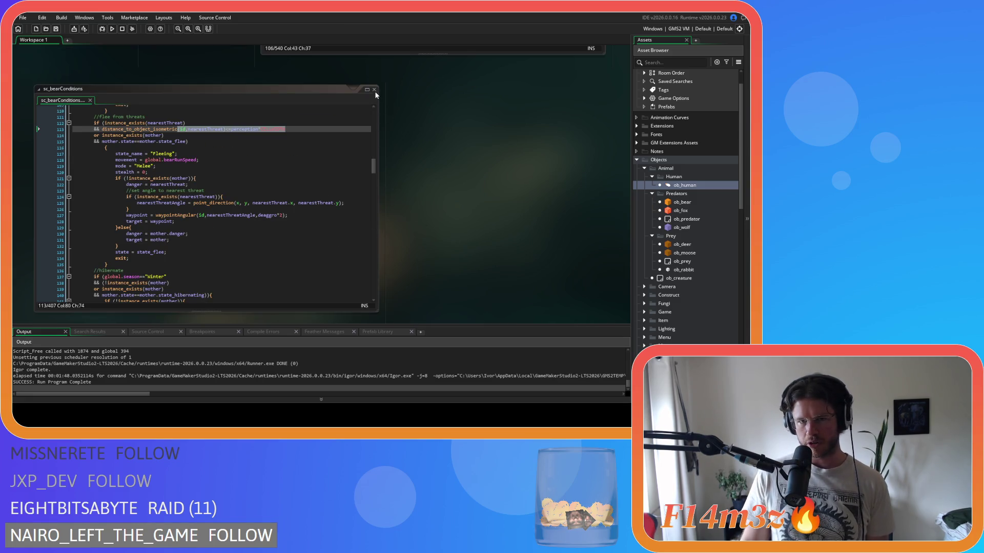
Open ob_deer and scroll through its Step code alongside ob_bear's for comparison.
double_click(684, 245)
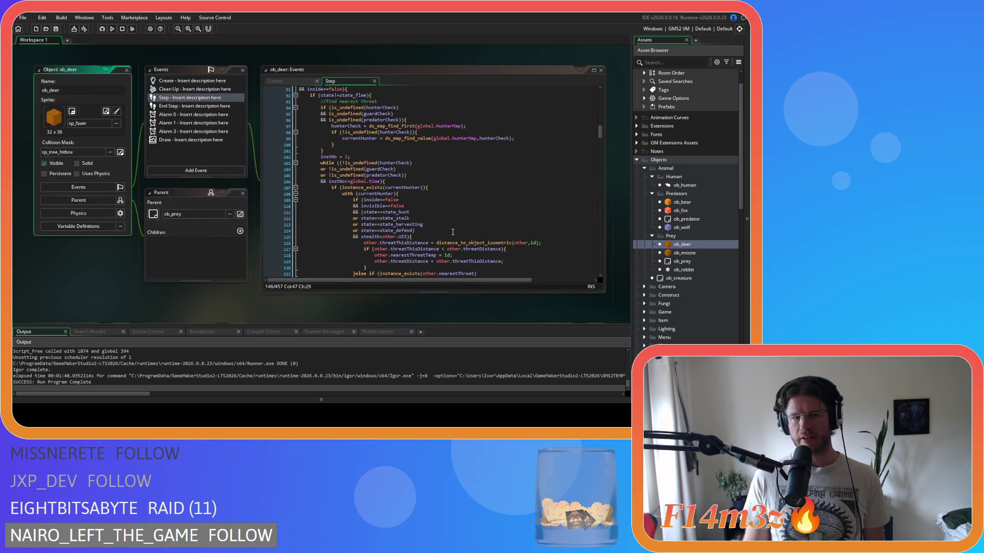
scroll(102, 231, down, 3)
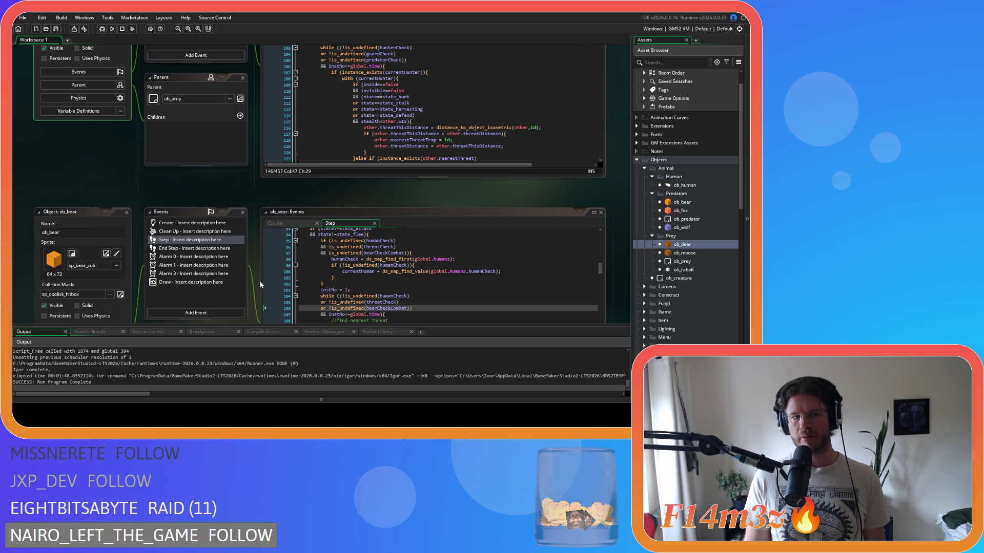
scroll(201, 179, down, 2)
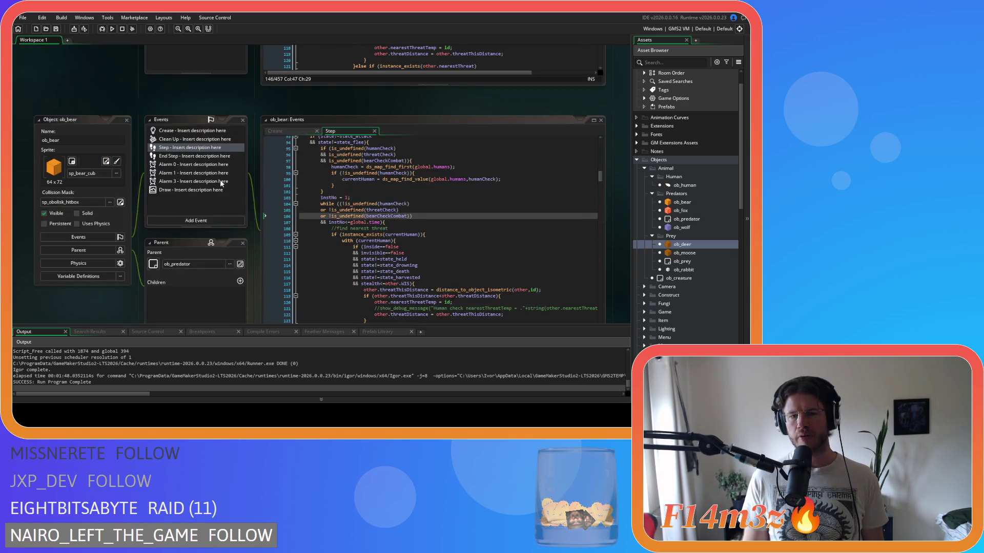
scroll(172, 224, up, 4)
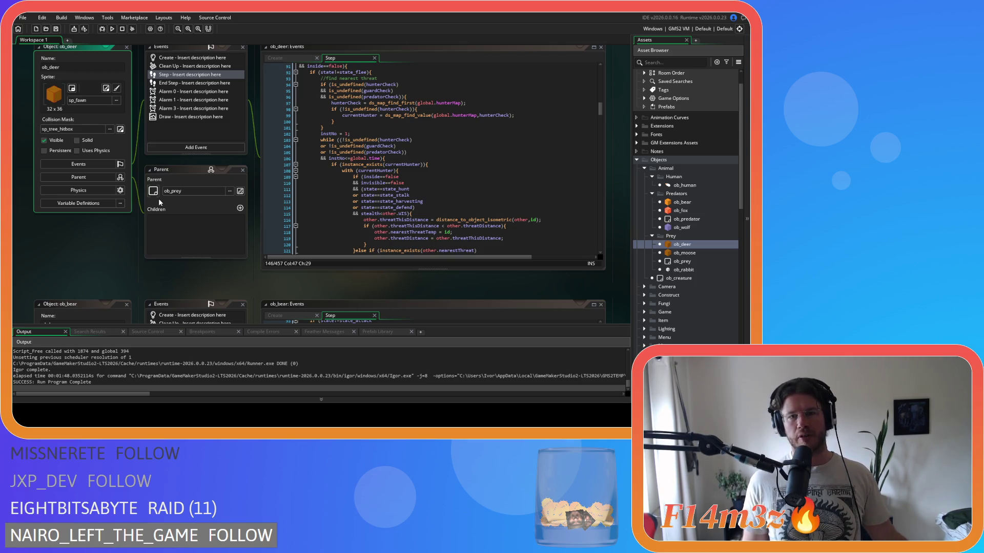
scroll(159, 232, down, 3)
scroll(85, 219, down, 3)
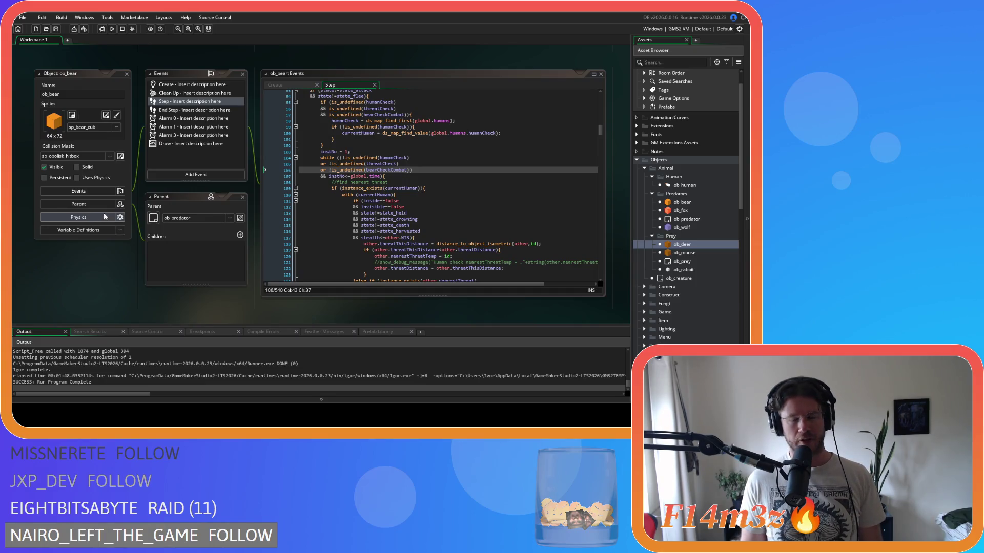
scroll(131, 244, up, 5)
scroll(130, 230, up, 5)
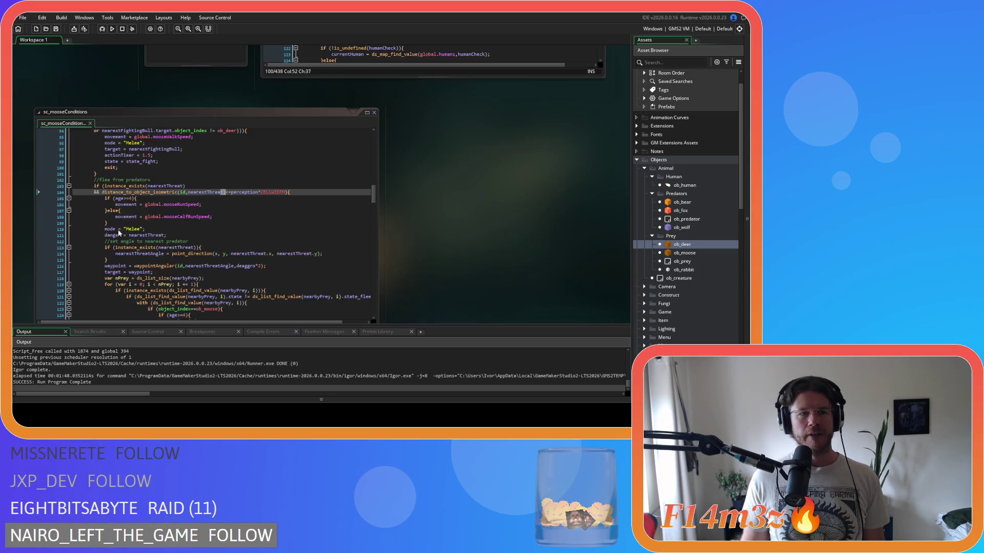
Close sc_mooseConditions and bring ob_moose's Step code into focus.
click(374, 113)
scroll(404, 240, up, 5)
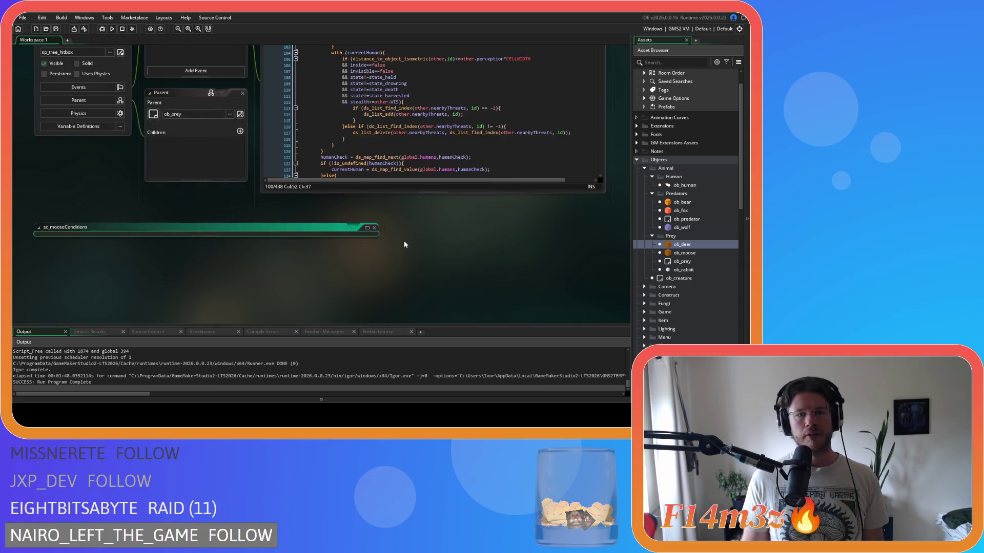
click(396, 216)
scroll(396, 216, up, 8)
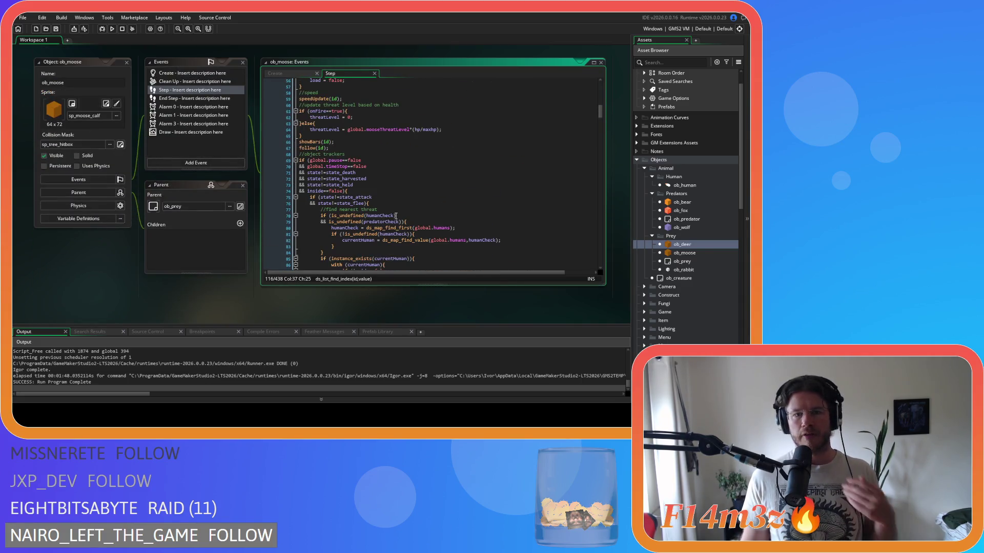
Select lines 78–126 of ob_moose's Step code, from the humanCheck lookup through the currentHuman reset.
scroll(398, 216, down, 3)
scroll(402, 218, up, 5)
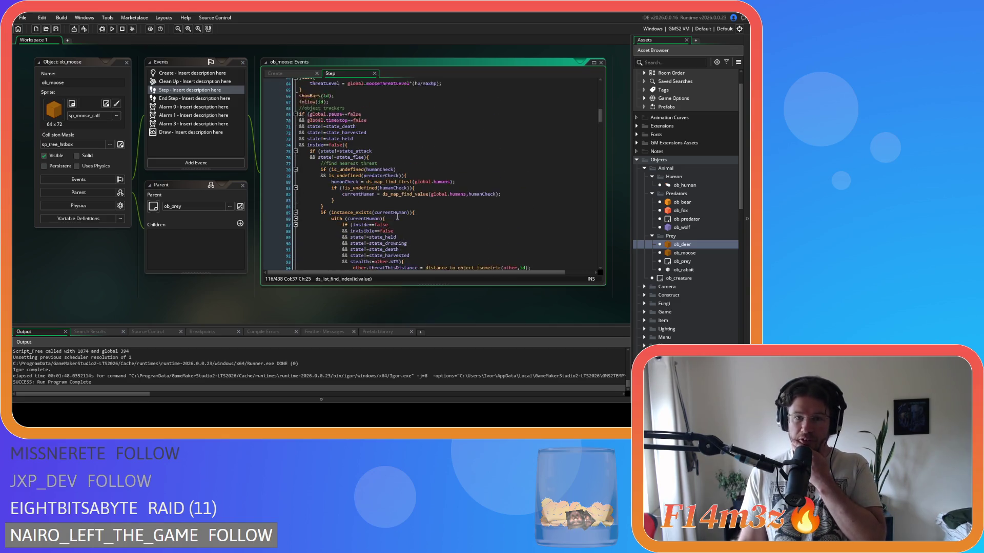
scroll(406, 221, down, 1)
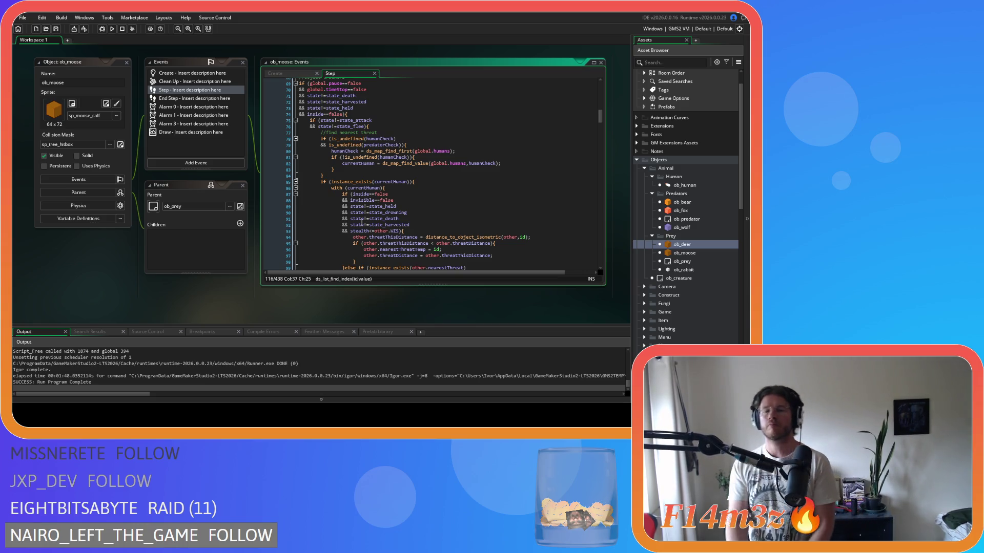
scroll(362, 223, down, 1)
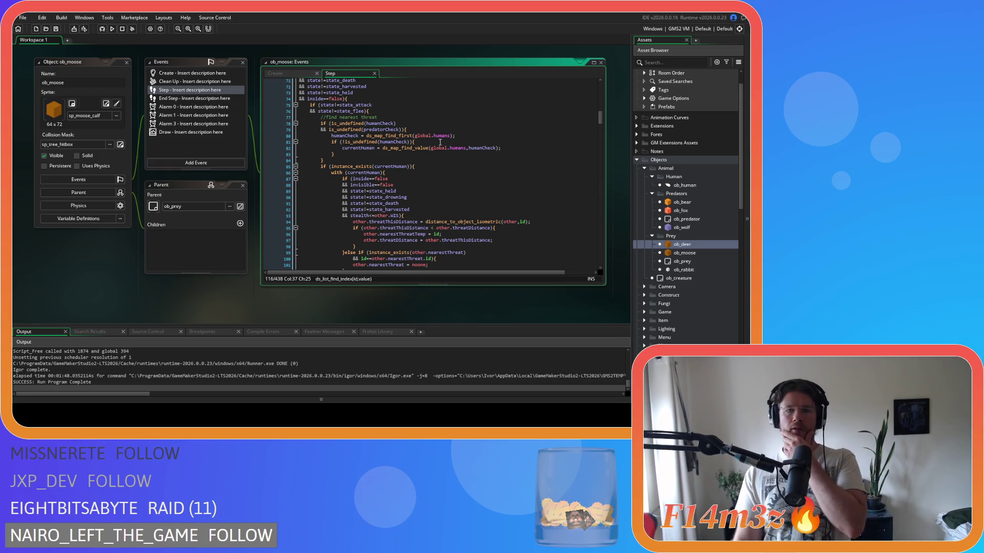
scroll(439, 142, down, 10)
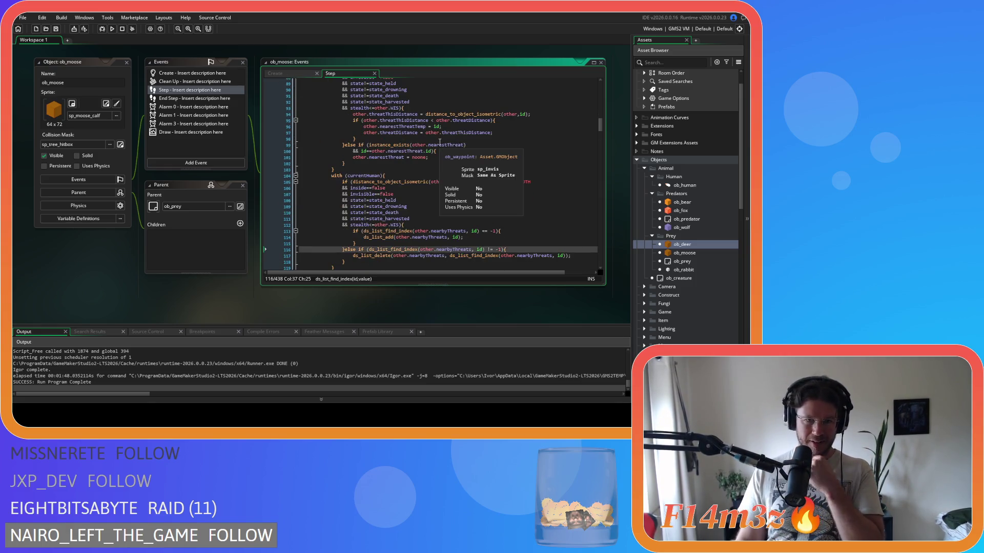
scroll(440, 142, down, 3)
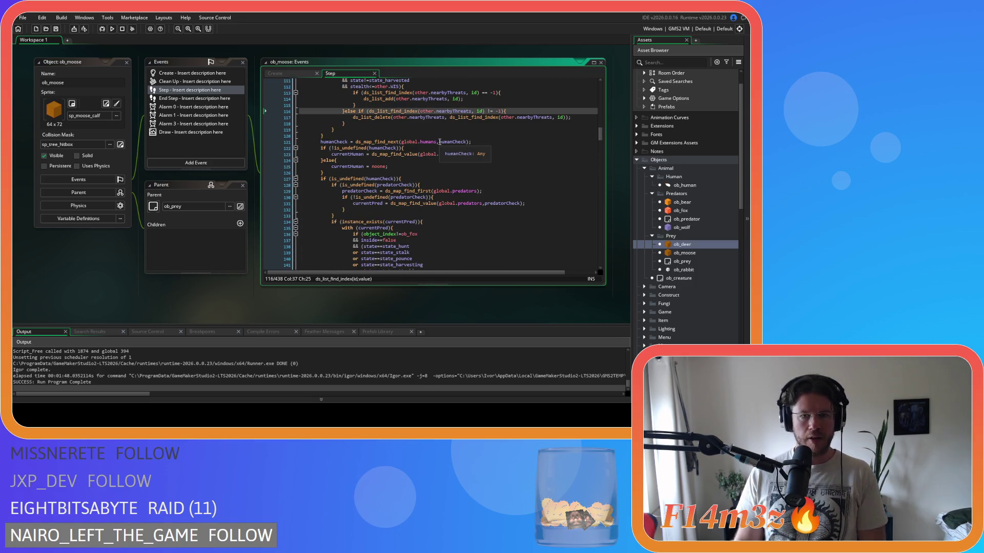
drag(364, 185, 376, 228)
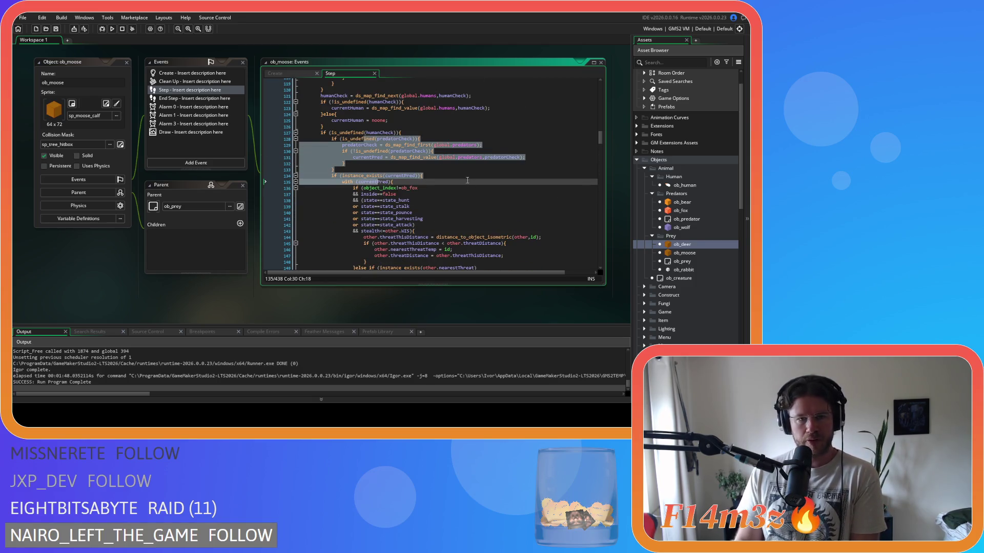
drag(329, 173, 333, 147)
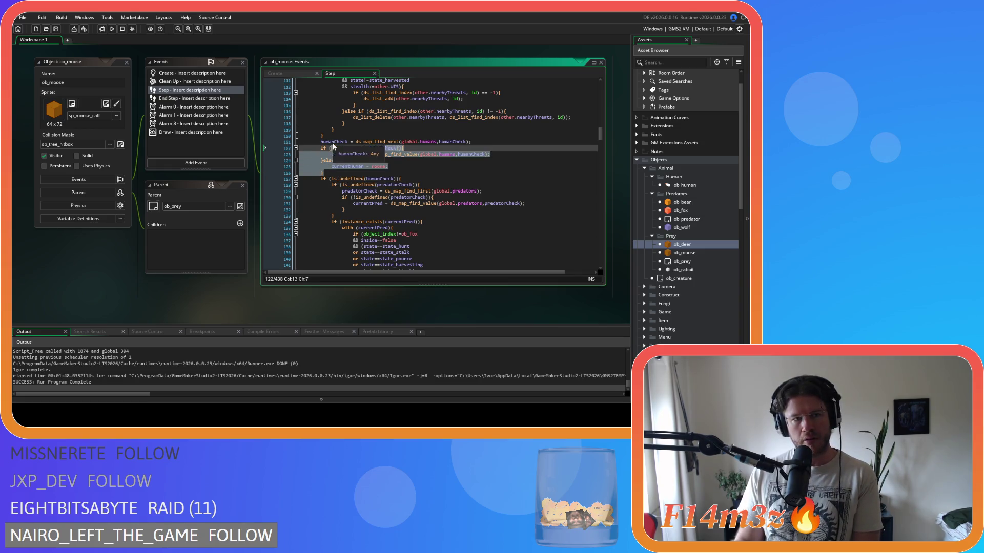
scroll(347, 179, up, 3)
mouse_move(337, 234)
mouse_down()
mouse_move(331, 162)
mouse_move(317, 167)
mouse_up()
scroll(331, 165, up, 2)
scroll(330, 162, up, 9)
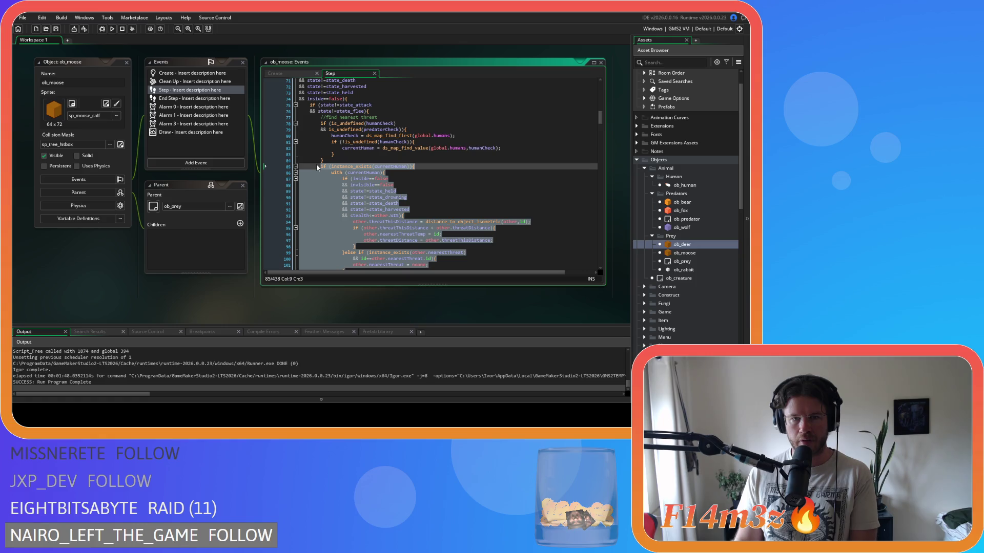
scroll(359, 174, down, 1)
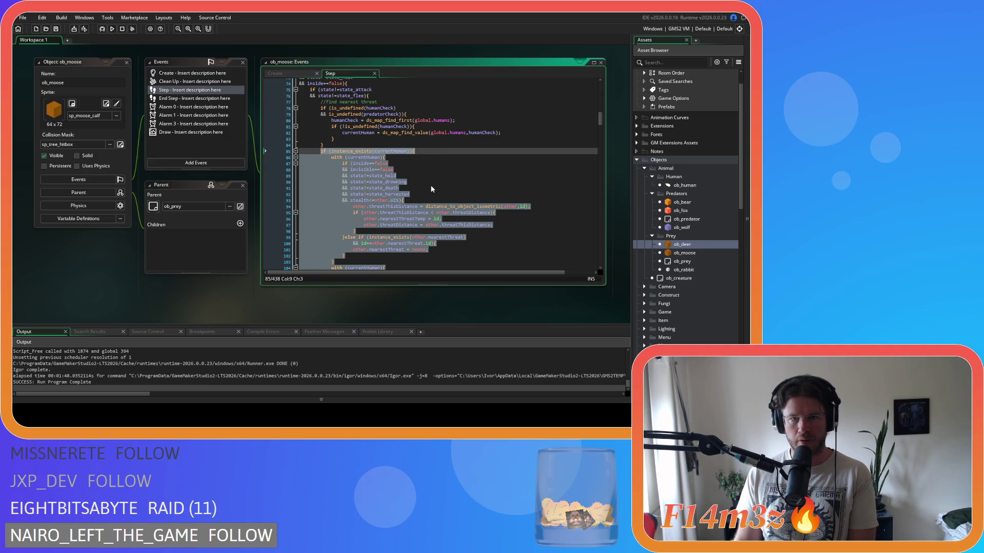
key(shift+Up)
key(shift+Up)
key(shift+Up)
key(shift+Up)
key(shift+Up)
key(shift+Up)
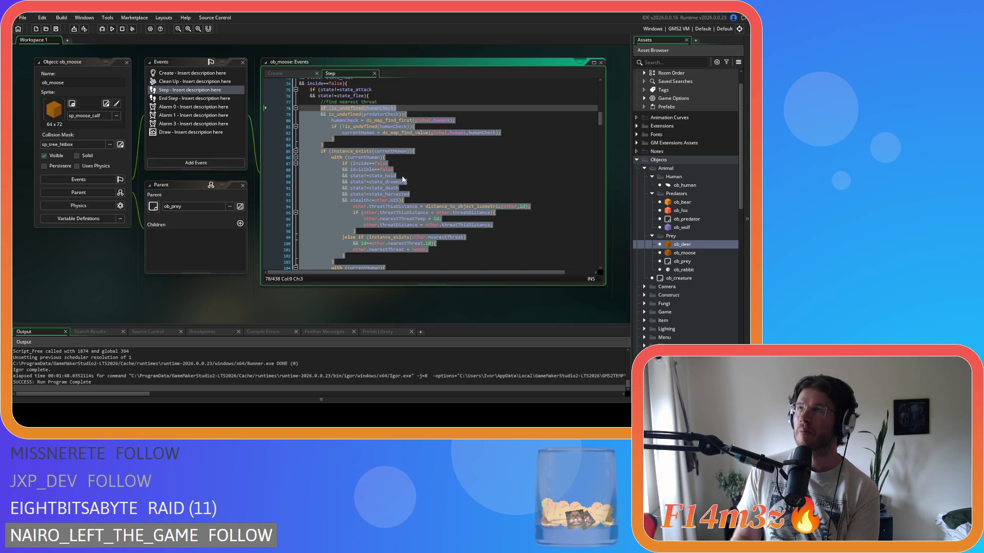
scroll(399, 183, down, 13)
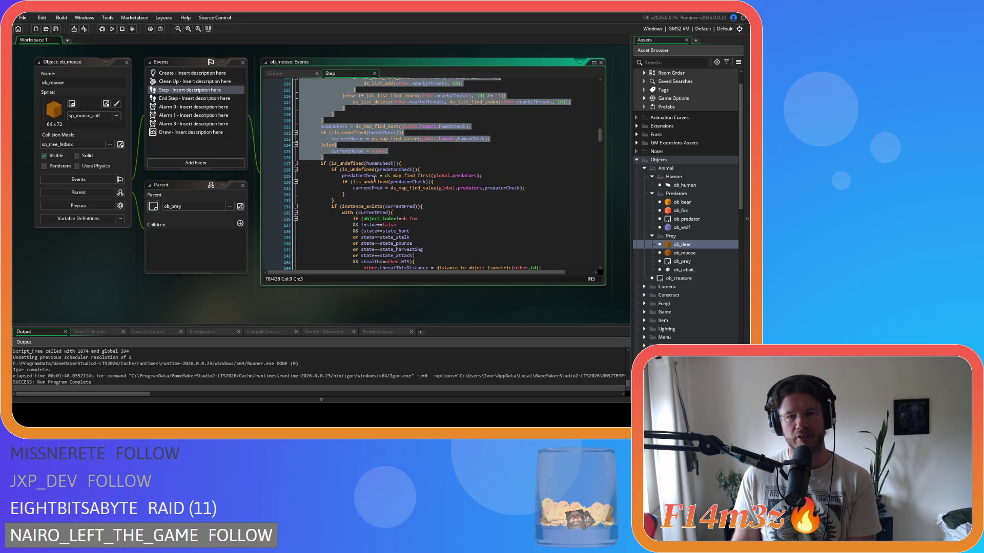
mouse_move(375, 178)
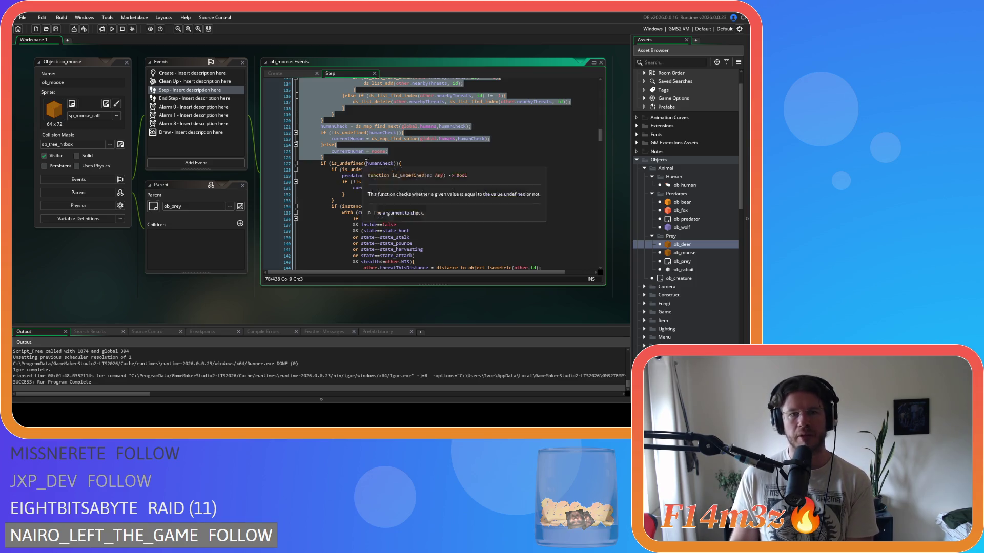
mouse_move(397, 190)
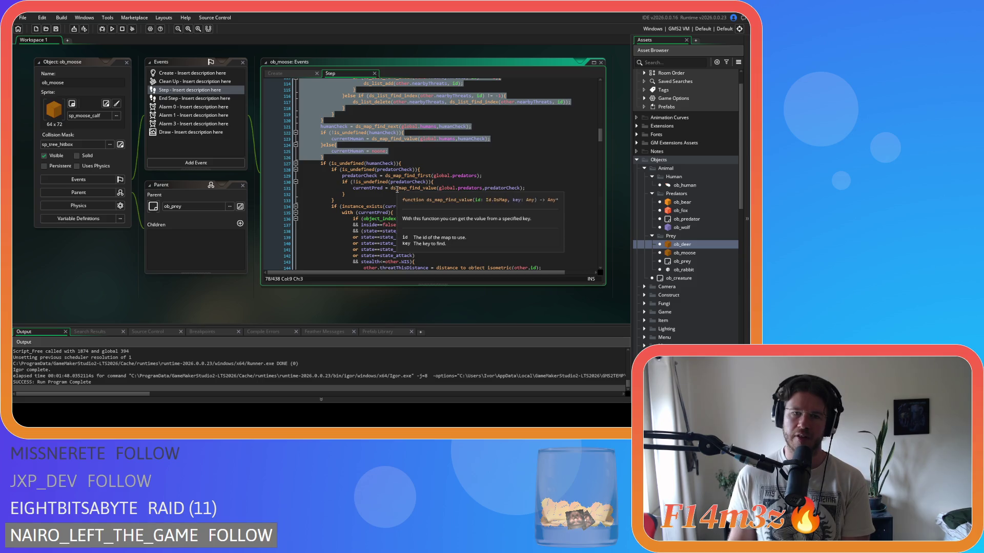
scroll(397, 190, down, 10)
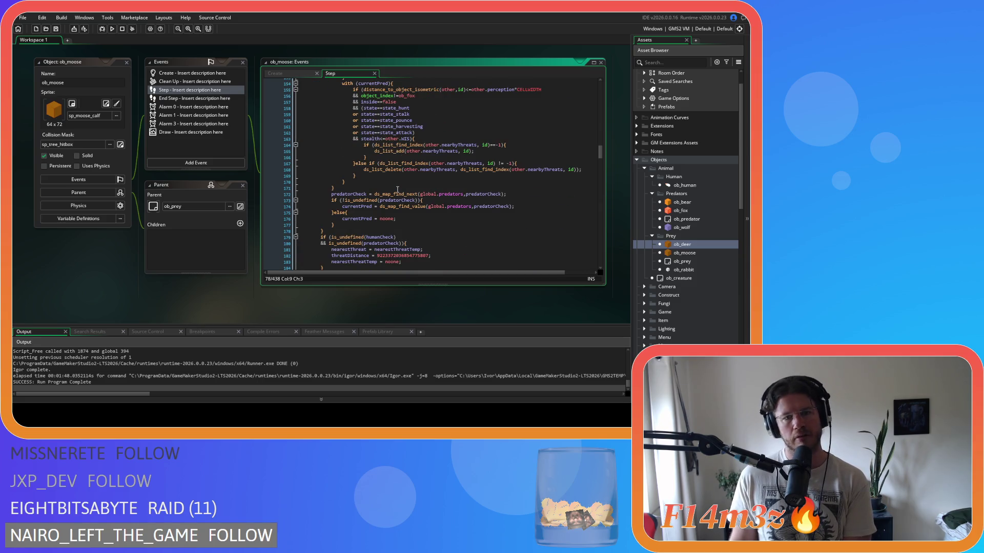
scroll(397, 189, down, 3)
scroll(397, 189, up, 7)
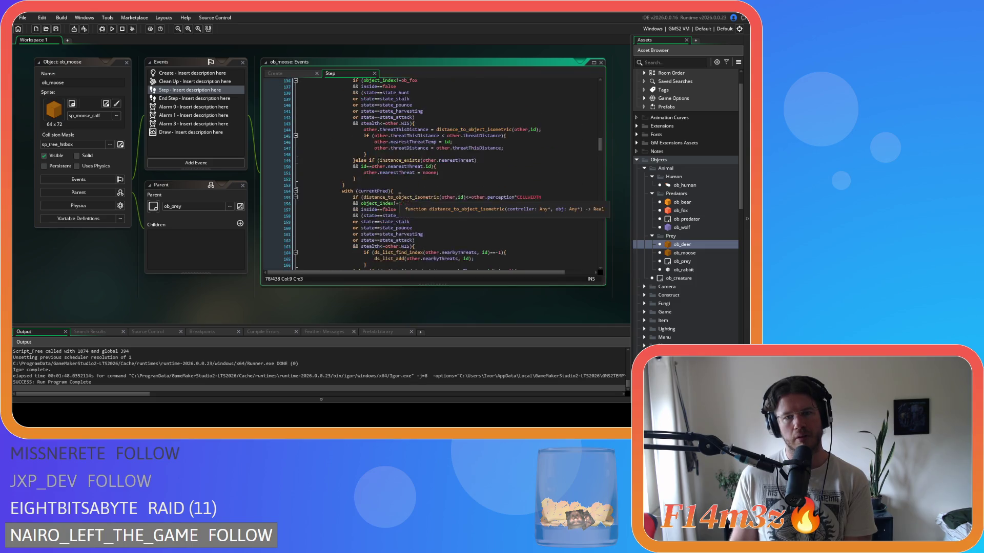
scroll(400, 196, up, 6)
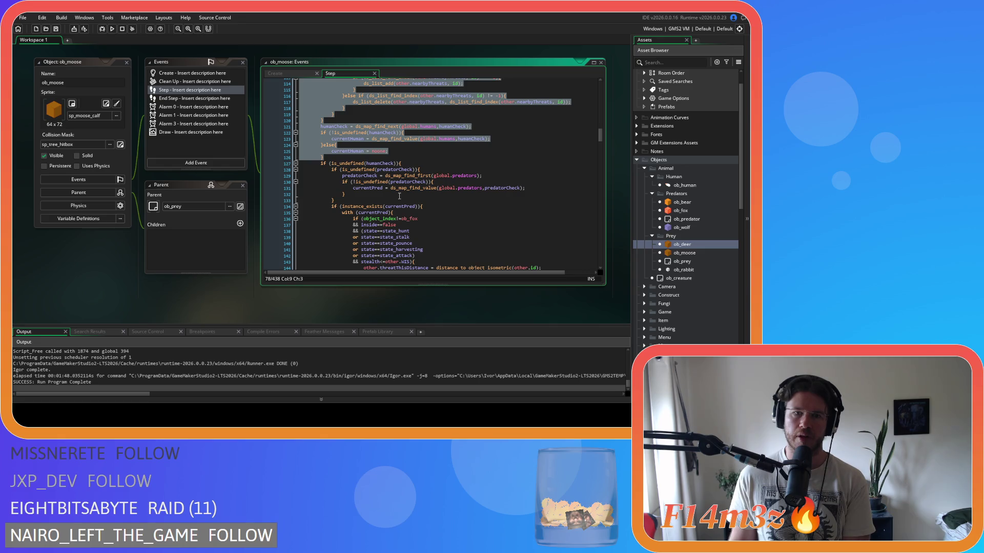
scroll(399, 195, down, 14)
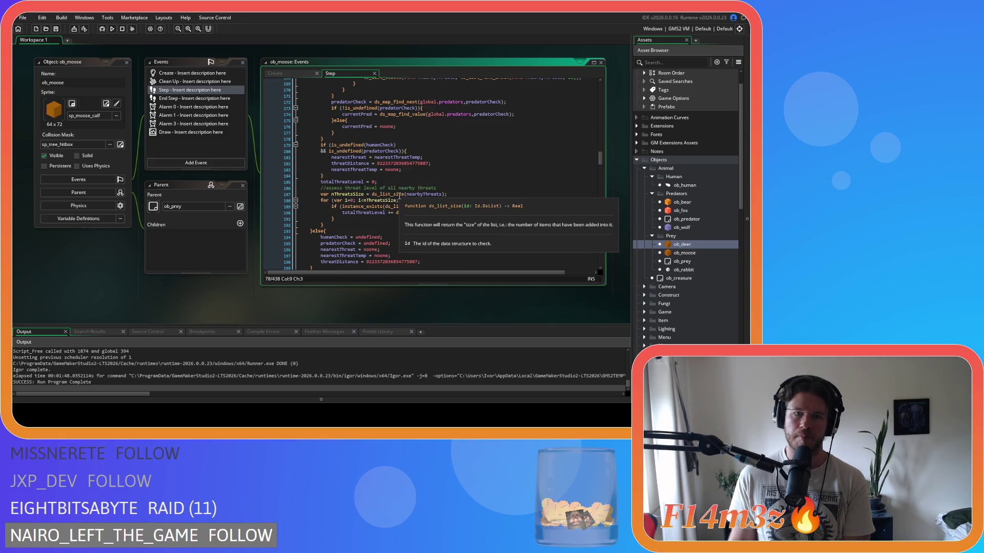
scroll(399, 195, up, 20)
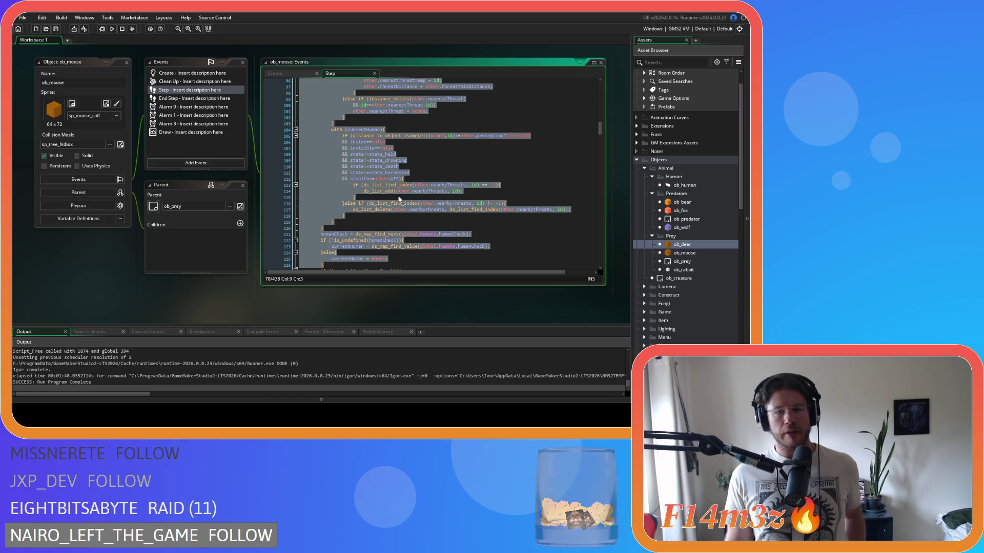
scroll(399, 196, up, 5)
scroll(402, 200, up, 5)
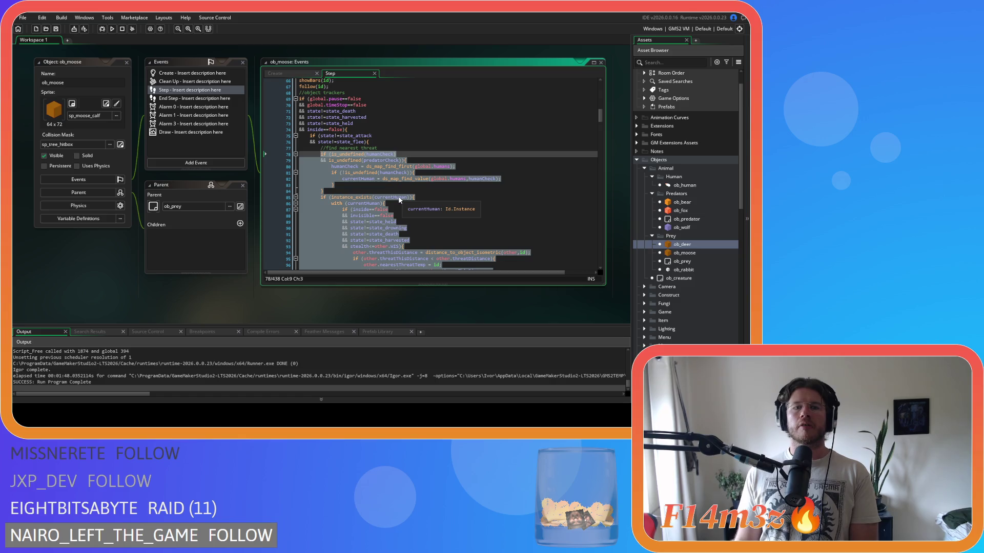
scroll(400, 200, down, 2)
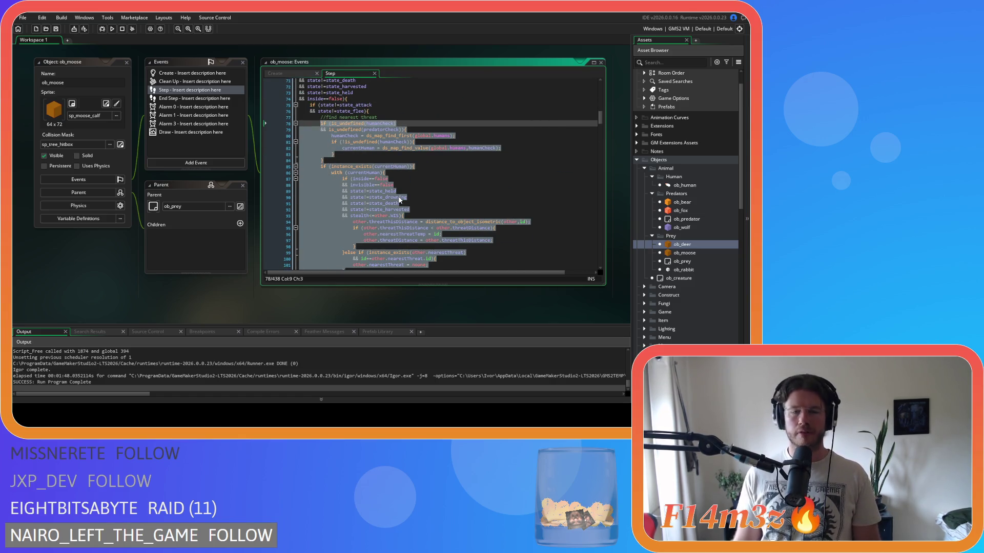
Indent the threat-search block and wrap it in an if (provoked==true) condition.
key(Tab)
click(402, 117)
key(Return)
text(if ()
key(Left)
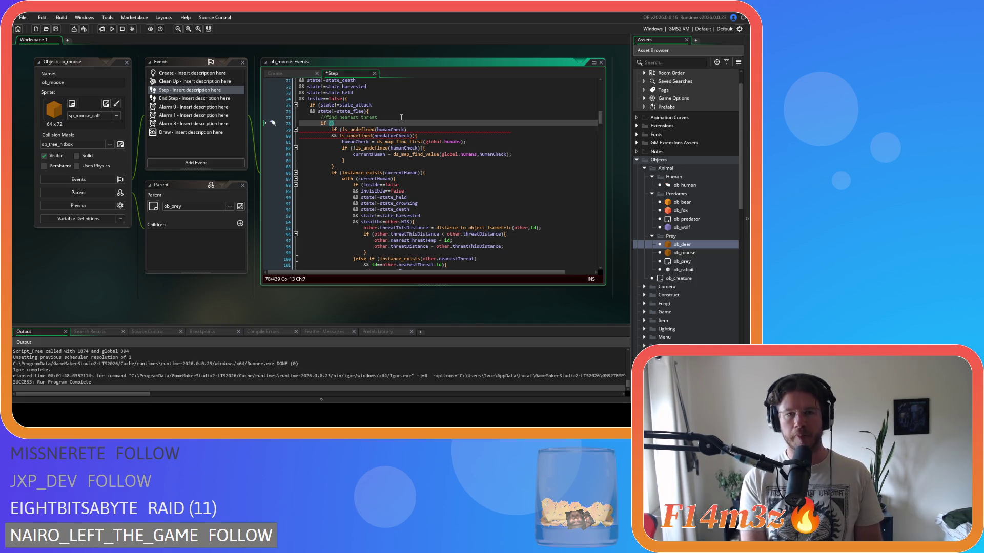
text(prov)
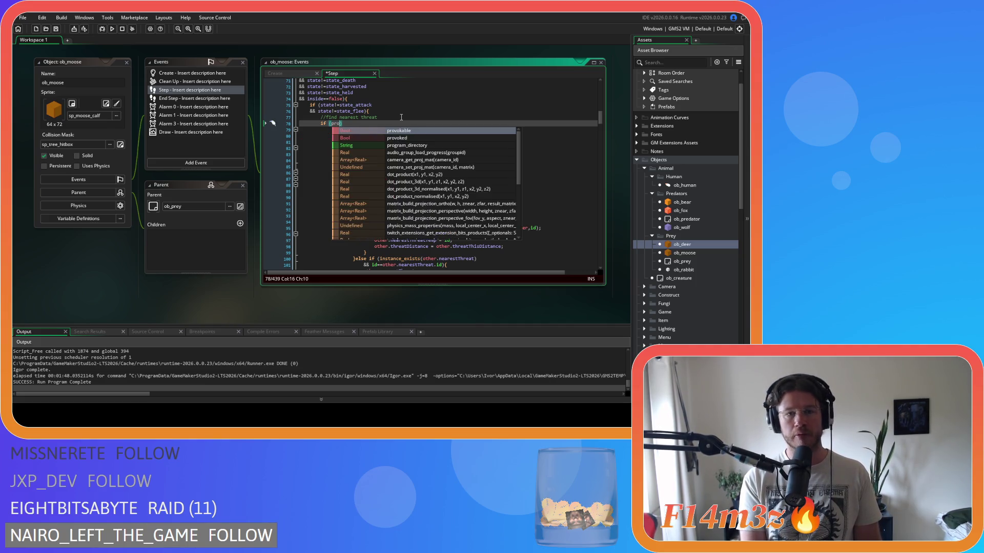
text(oked)
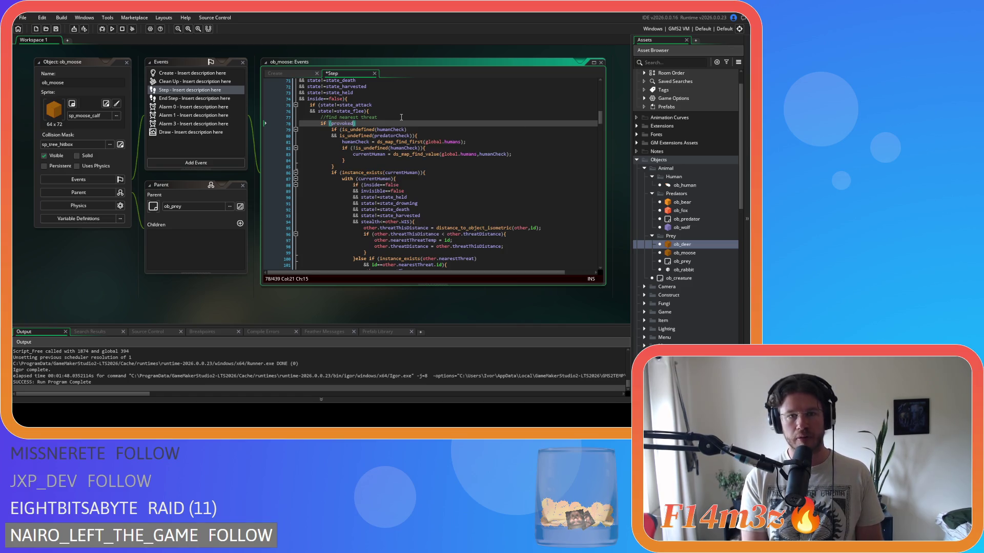
text(==true))
Add an empty else branch after the threat-search block's closing brace.
scroll(417, 133, down, 20)
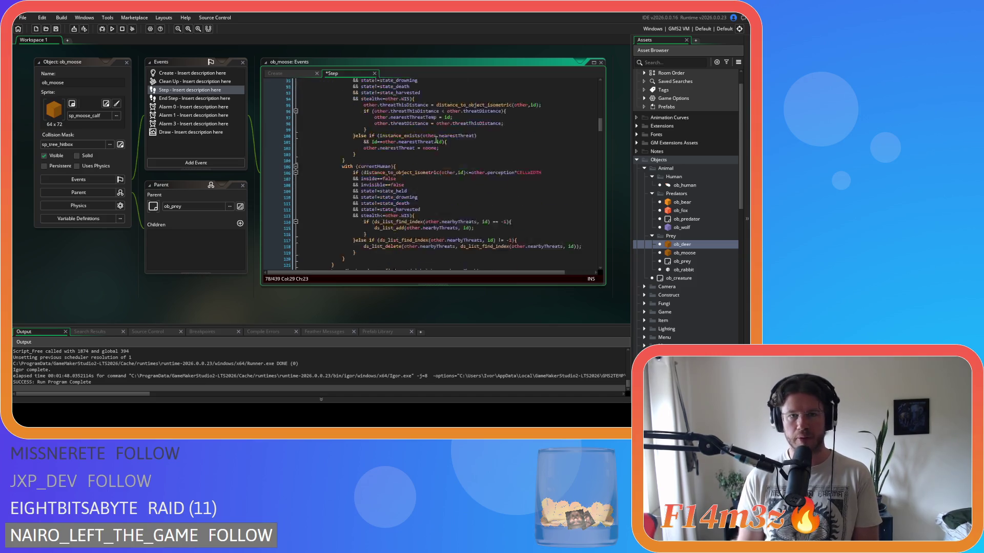
scroll(417, 147, up, 10)
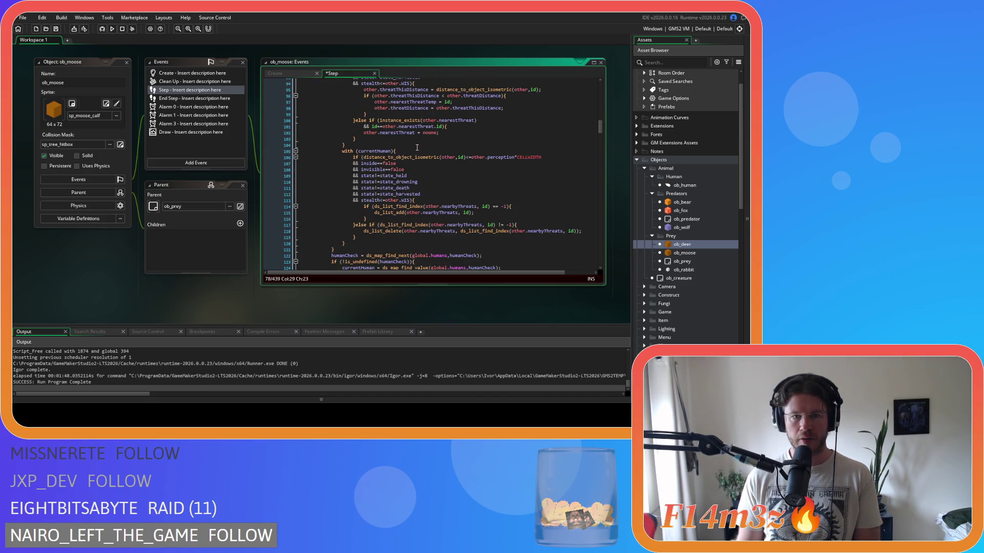
click(355, 225)
key(Return)
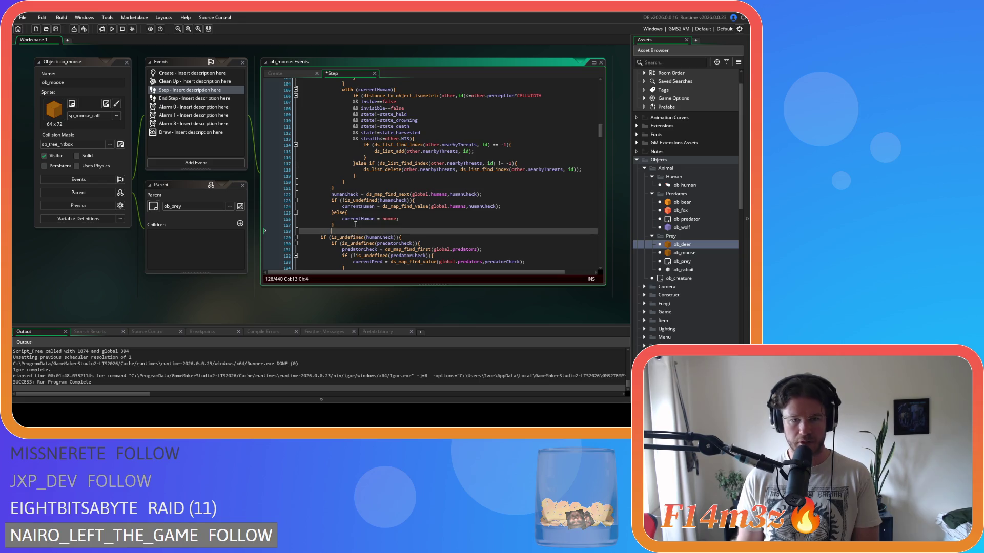
key(BackSpace)
scroll(353, 221, up, 3)
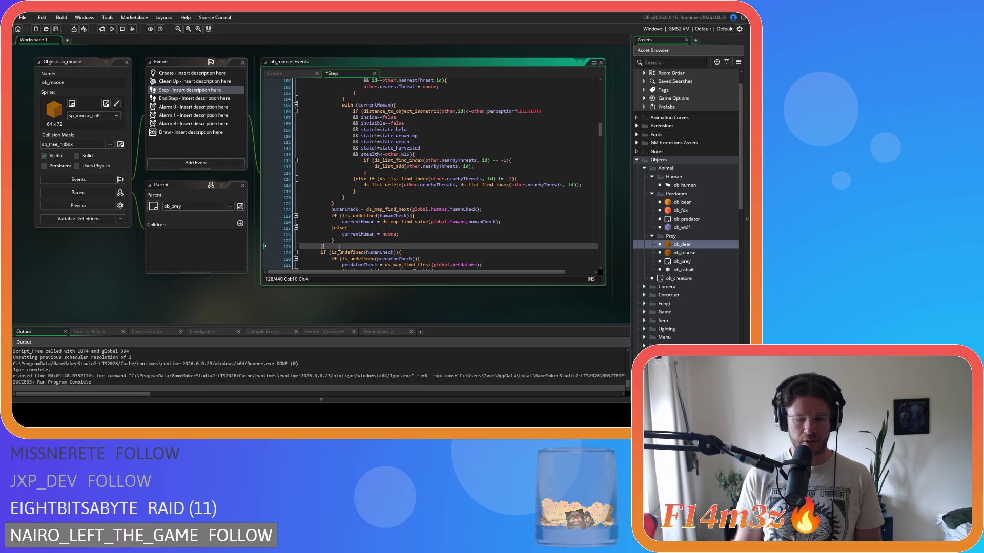
text(}else)
key(Return)
key(Return)
text(})
double_click(693, 245)
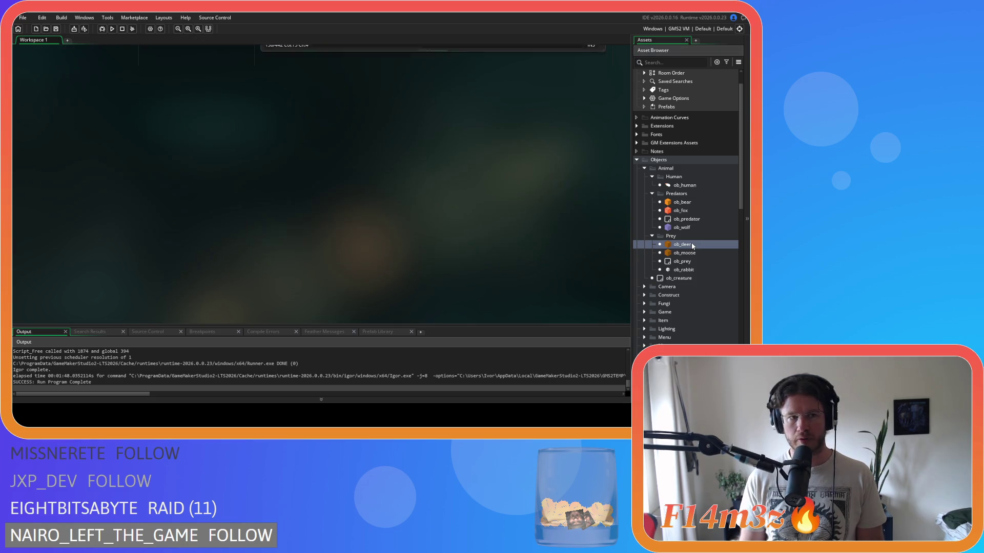
Select the deer's find-nearest-threat condition lines in its Step code for comparison.
scroll(417, 188, up, 3)
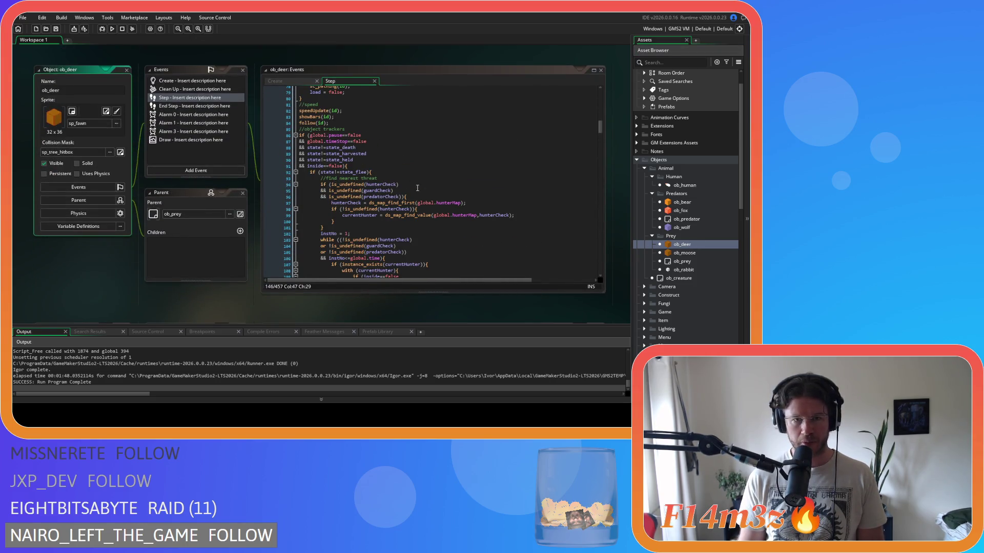
scroll(418, 188, down, 3)
mouse_move(321, 132)
mouse_down()
mouse_move(354, 136)
mouse_move(382, 179)
mouse_move(425, 194)
mouse_up()
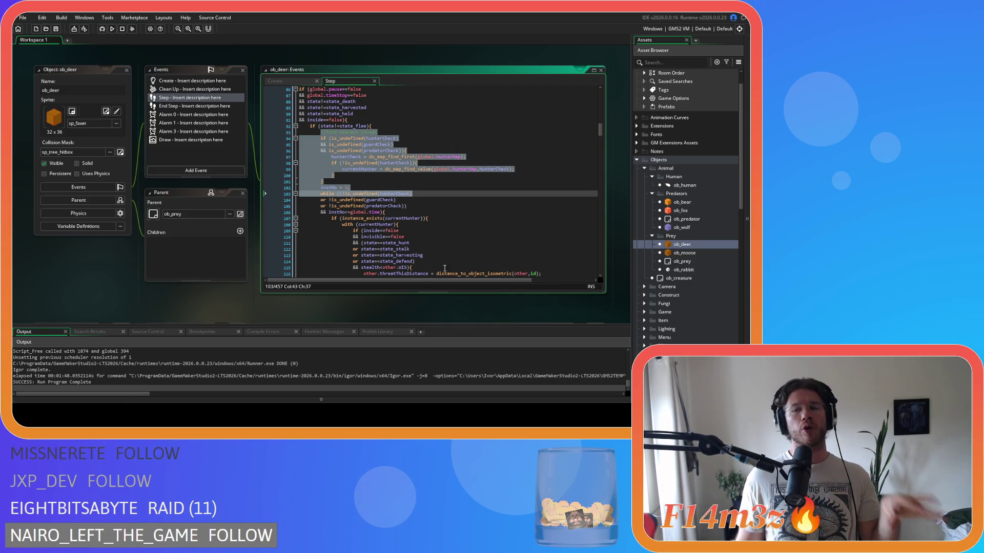
double_click(682, 228)
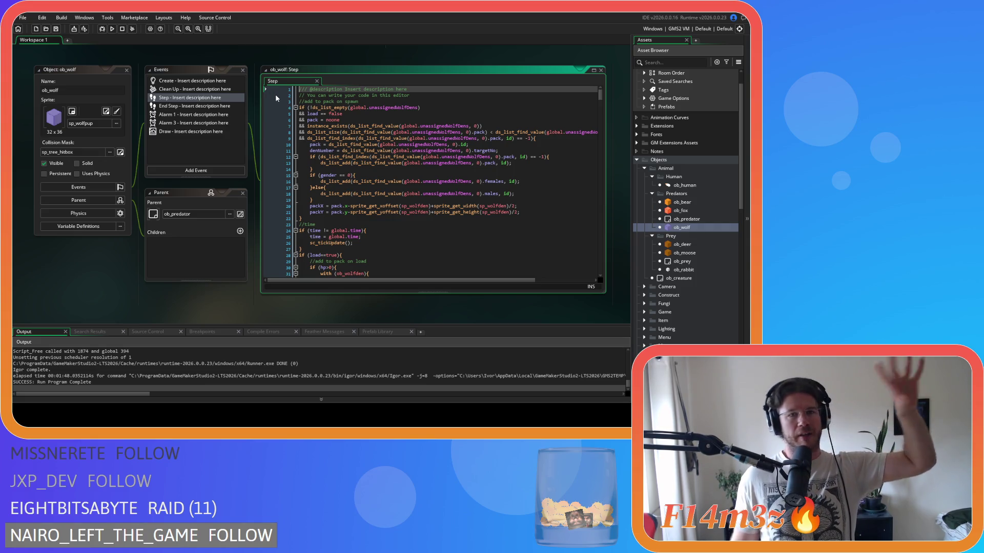
Make line 6's pack check use ==, tighten spacing around == on line 5, and save.
click(328, 119)
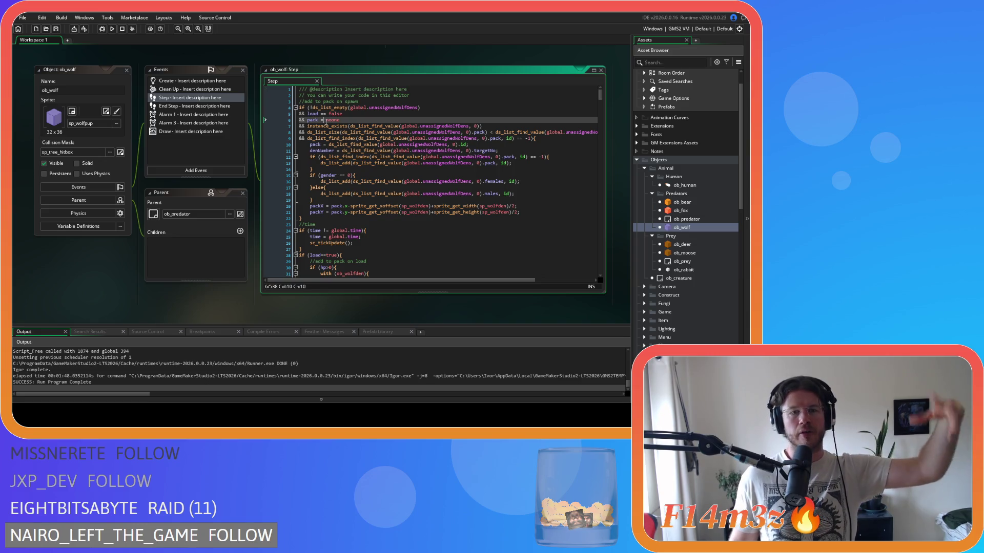
text(=)
key(Left)
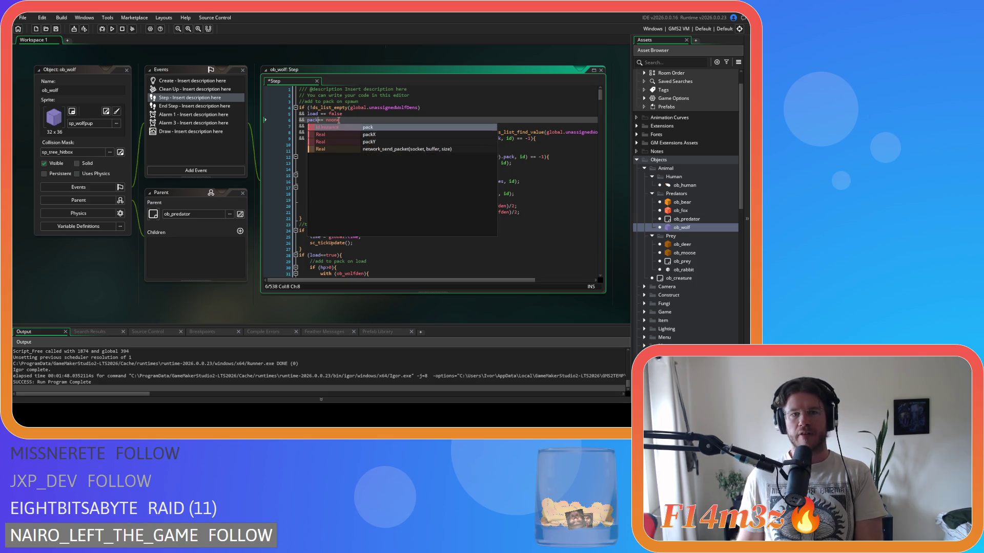
key(Up)
key(BackSpace)
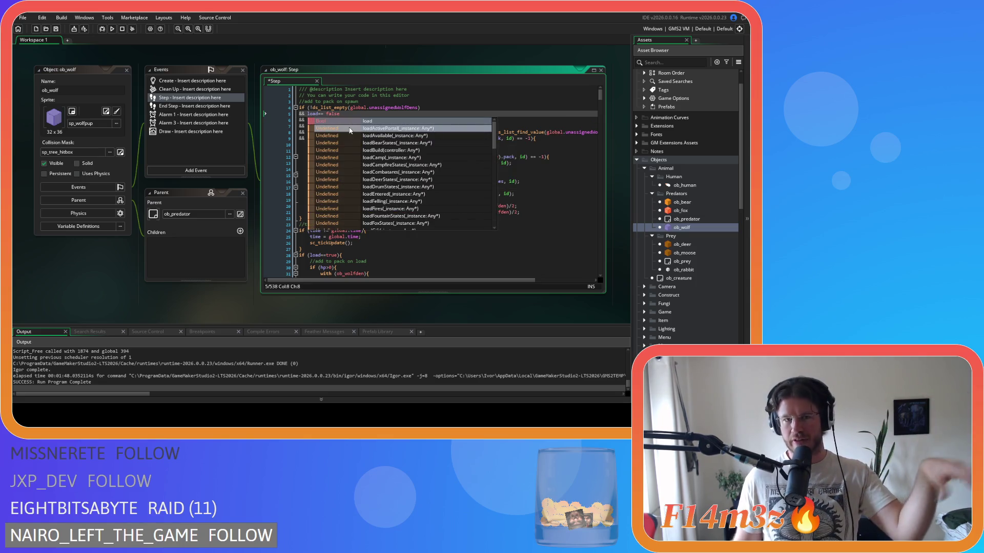
key(Right)
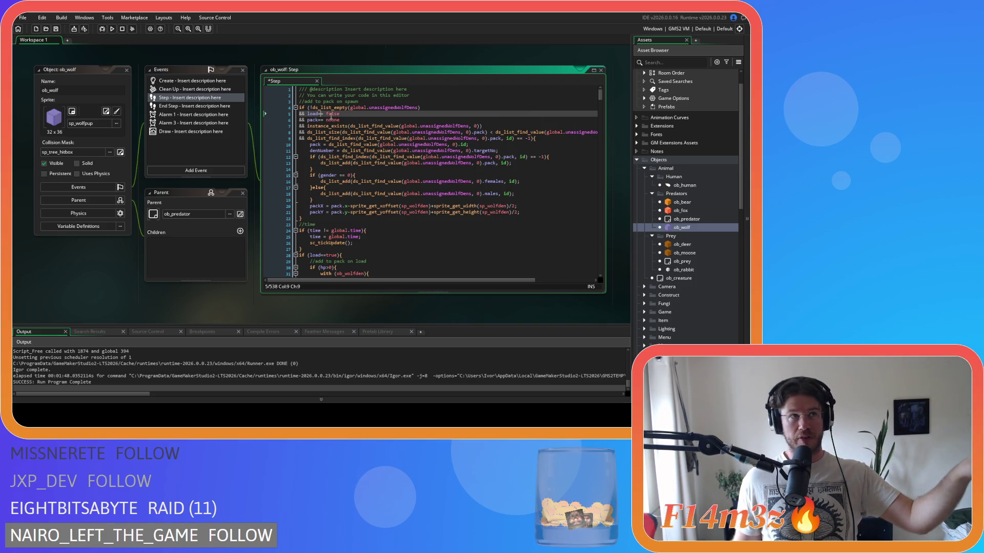
key(Right)
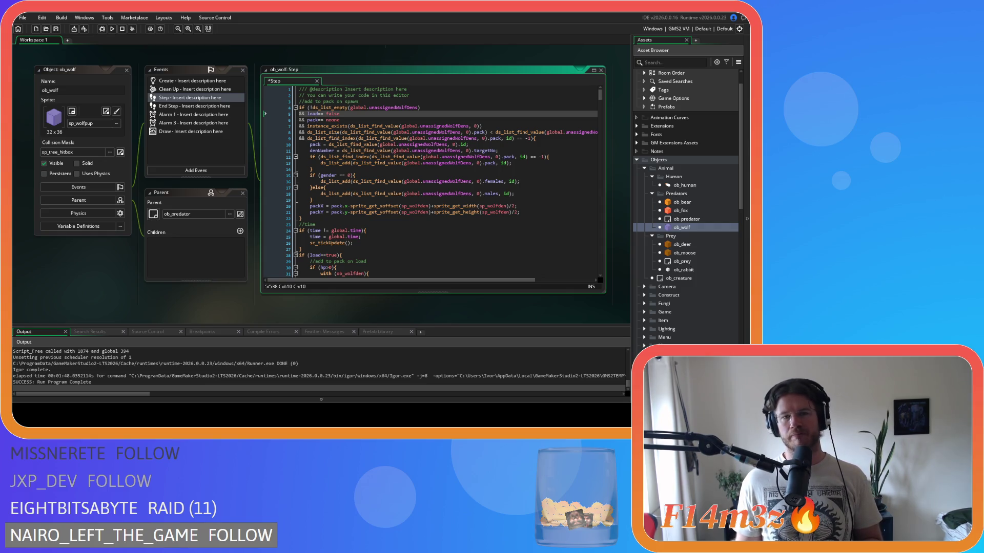
key(Delete)
key(Down)
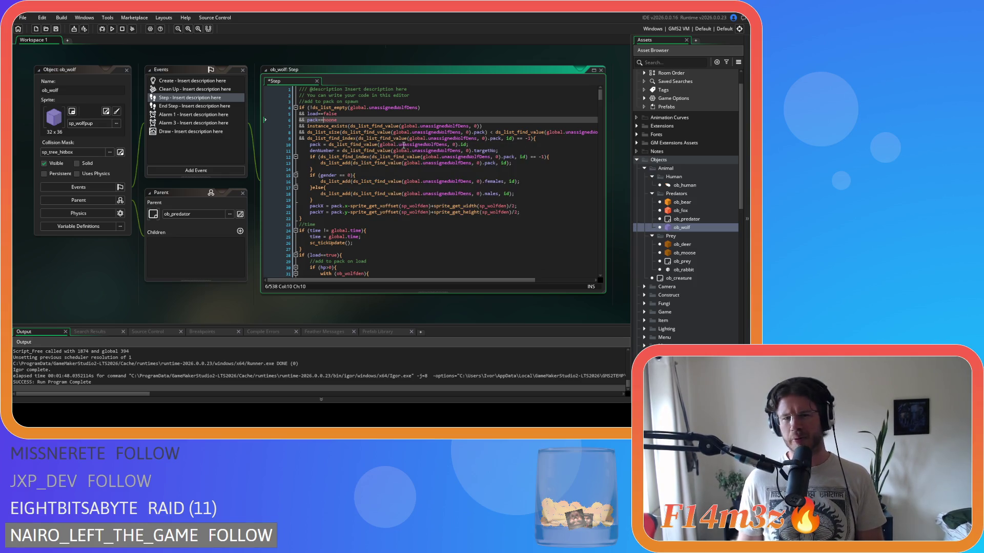
key(ctrl+s)
Remove spaces around the gender == and line 24's != comparisons, and save the wolf Step code.
click(341, 175)
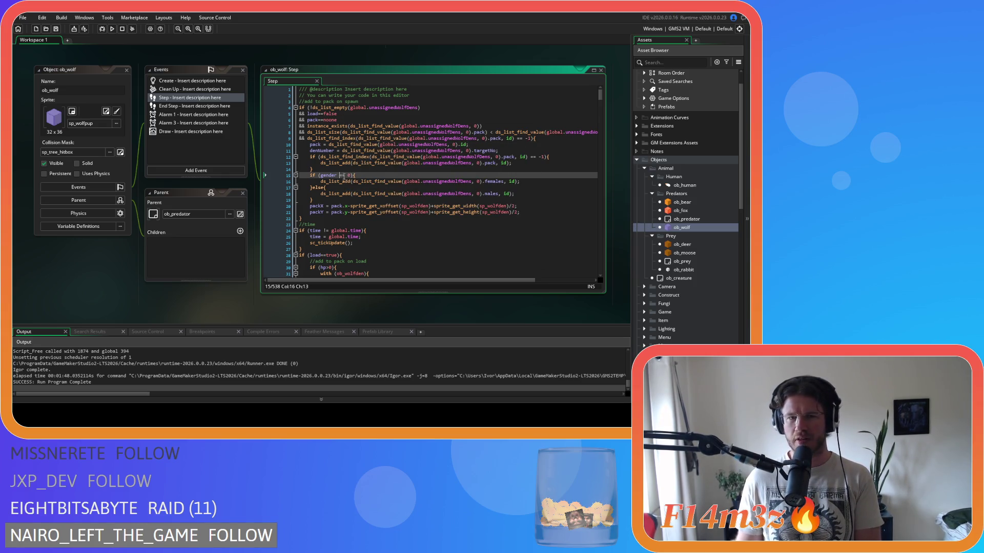
key(BackSpace)
key(Right)
key(Right)
key(Delete)
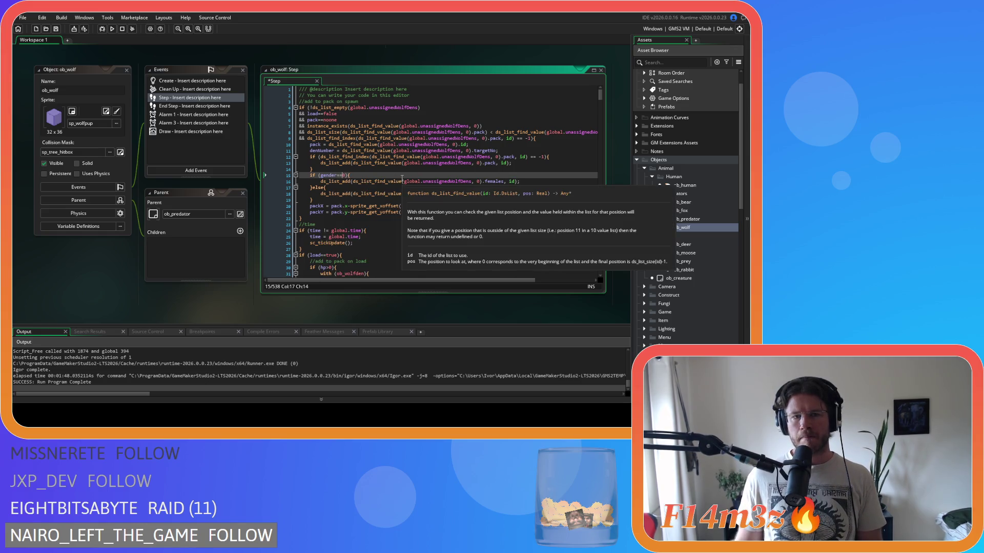
click(327, 231)
key(BackSpace)
key(Right)
key(Right)
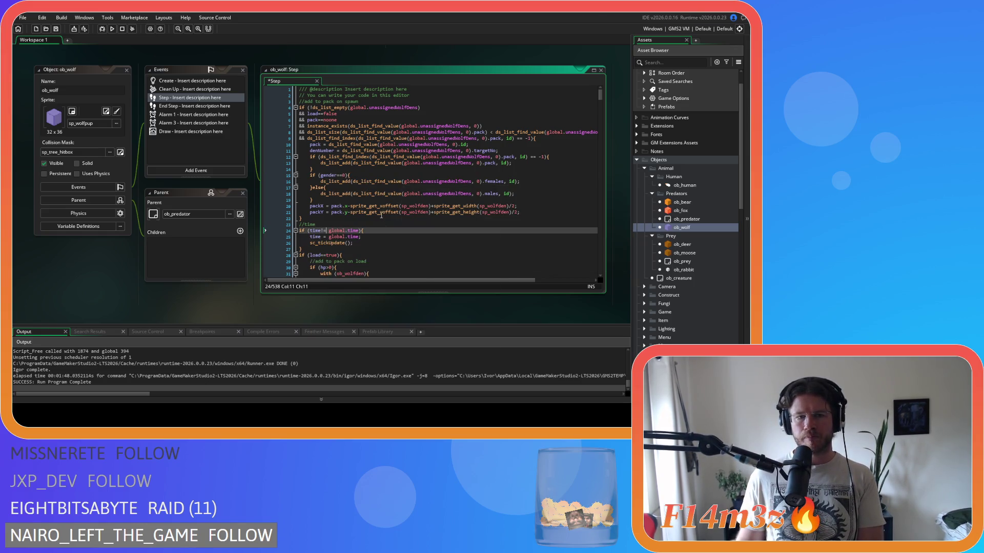
key(Delete)
key(ctrl+s)
click(399, 139)
click(194, 82)
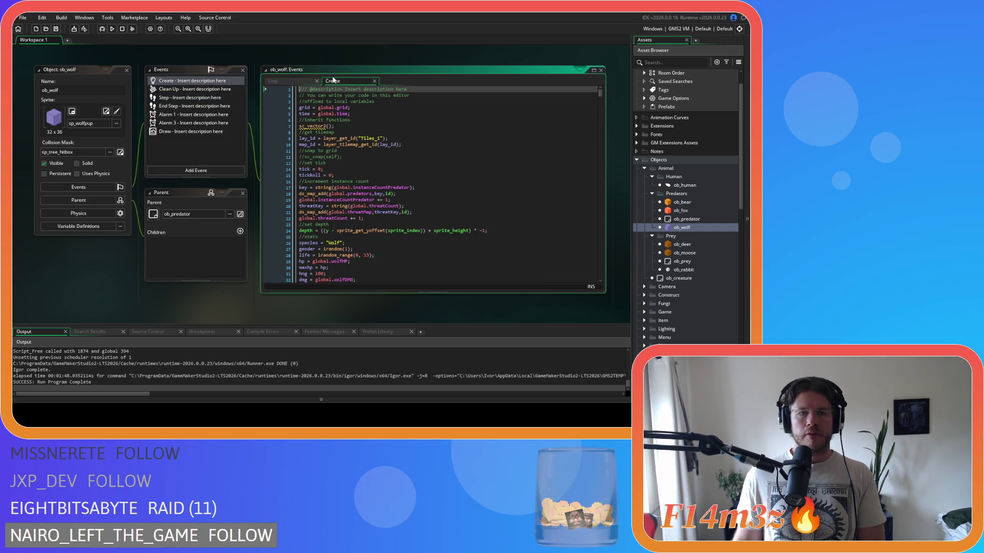
Search ob_wolf's Create code for 'provokable', then close the wolf windows to reveal sc_bearConditions.
click(354, 132)
key(ctrl+f)
text(provok)
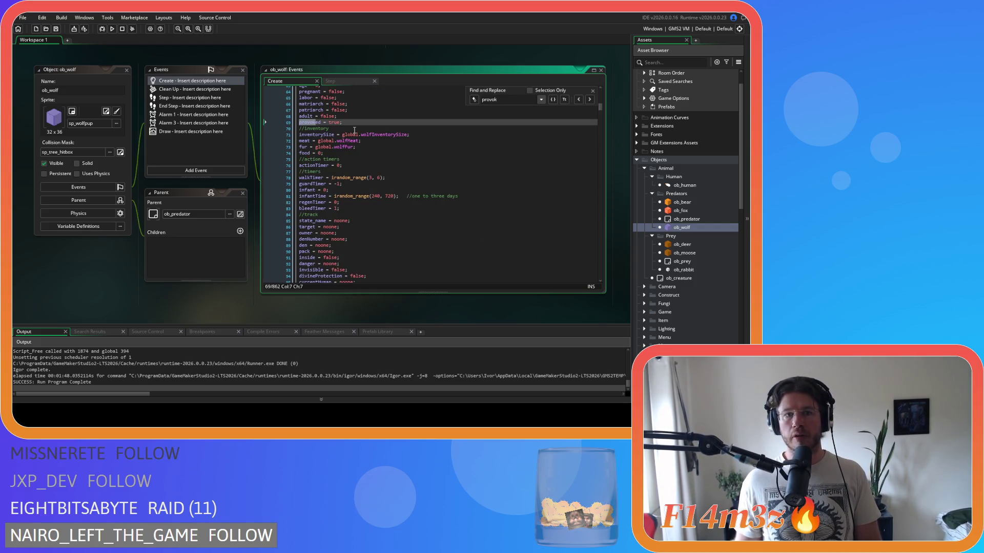
text(able)
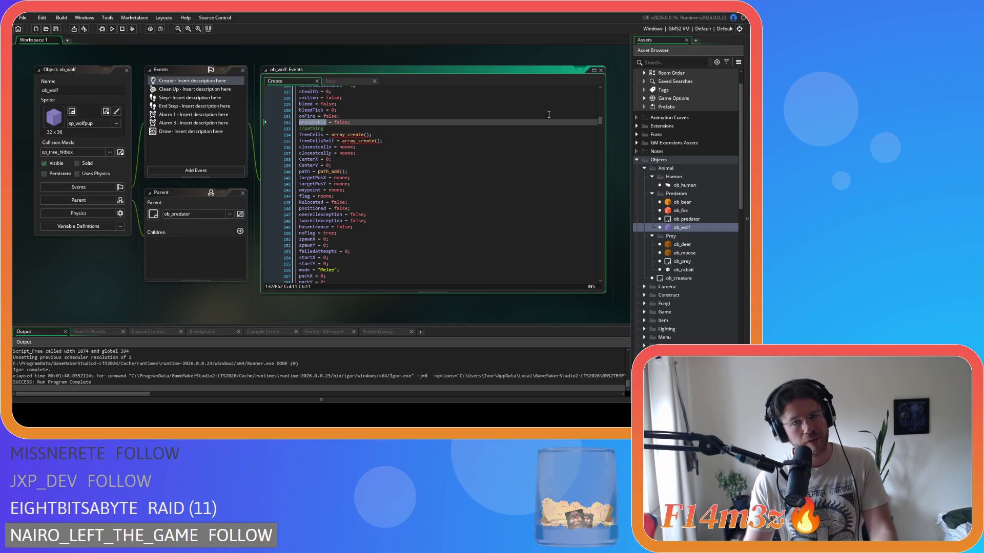
click(392, 122)
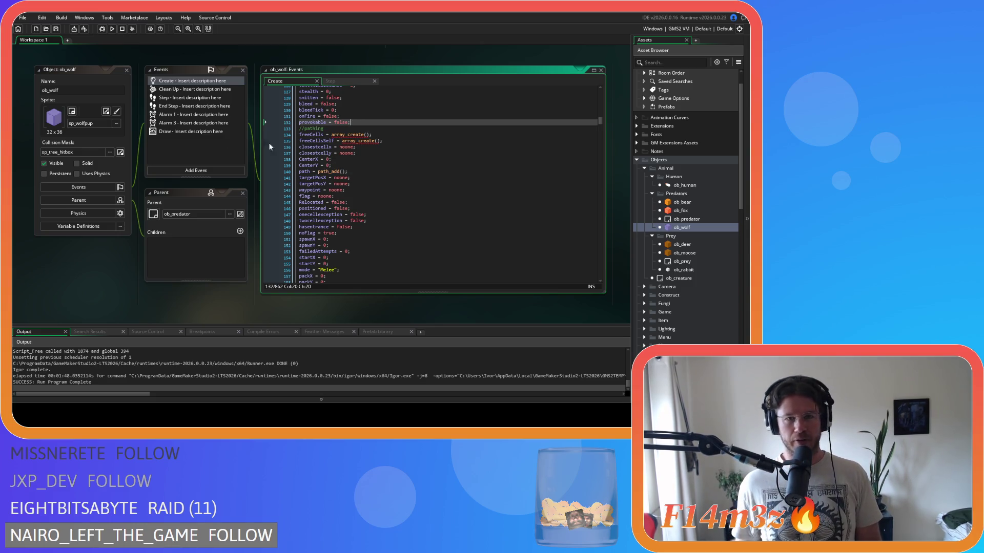
double_click(226, 233)
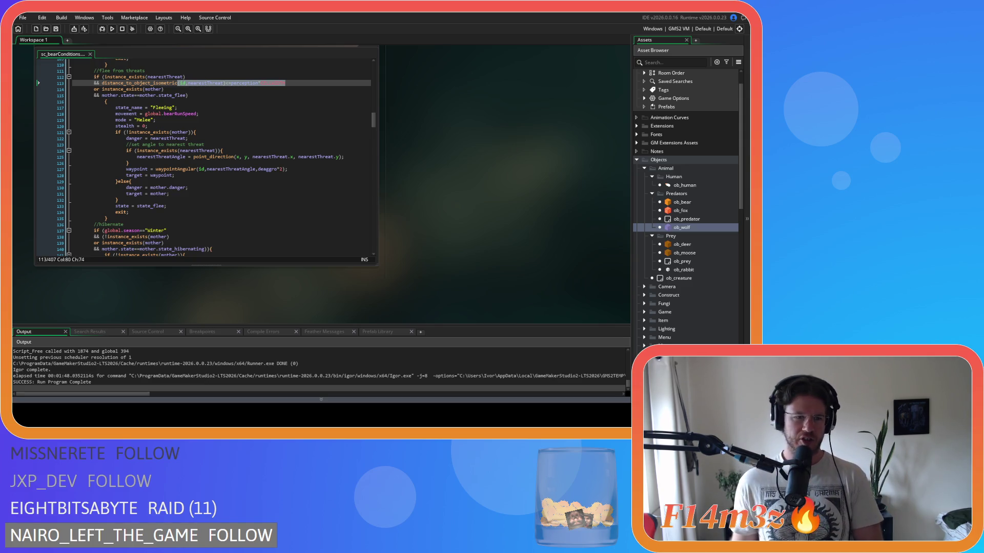
Review ob_deer's Step code around the hunterCheck value on line 92 and its threat checks.
click(153, 126)
scroll(205, 154, up, 1)
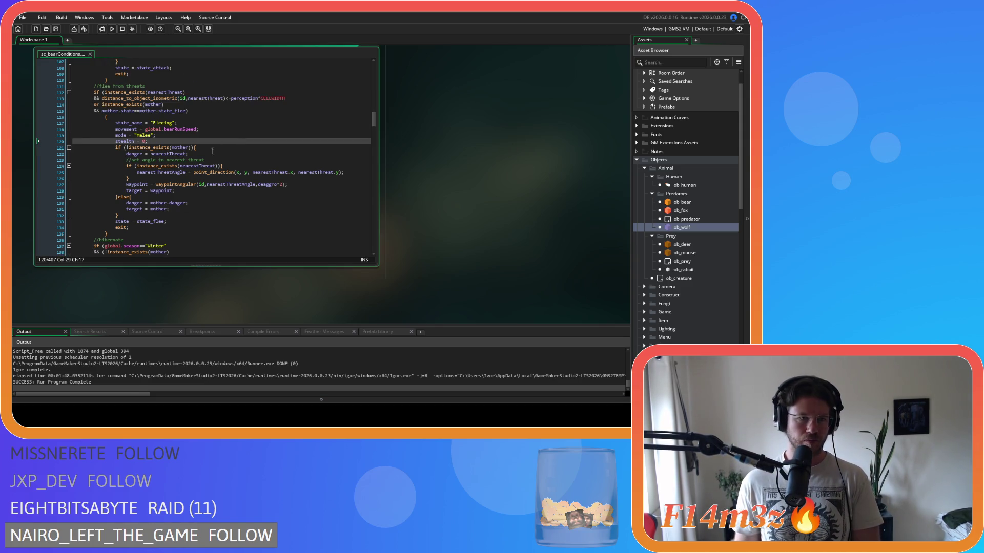
scroll(455, 198, up, 2)
scroll(405, 195, up, 5)
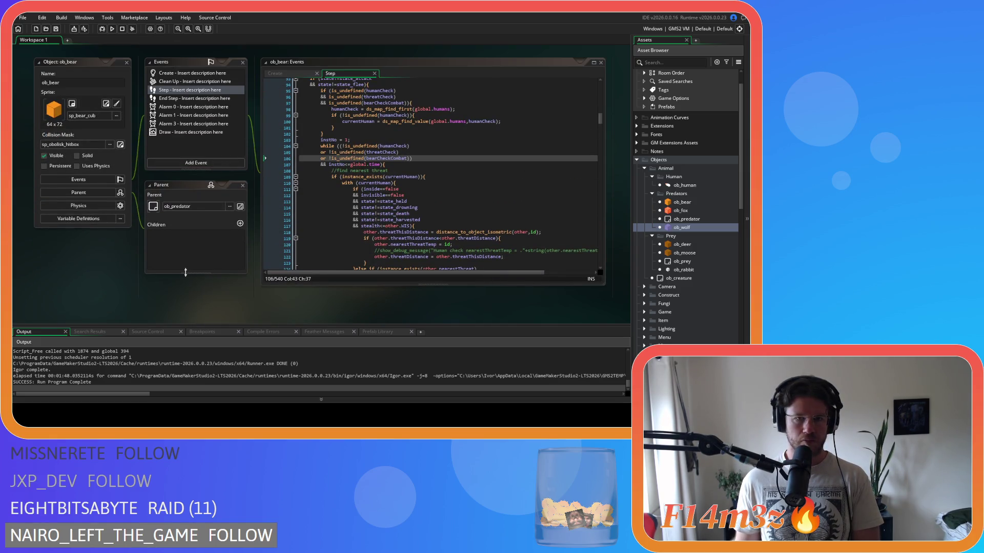
scroll(185, 272, up, 5)
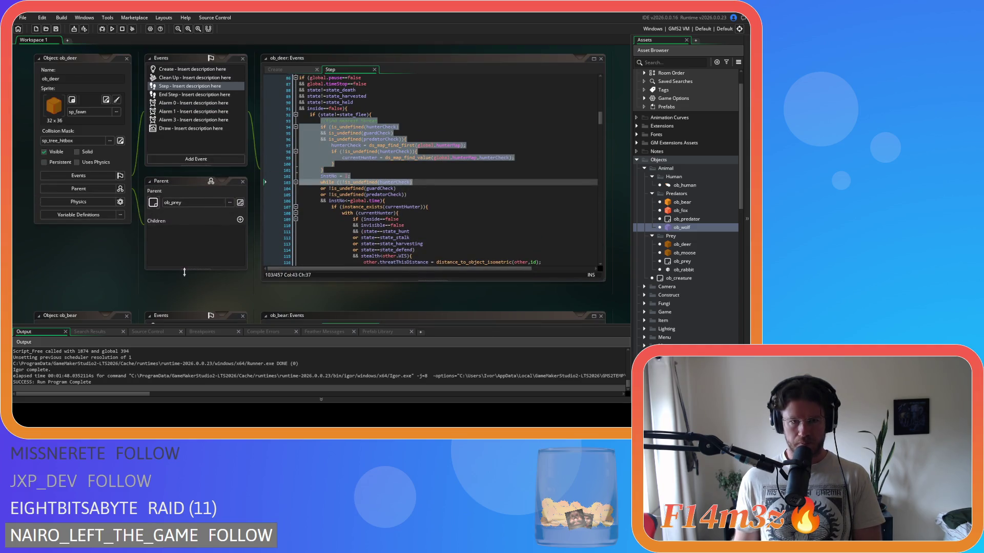
click(405, 175)
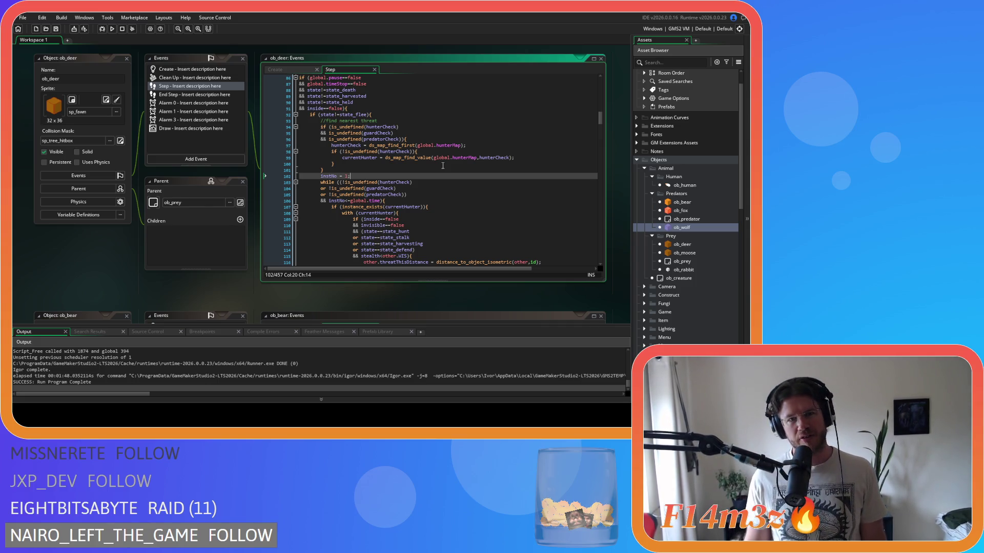
click(395, 114)
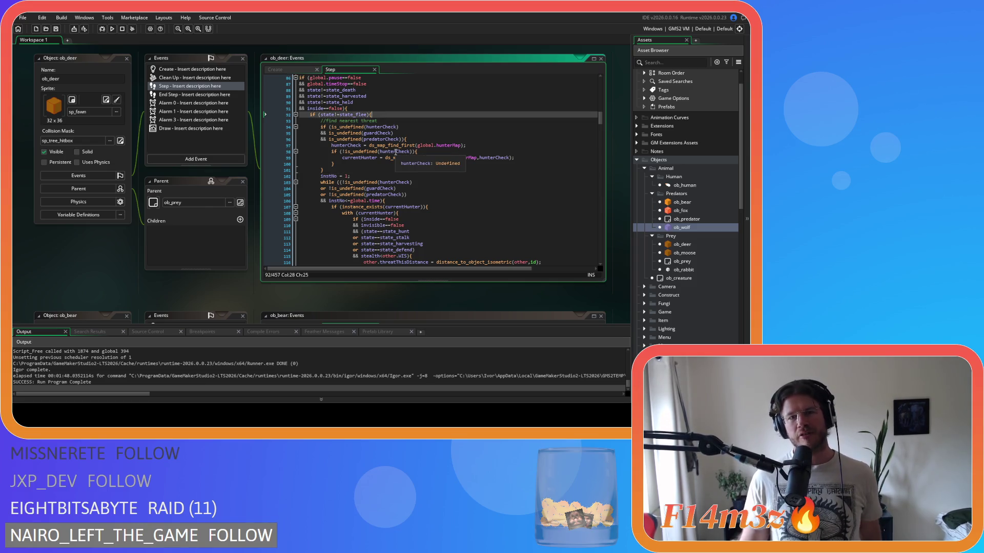
scroll(457, 183, down, 3)
scroll(456, 183, up, 3)
scroll(456, 183, down, 20)
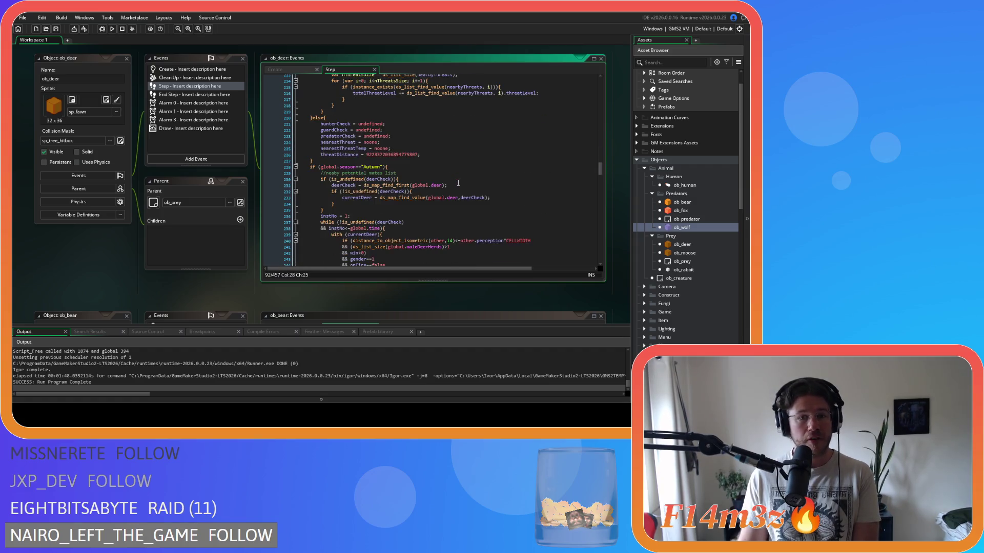
scroll(458, 183, down, 20)
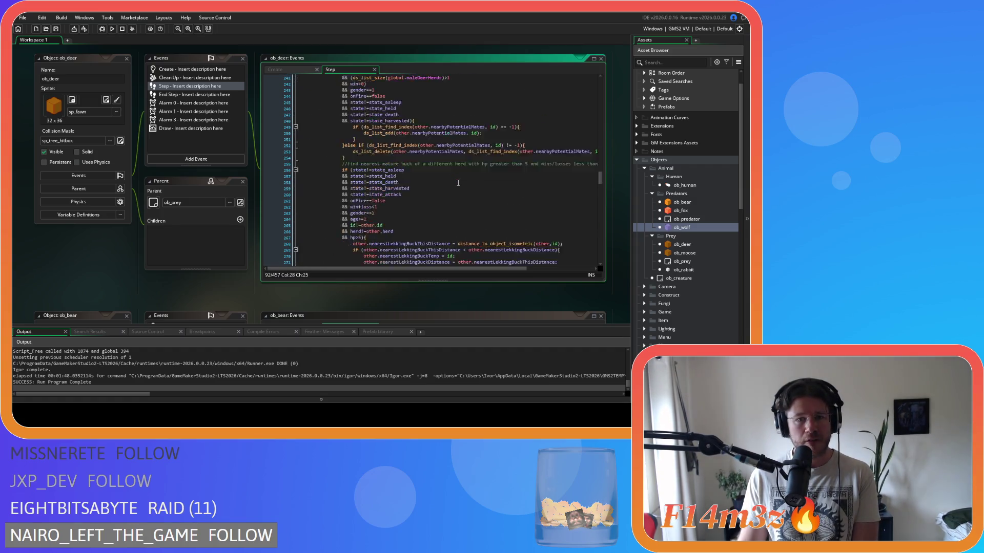
scroll(458, 183, down, 4)
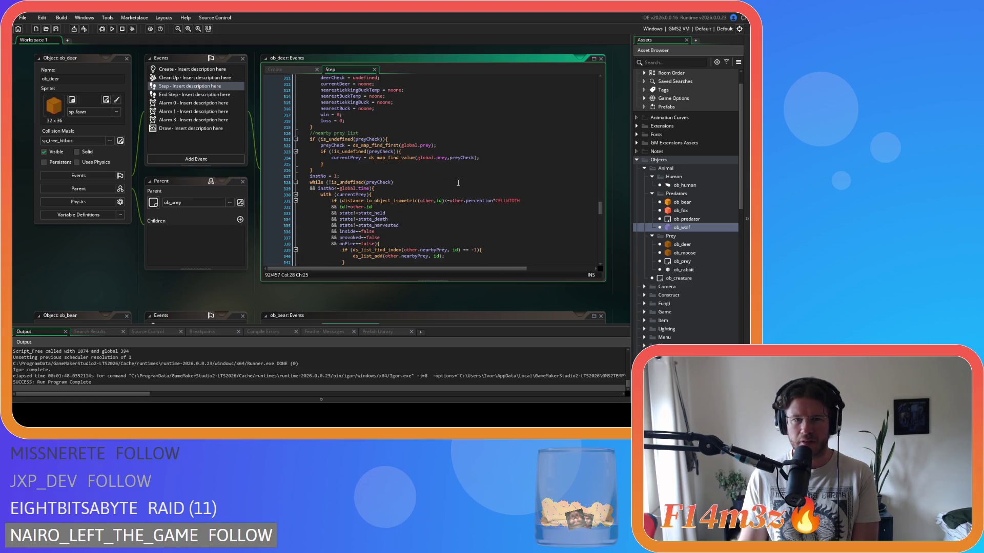
scroll(458, 183, down, 10)
scroll(458, 183, up, 20)
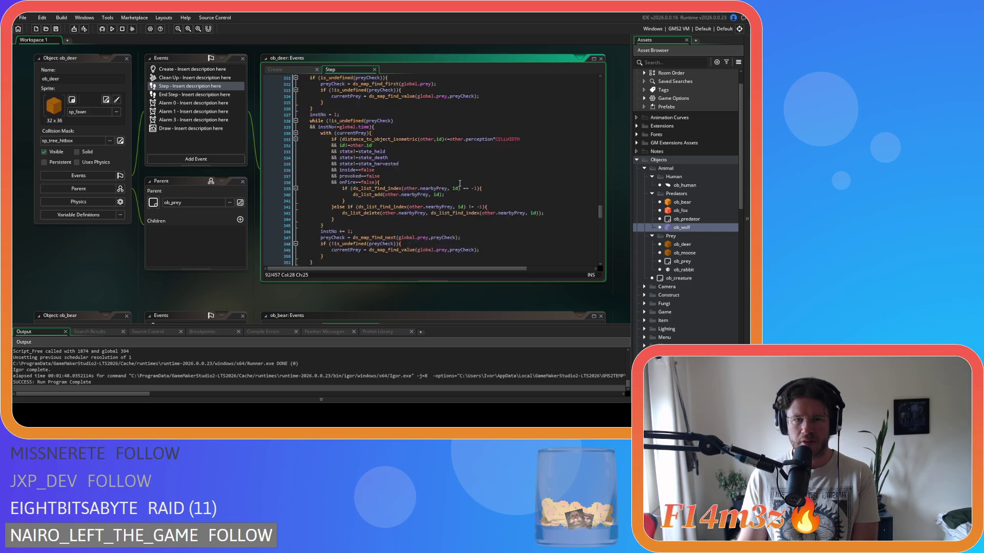
scroll(455, 174, up, 20)
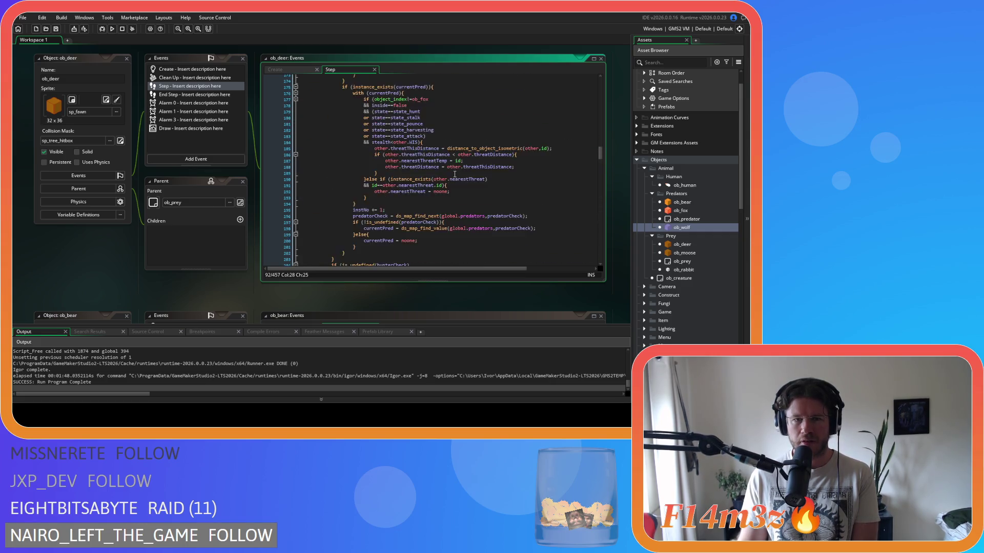
scroll(454, 174, up, 12)
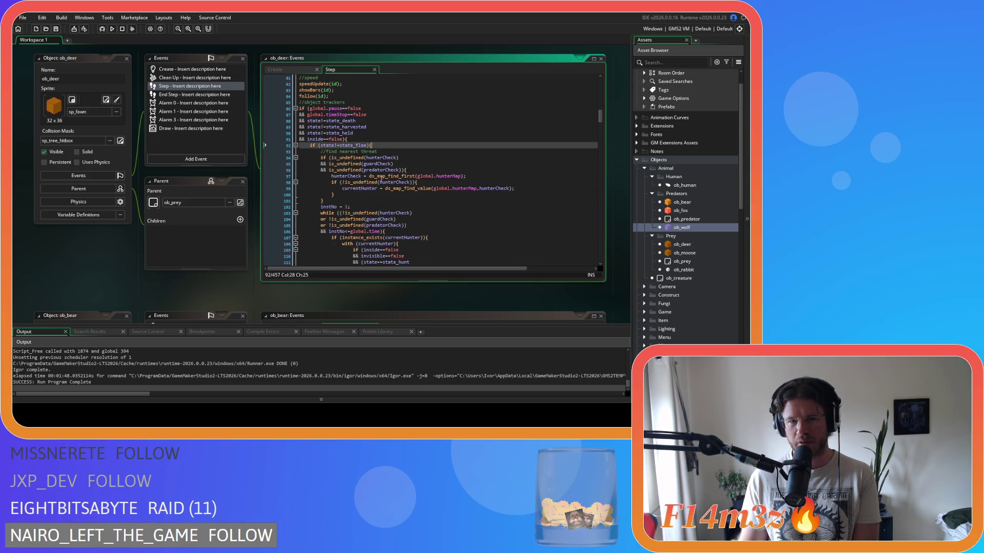
Examine the state_flee condition on line 92 and the threat lookup block on lines 94–100.
click(332, 147)
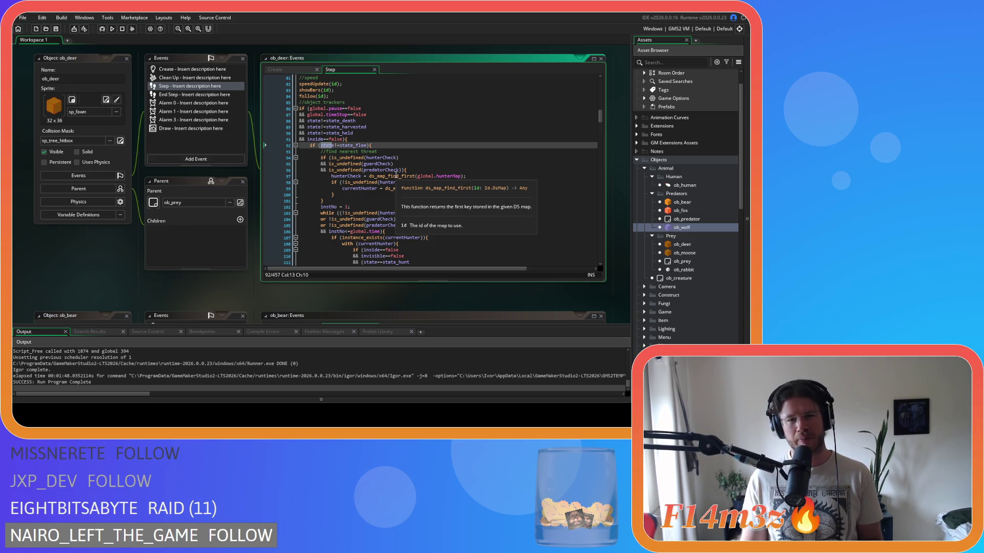
drag(402, 158, 419, 198)
mouse_move(320, 145)
mouse_down()
mouse_move(367, 145)
mouse_move(353, 145)
mouse_up()
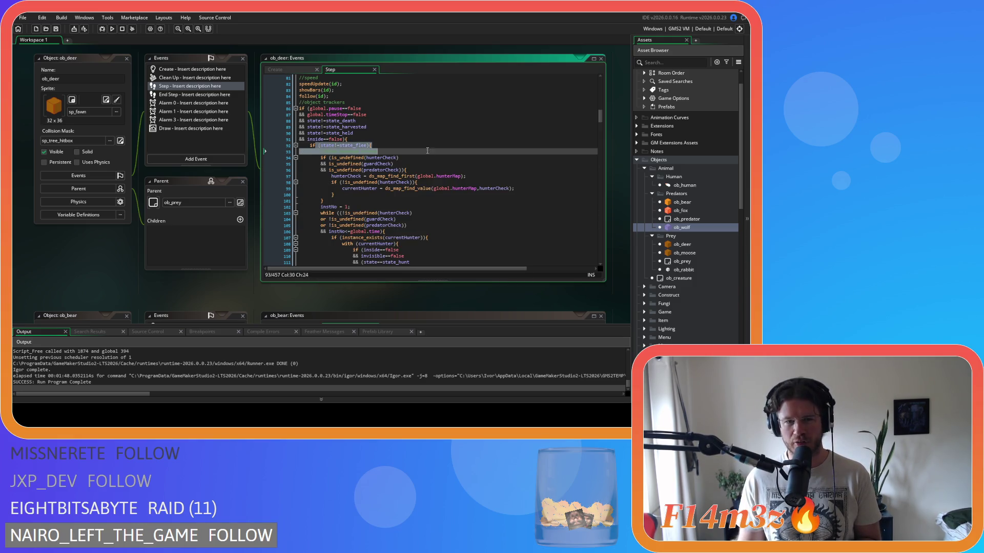
text(//find nearest threat)
click(377, 147)
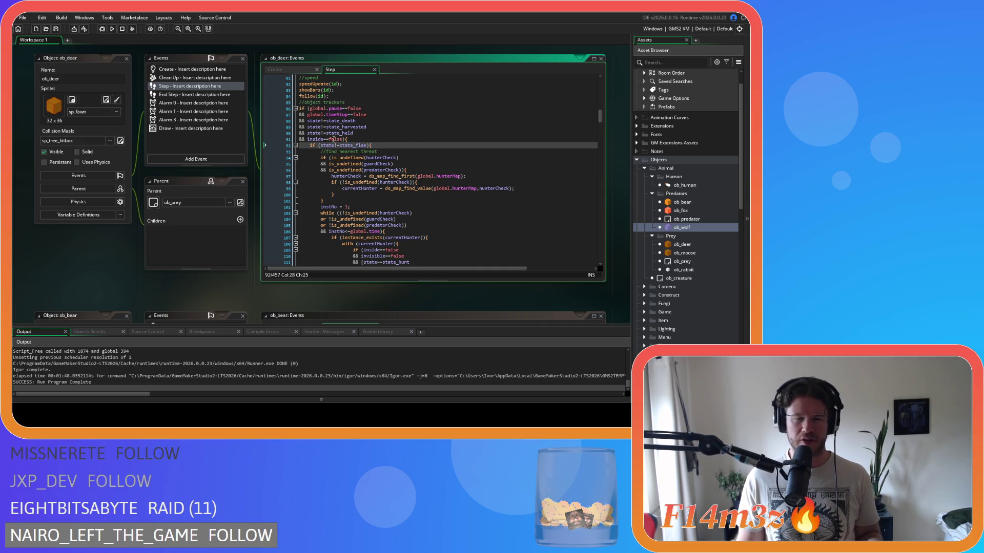
Switch to ob_deer's Create code and start a search in it.
click(275, 70)
click(461, 169)
key(ctrl+f)
Search the deer's Create code for state_attack and review its win counter on line 573.
text(sstate)
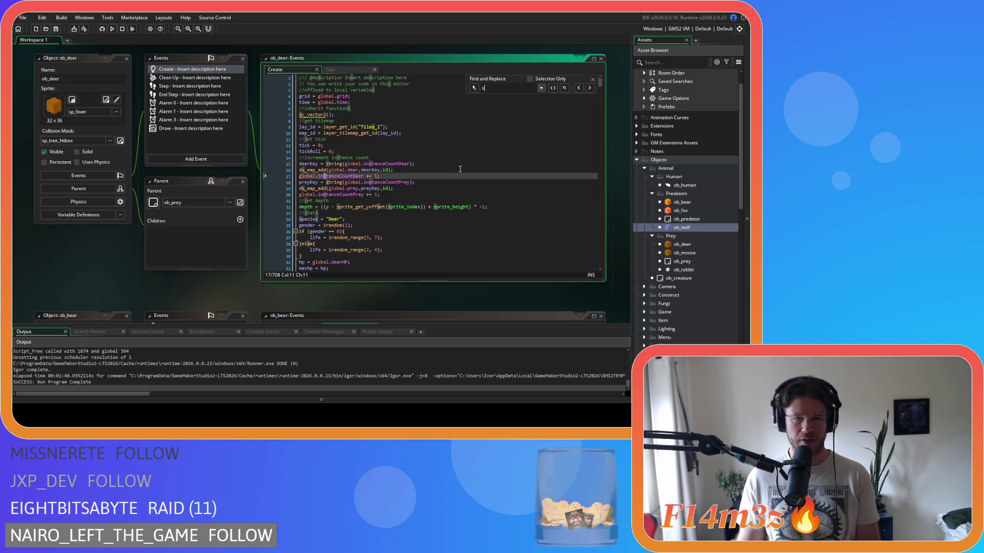
key(ctrl+a)
text(state_attack)
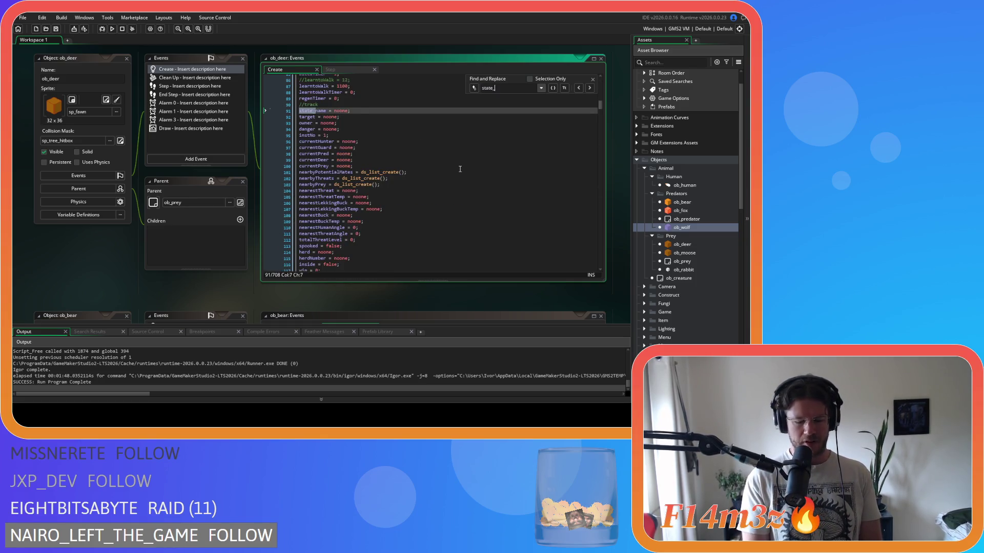
click(460, 196)
scroll(454, 174, down, 3)
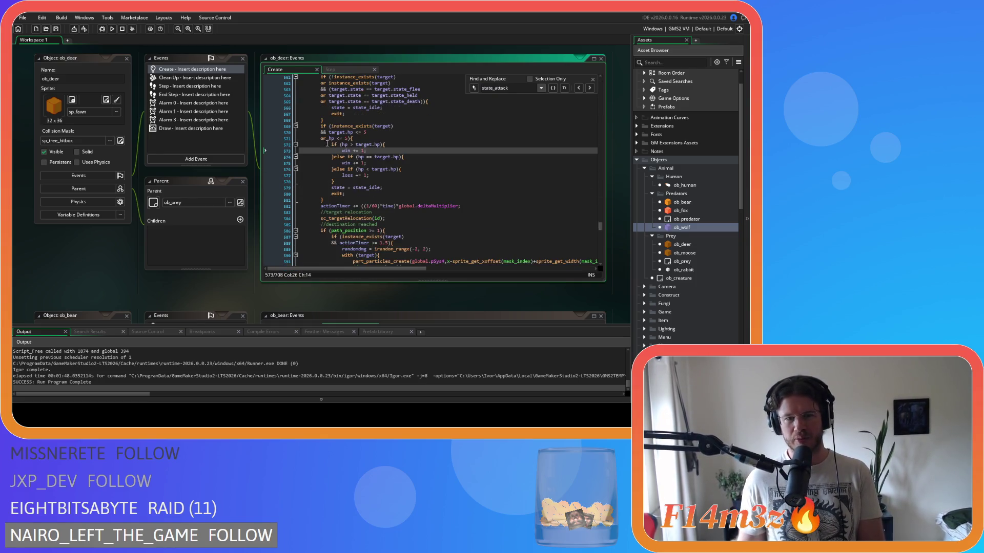
scroll(445, 176, down, 3)
scroll(456, 182, up, 5)
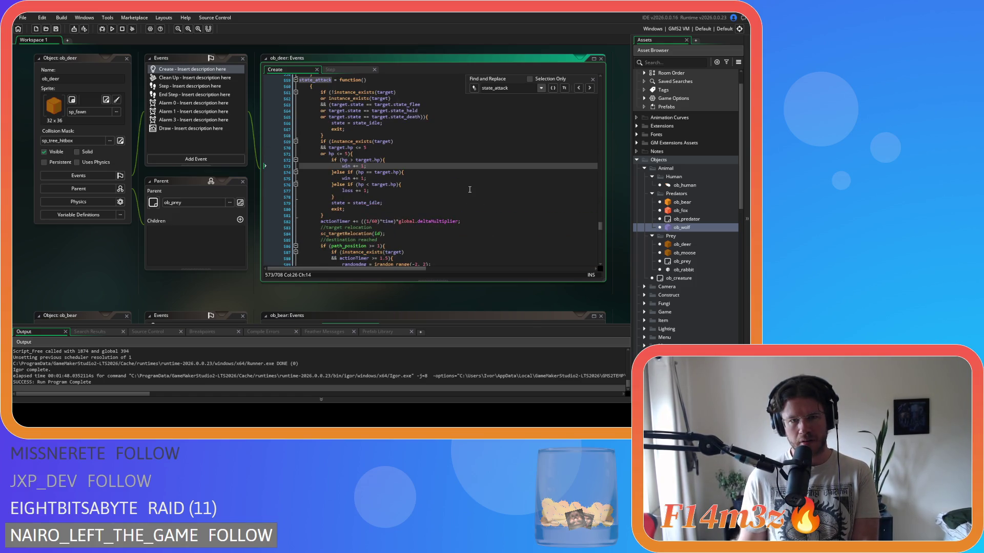
Close the ob_deer object editor along with its chained event and code windows.
scroll(470, 189, down, 5)
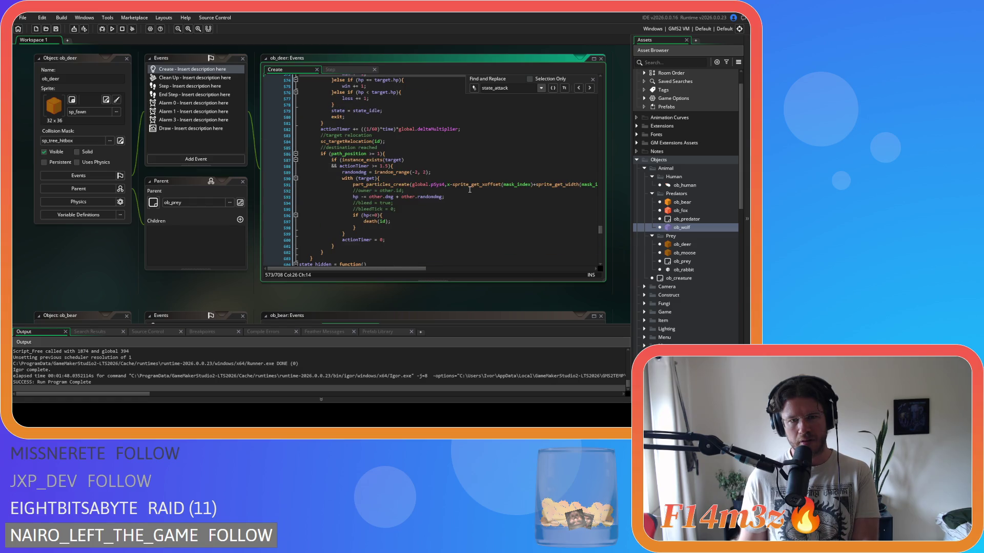
scroll(469, 190, up, 7)
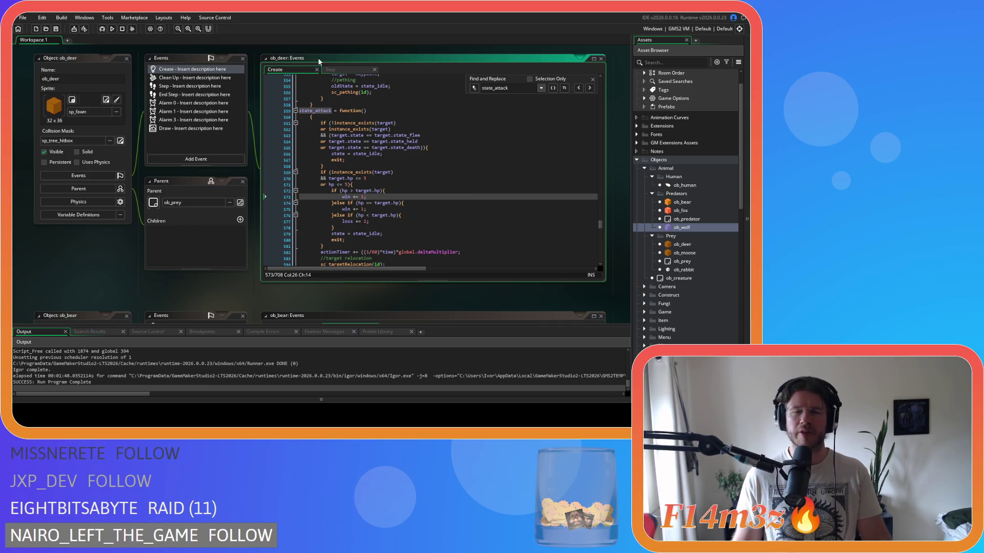
click(126, 59)
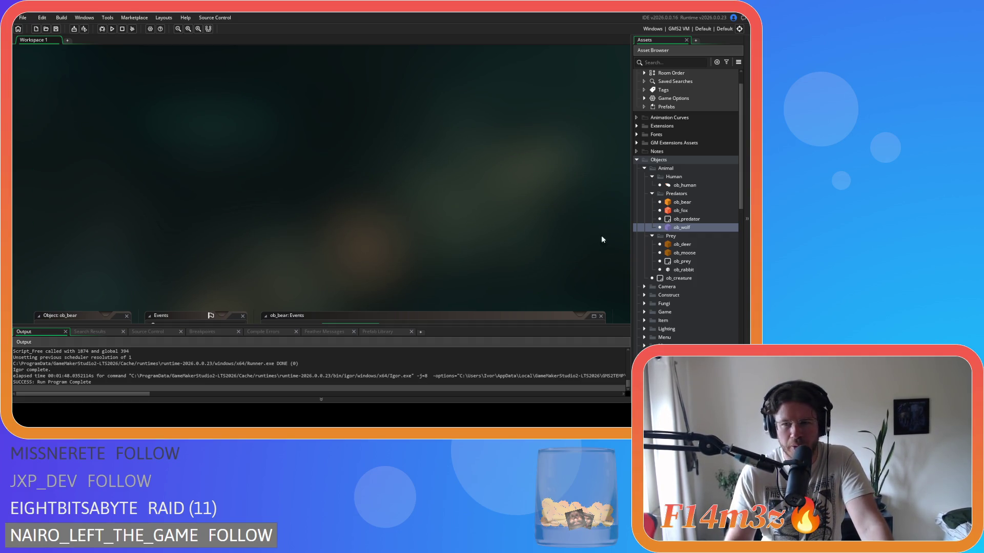
Open ob_moose and view its Create event code.
double_click(684, 253)
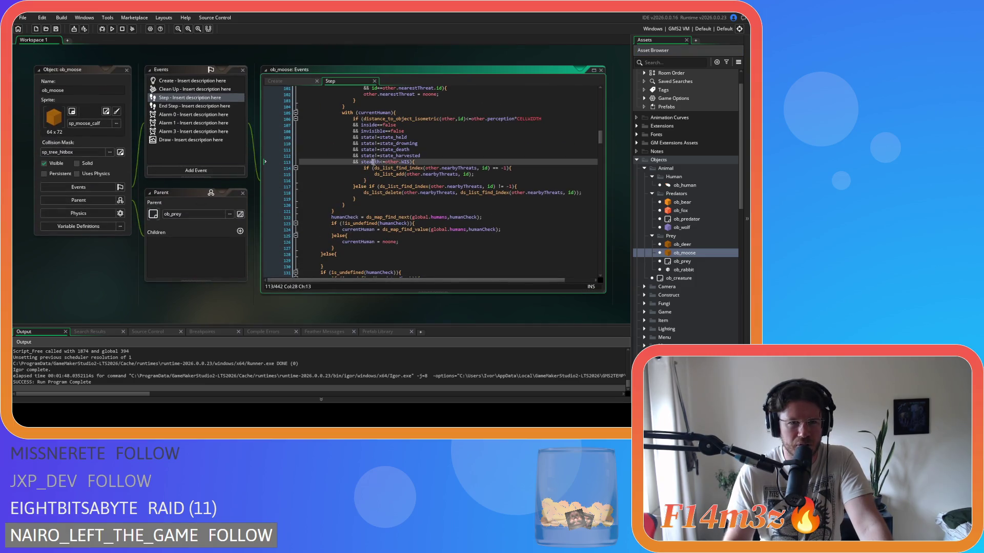
click(291, 82)
click(344, 129)
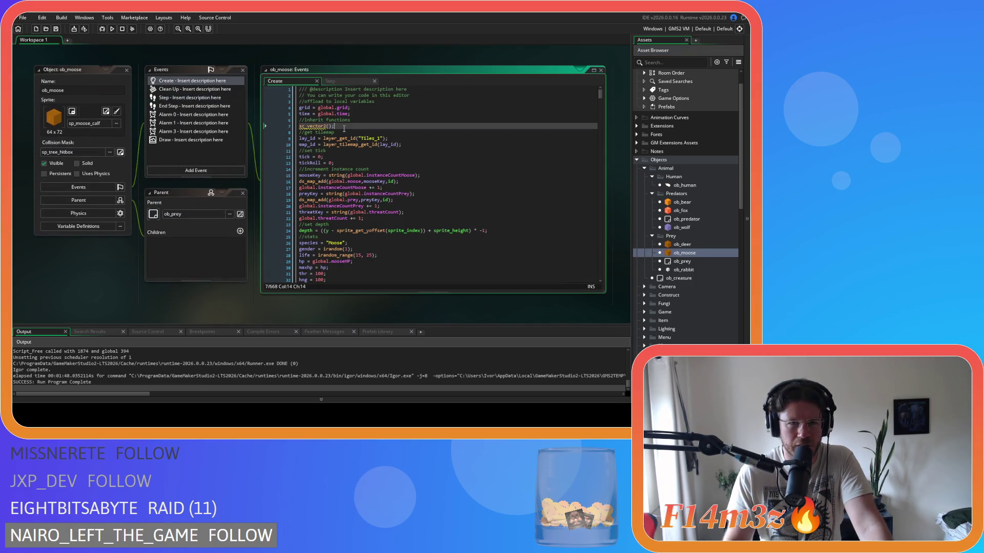
Review ob_moose's Step code at the state_flee check on lines 76–78.
click(339, 82)
scroll(393, 215, up, 10)
click(400, 215)
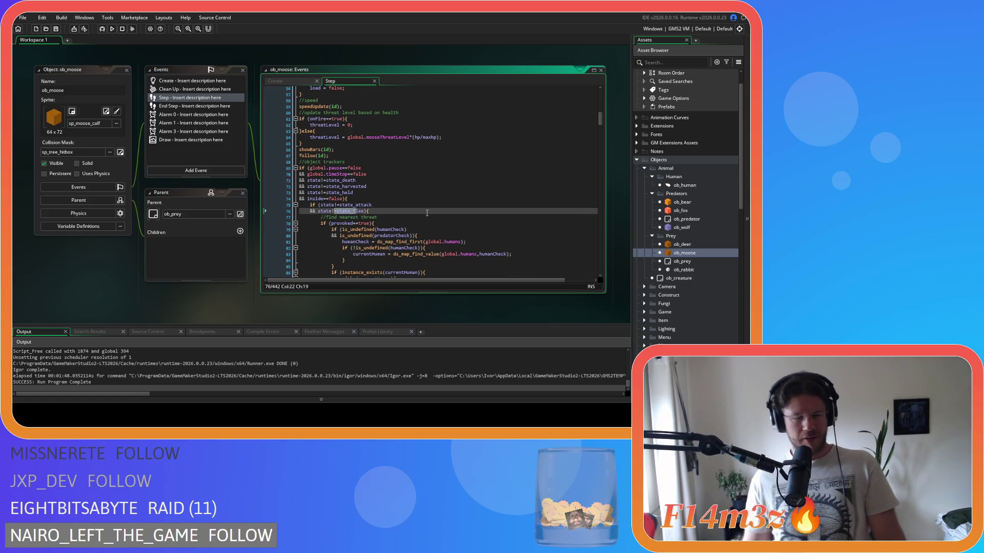
click(484, 211)
click(484, 224)
Open ob_deer from the Asset Browser for comparison.
scroll(451, 226, down, 5)
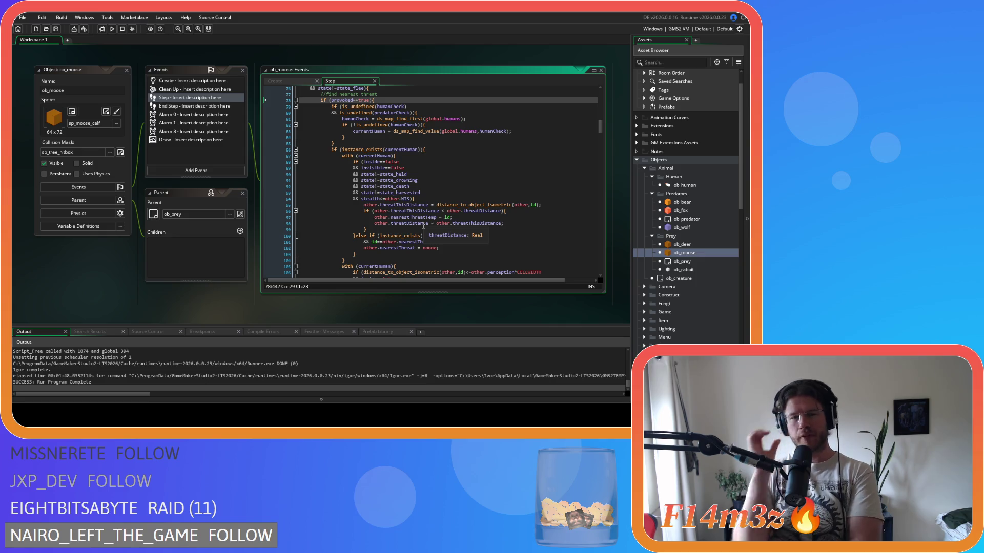
scroll(459, 174, down, 6)
scroll(459, 174, down, 6)
click(681, 246)
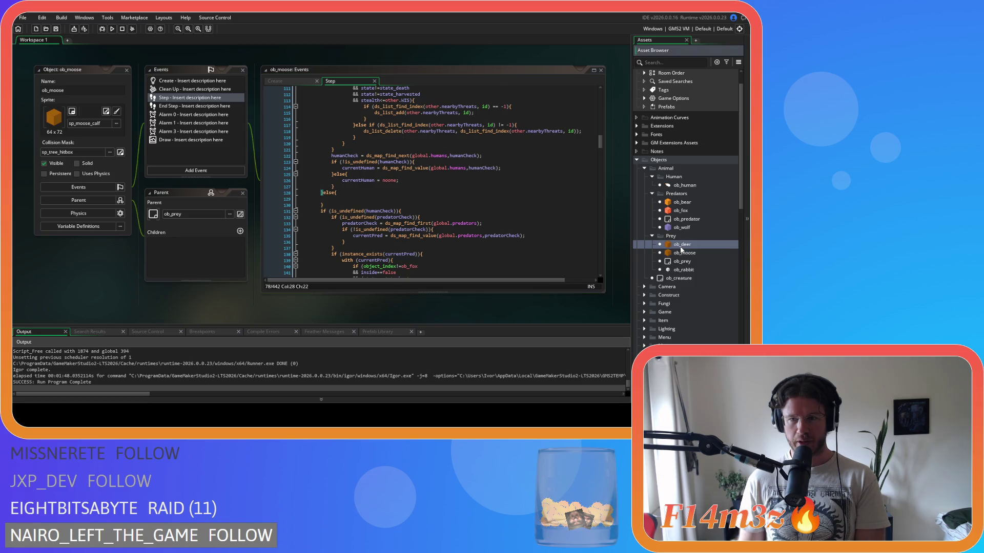
double_click(681, 246)
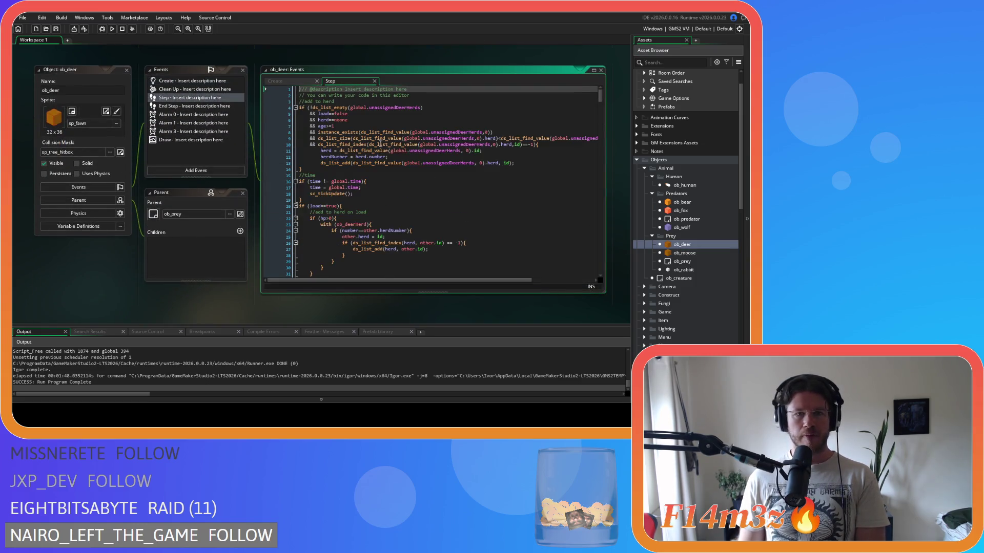
Show ob_deer's Step code and start selecting its threat-check code from line 93.
click(331, 81)
scroll(439, 165, down, 15)
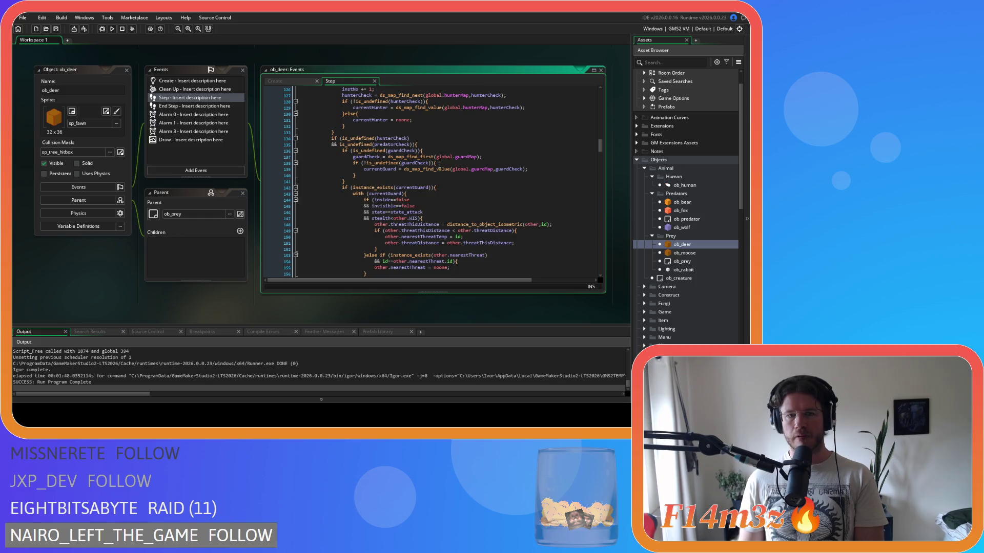
scroll(437, 172, up, 5)
mouse_move(320, 136)
mouse_down()
mouse_move(441, 154)
mouse_move(459, 239)
mouse_up()
scroll(455, 230, down, 1)
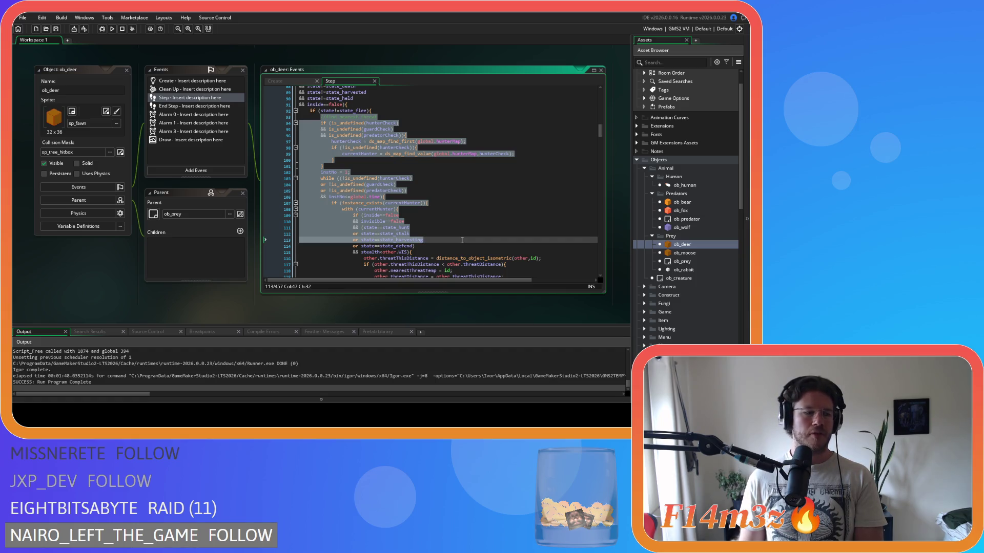
scroll(462, 240, down, 3)
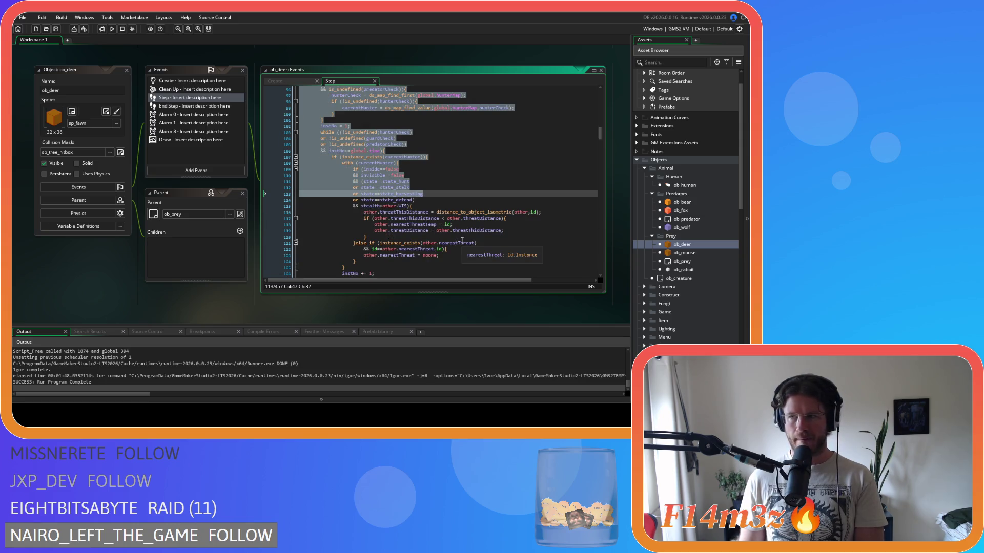
Extend the selection to lines 93–166 and copy the deer's hunter/guard threat-check block.
key(shift+Down)
key(shift+Down)
key(shift+Down)
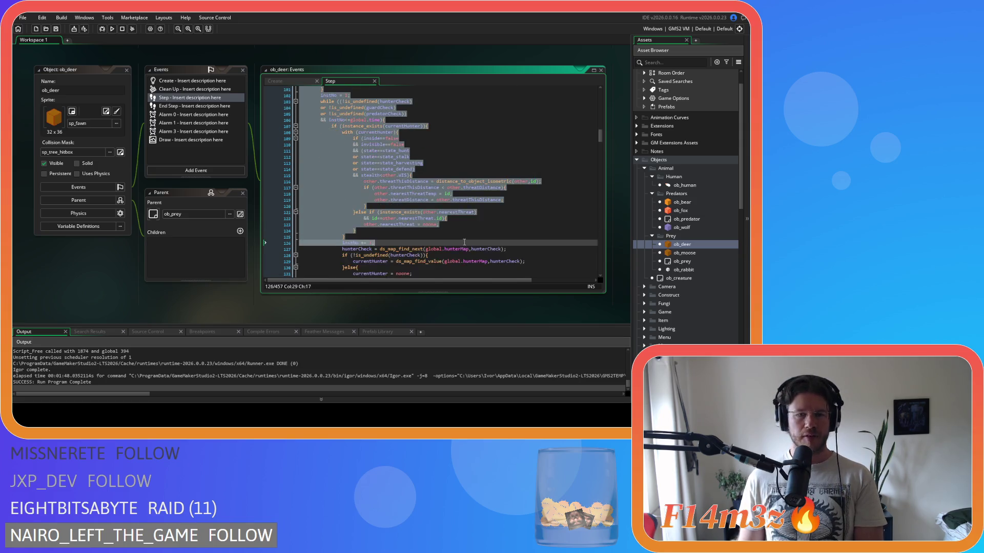
key(shift+Up)
key(shift+Up)
key(shift+Up)
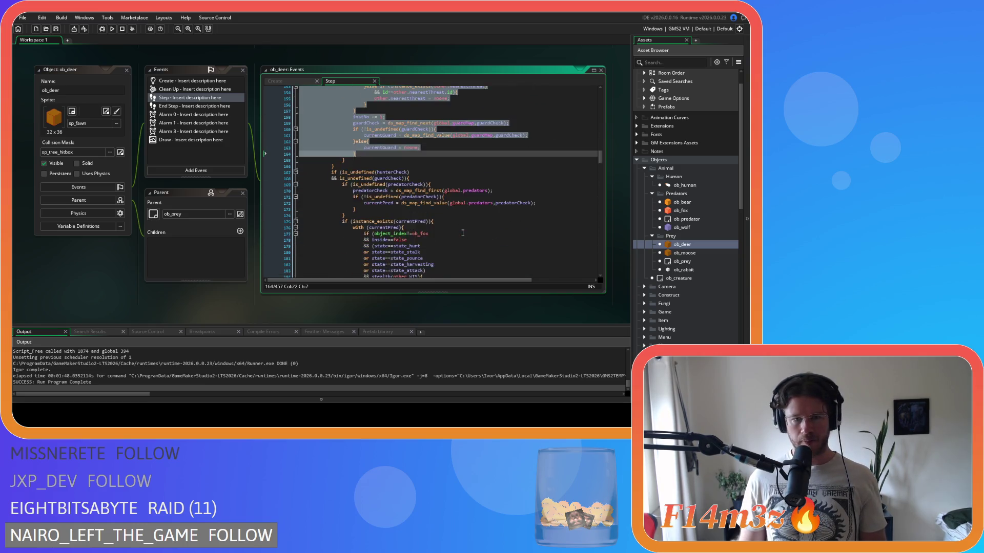
key(shift+Up)
key(shift+Up)
key(shift+Up)
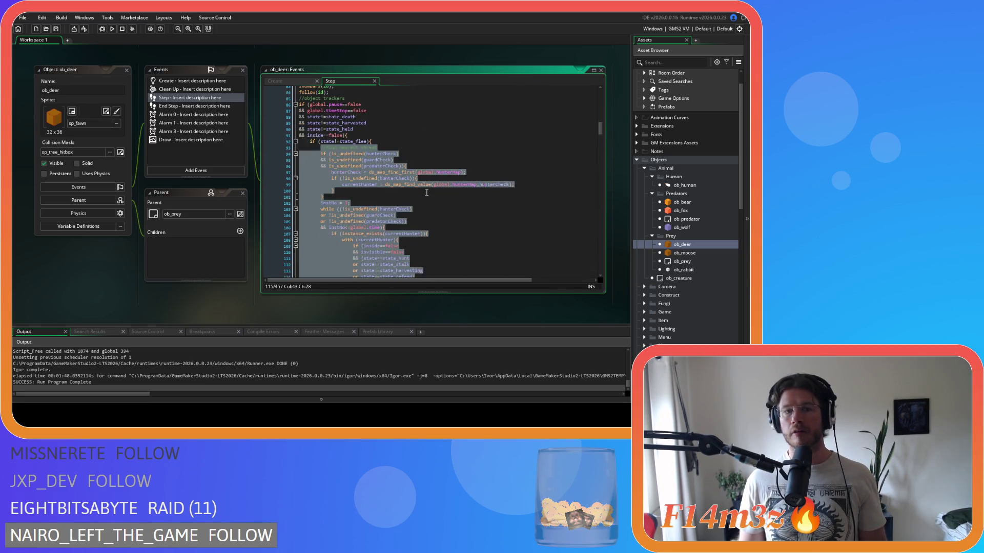
key(shift+Down)
key(shift+Down)
key(shift+Down)
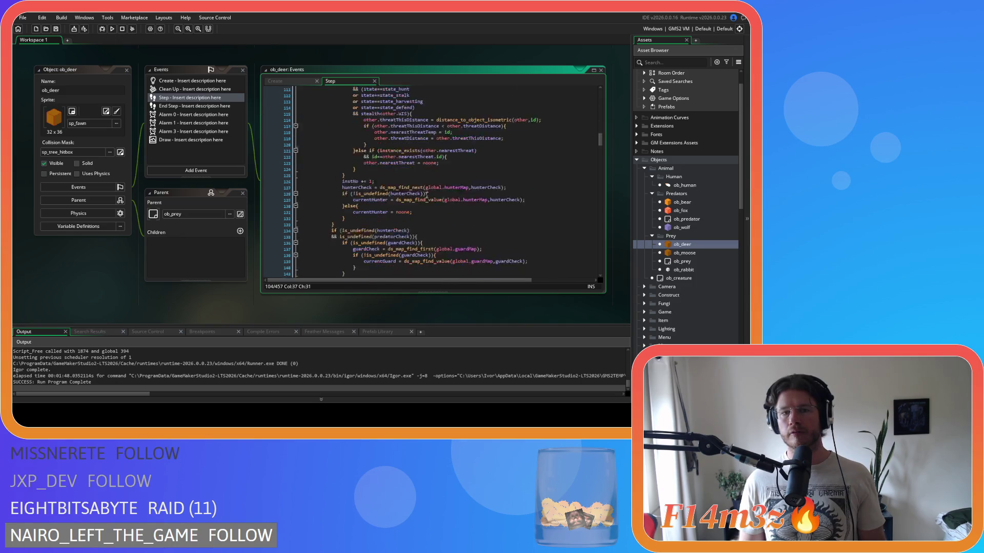
scroll(434, 208, down, 3)
key(shift+Down)
key(shift+Down)
key(shift+Down)
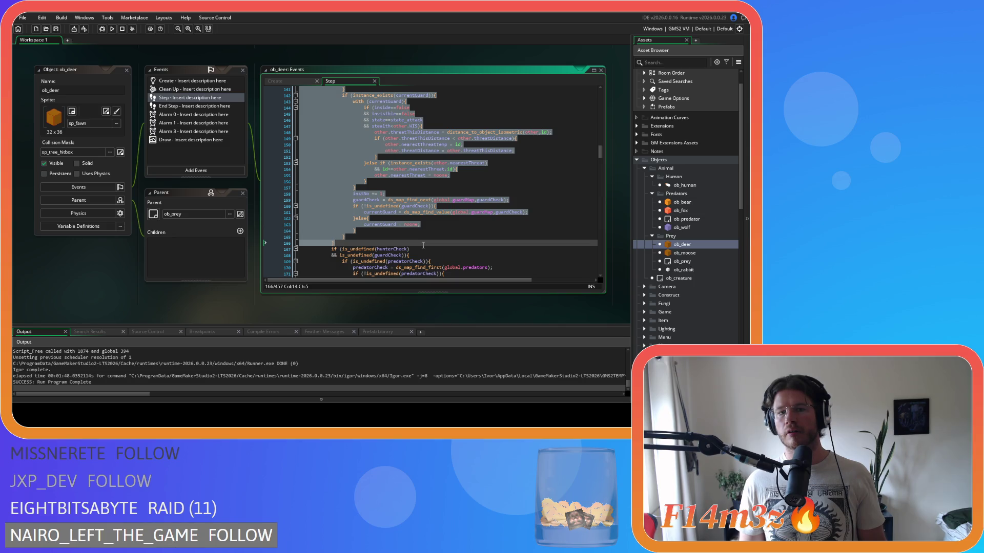
right_click(324, 179)
click(352, 191)
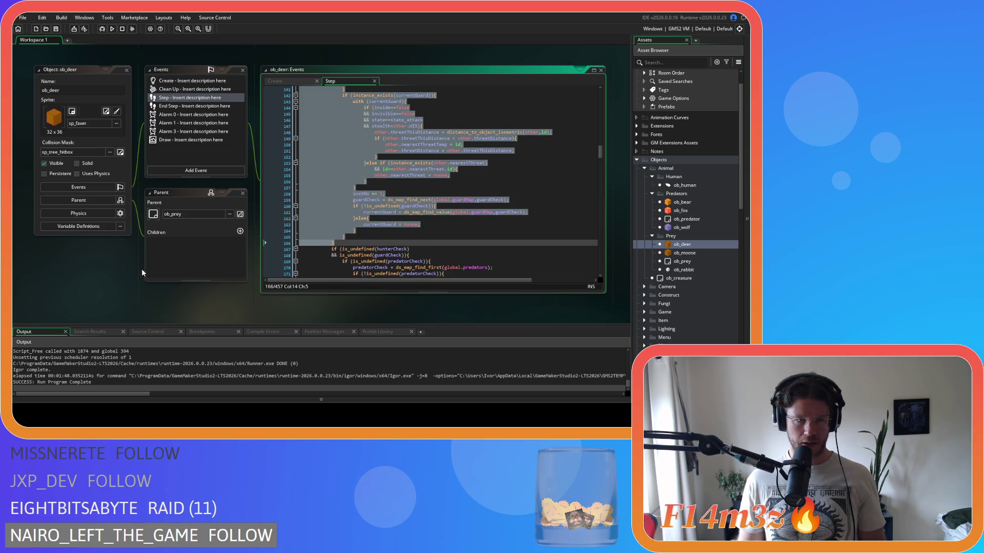
scroll(103, 275, up, 3)
scroll(102, 276, up, 3)
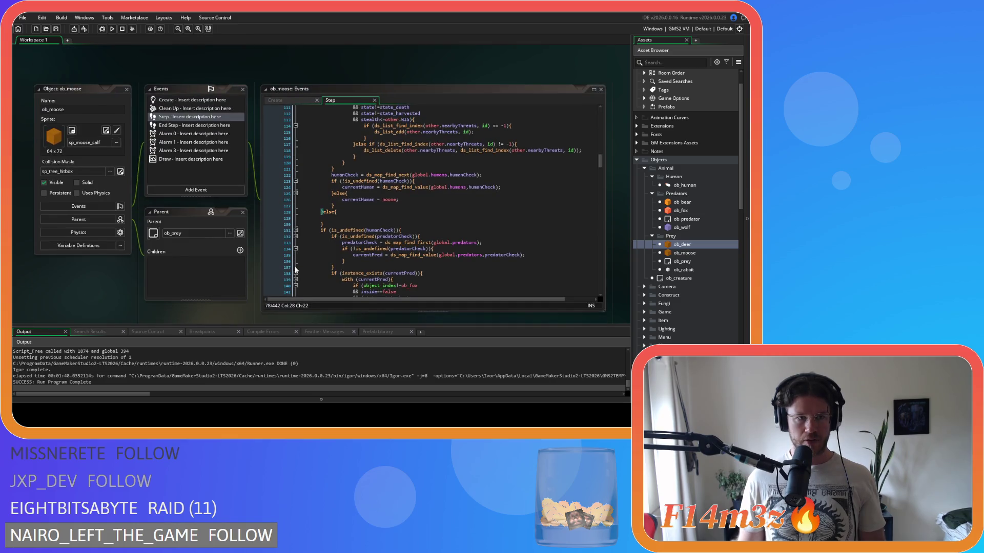
Paste the copied threat-check block at line 129 of ob_moose's Step code and review it.
click(351, 217)
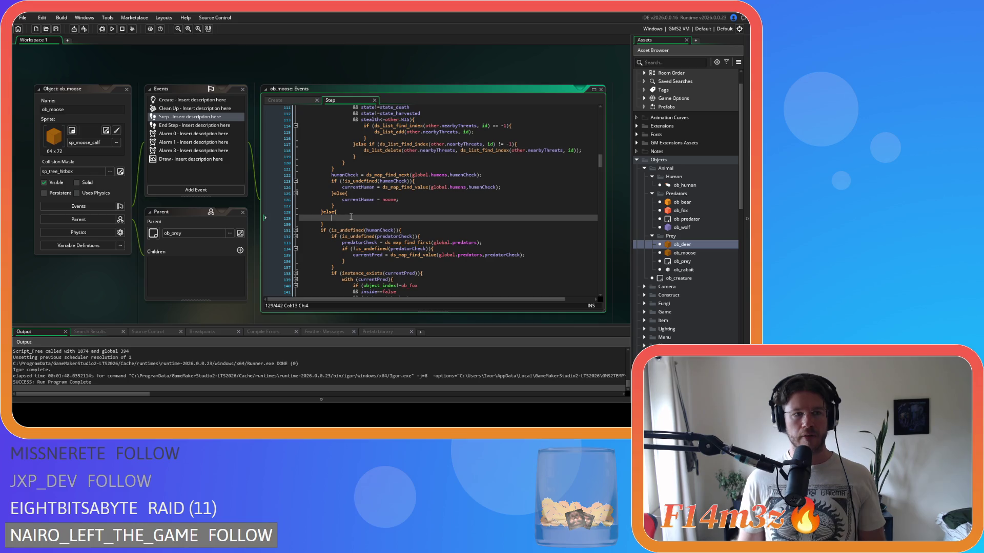
key(ctrl+v)
scroll(356, 236, up, 5)
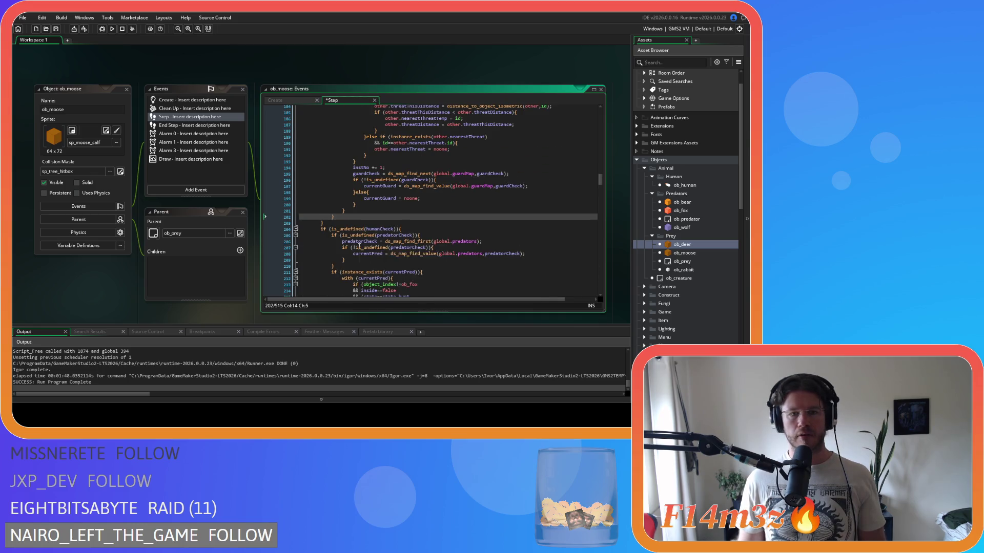
scroll(359, 247, up, 7)
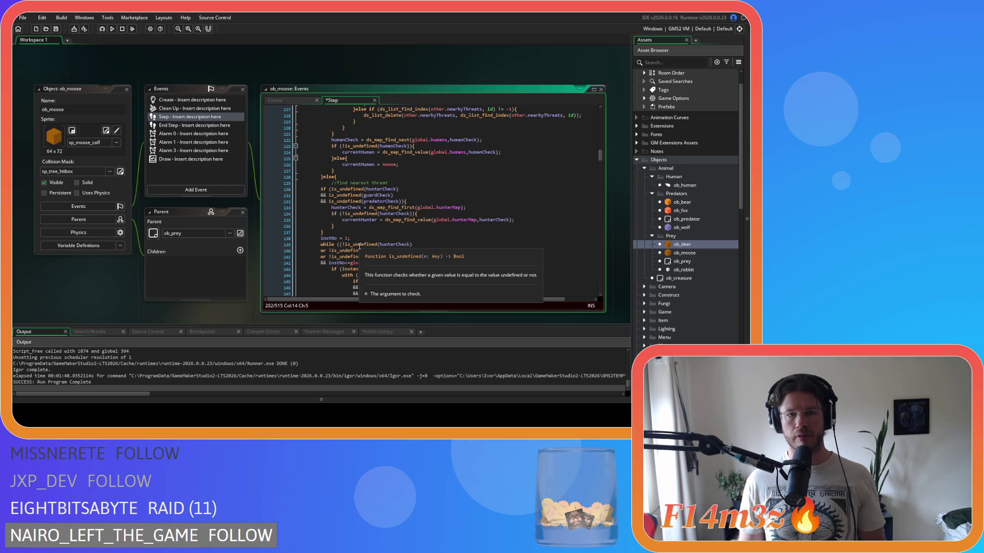
scroll(359, 247, down, 18)
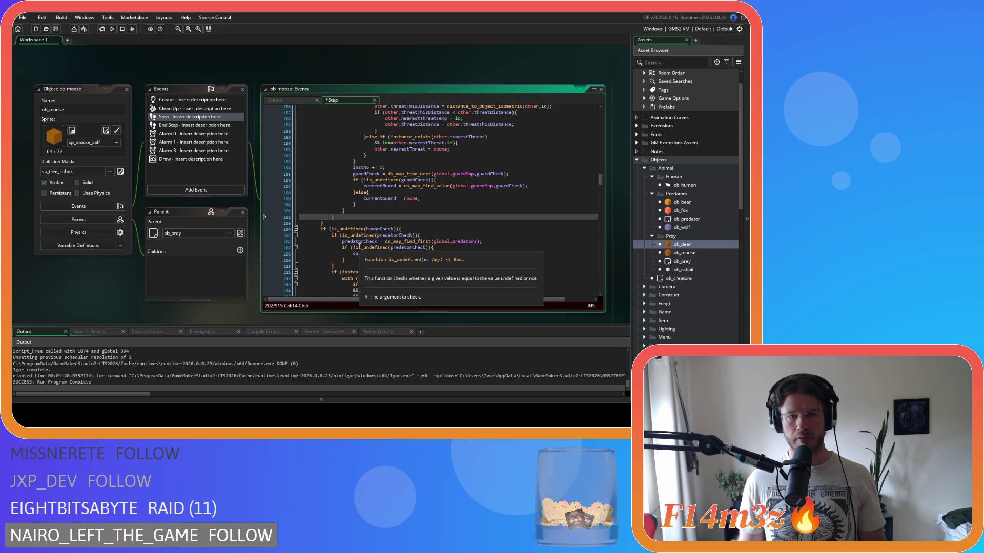
scroll(358, 244, up, 14)
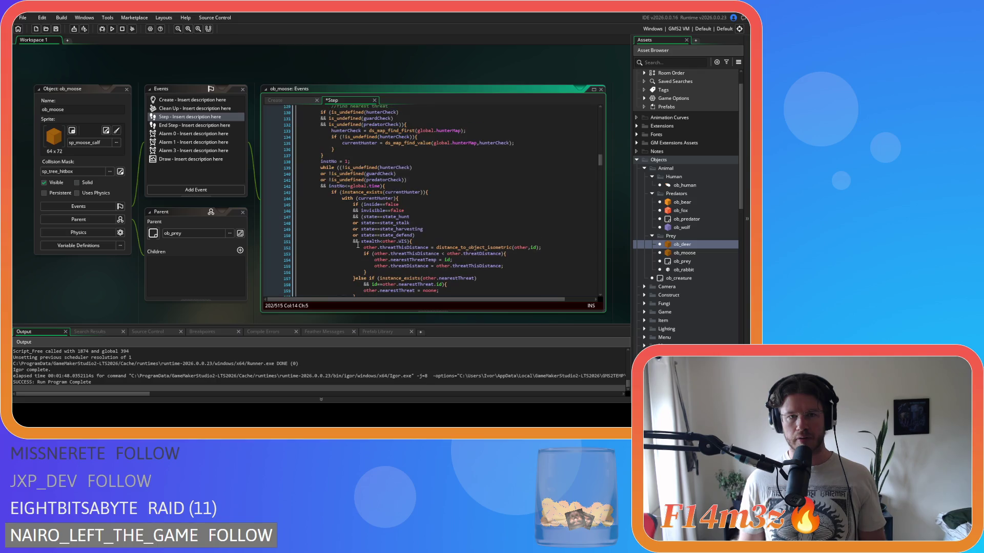
scroll(358, 245, up, 2)
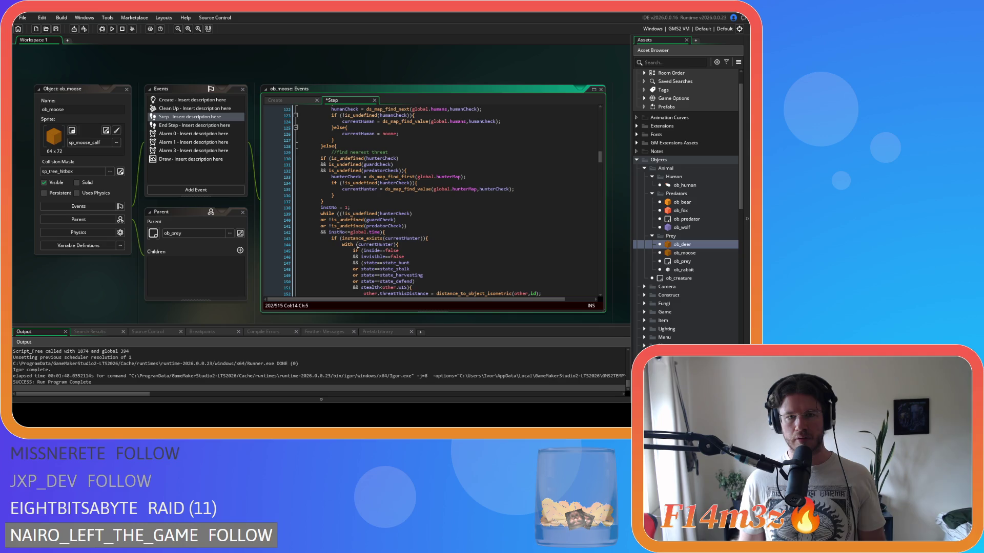
scroll(317, 219, down, 4)
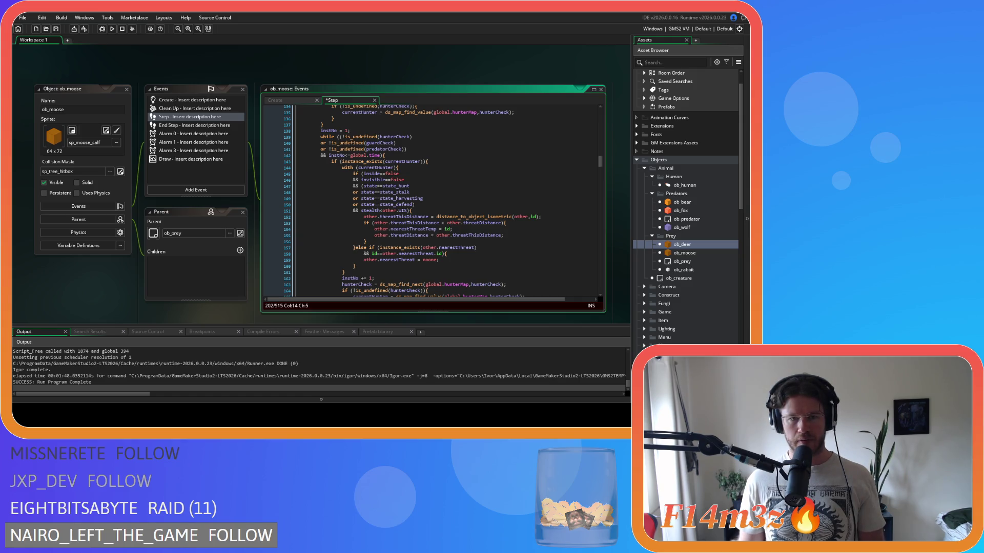
Undo the pasted block in ob_moose's Step code.
click(442, 165)
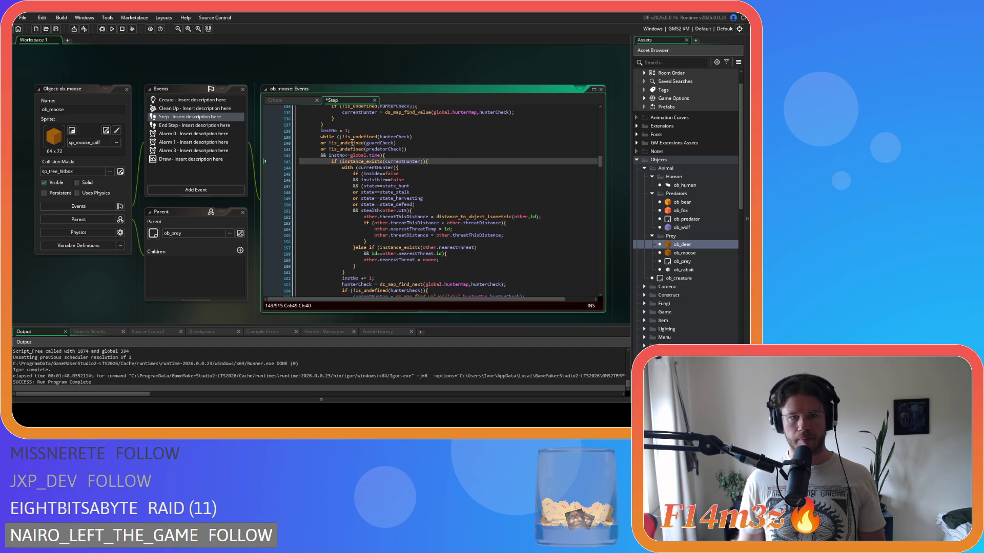
scroll(421, 145, down, 3)
scroll(394, 226, down, 15)
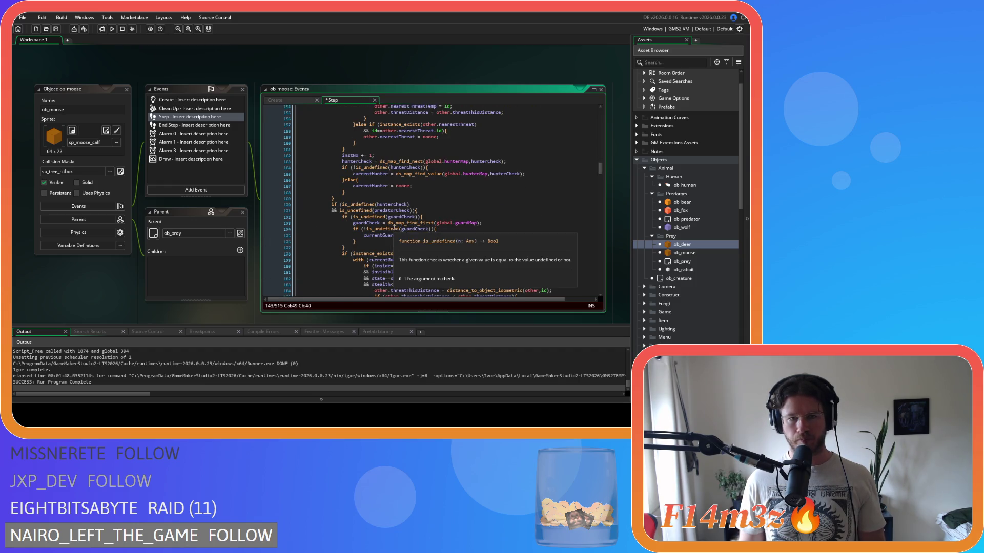
key(ctrl+z)
key(ctrl+z)
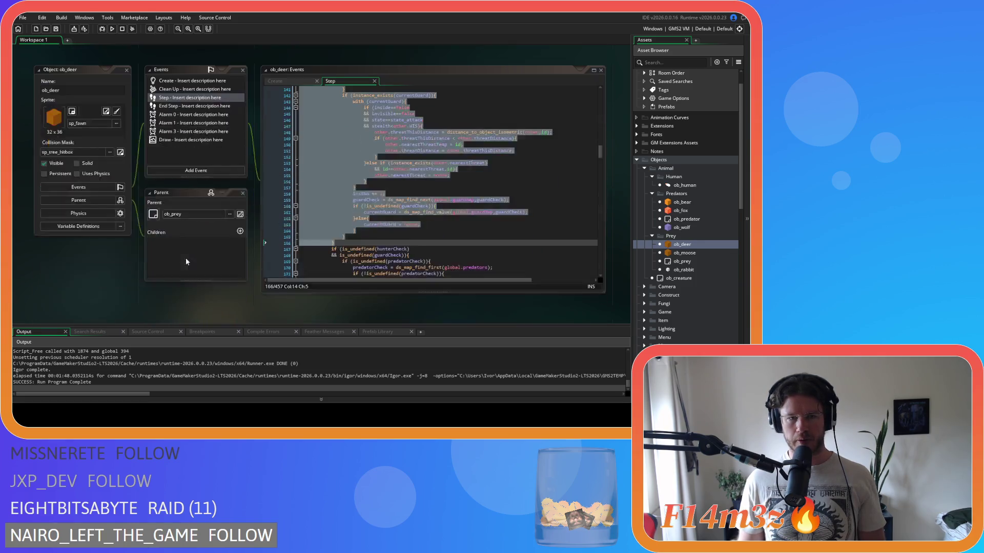
Copy the selected threat-check code from ob_deer's Step event again.
scroll(384, 246, up, 10)
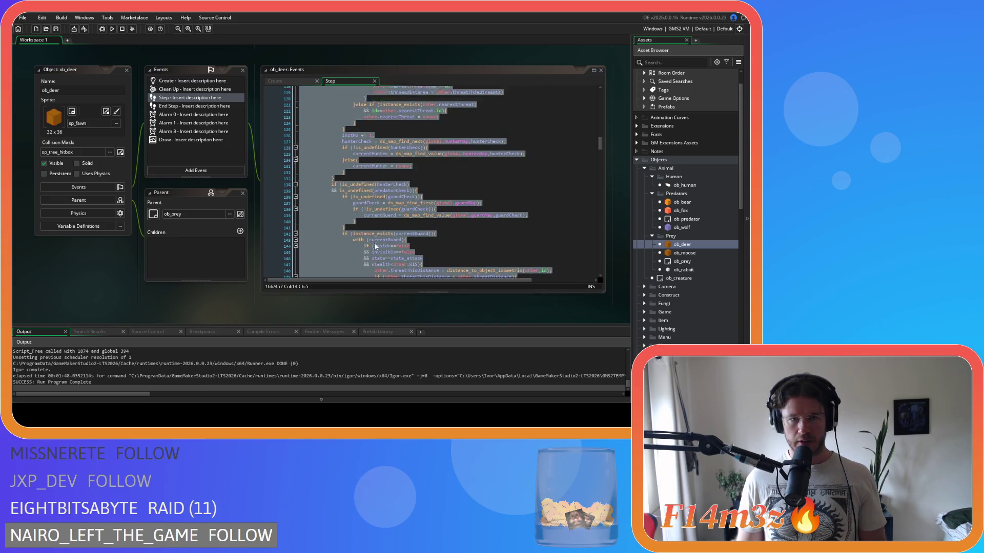
mouse_move(360, 182)
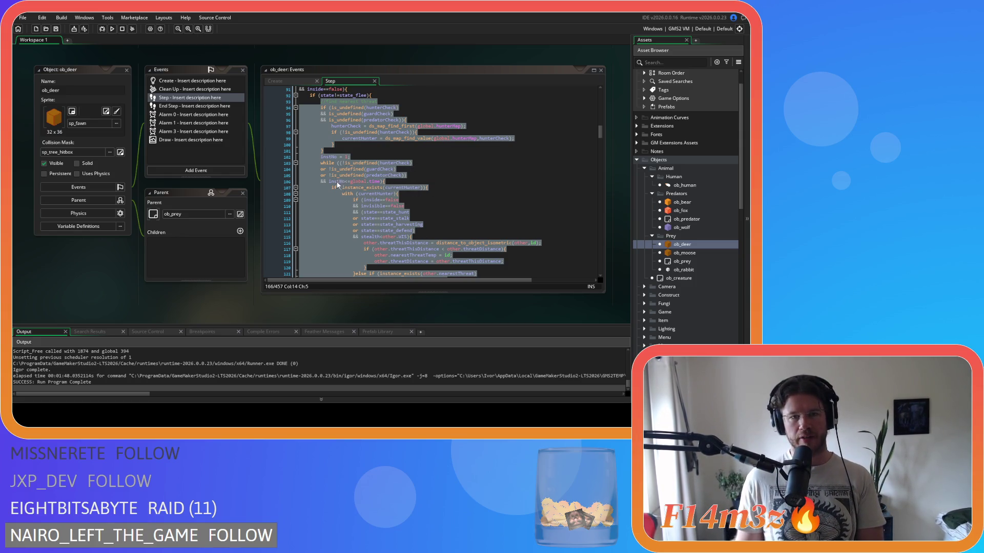
right_click(325, 208)
click(359, 227)
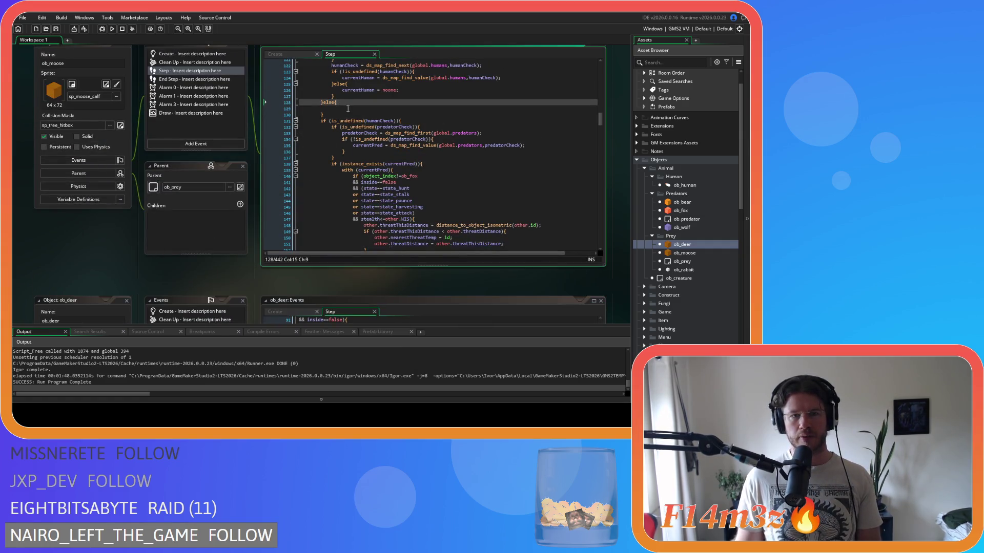
Paste the deer's threat-check block into ob_moose's Step and indent it one level.
key(ctrl+v)
scroll(348, 182, down, 2)
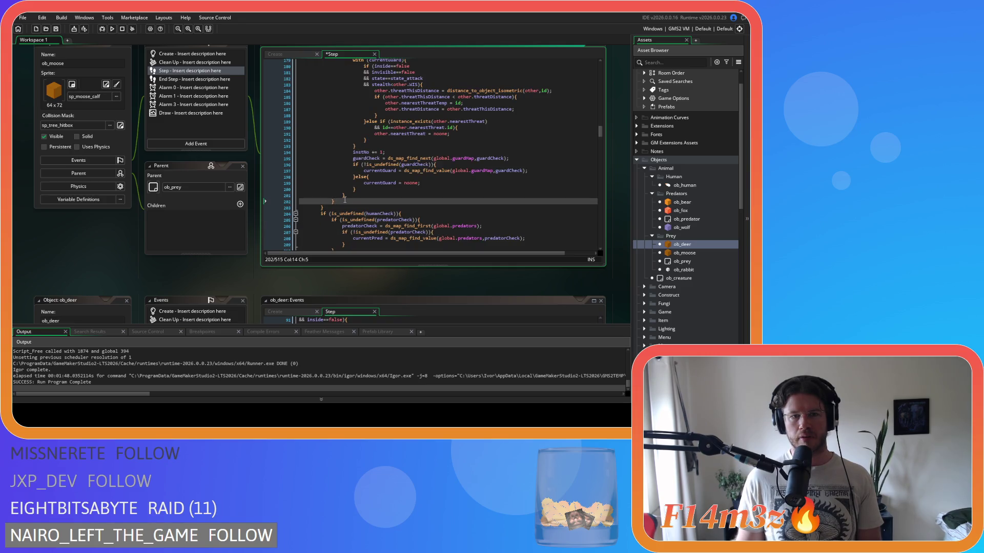
key(Return)
mouse_move(323, 209)
mouse_down()
mouse_move(324, 180)
mouse_move(305, 182)
mouse_move(302, 130)
mouse_up()
scroll(323, 180, up, 20)
key(Tab)
click(427, 158)
Check the brace pairing and threat loop condition across lines 132–204 of the pasted code.
click(416, 140)
scroll(422, 139, down, 1)
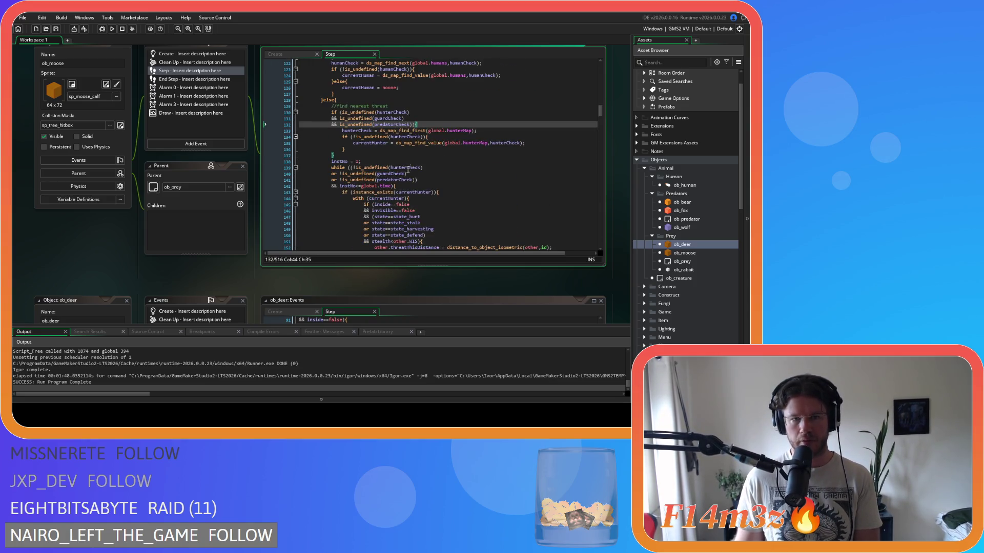
click(447, 192)
key(Up)
scroll(432, 183, down, 10)
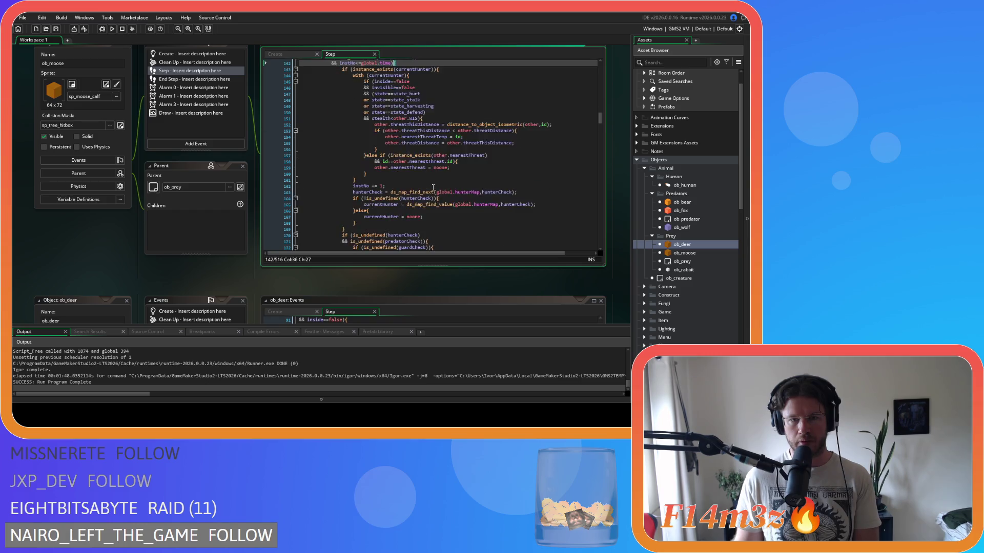
scroll(432, 183, down, 2)
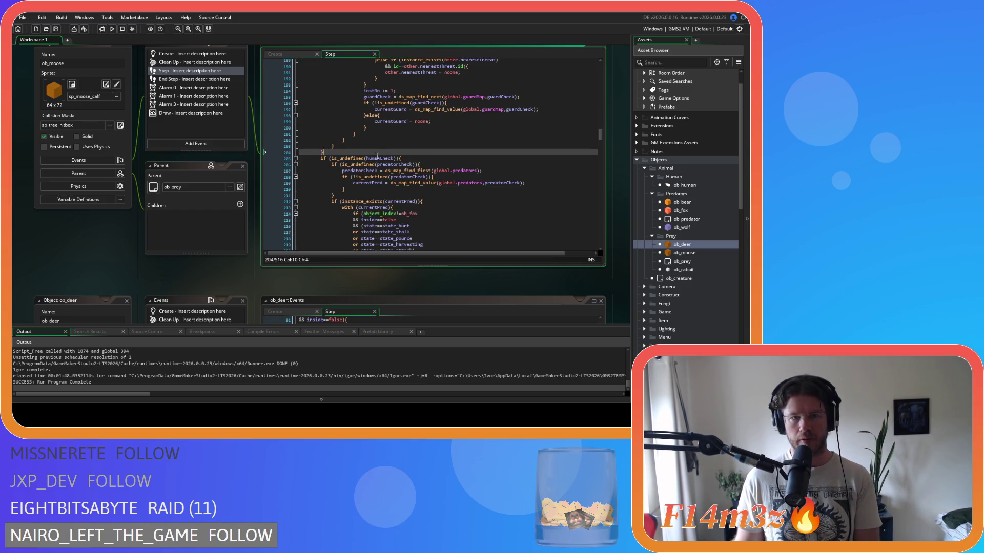
click(321, 152)
scroll(377, 155, up, 4)
scroll(377, 155, up, 15)
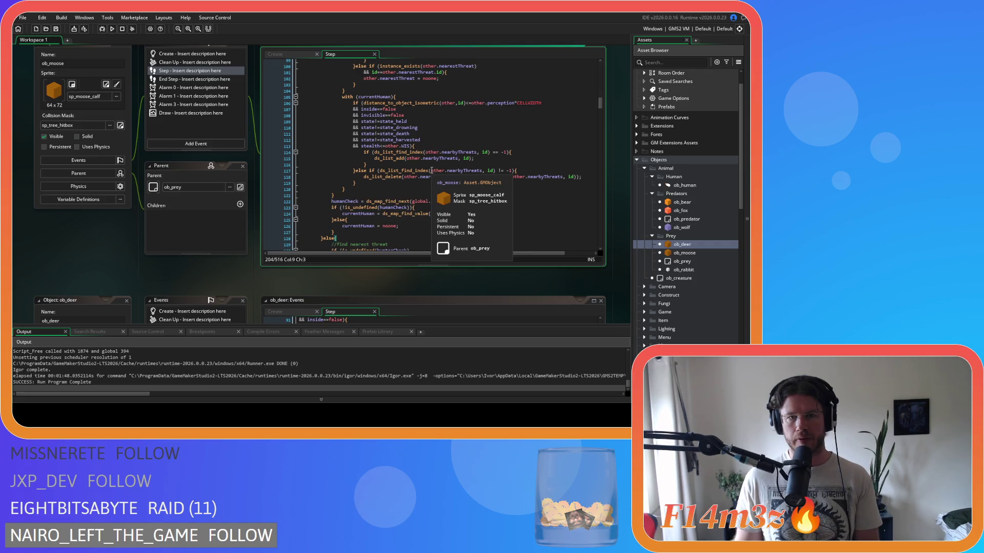
scroll(430, 166, up, 2)
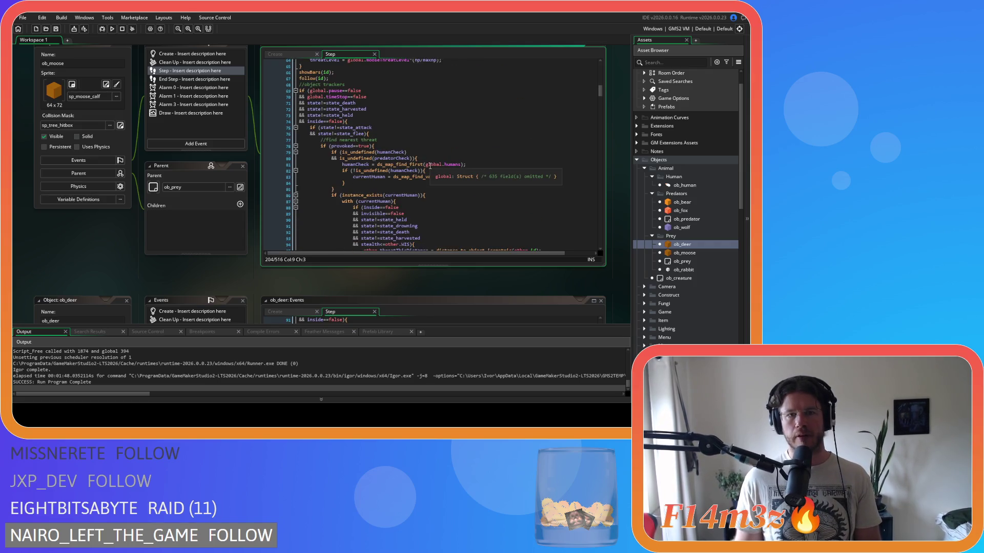
click(386, 147)
Start an '//if pre' comment after the provoked check on line 78, then erase it.
key(Return)
text(//i)
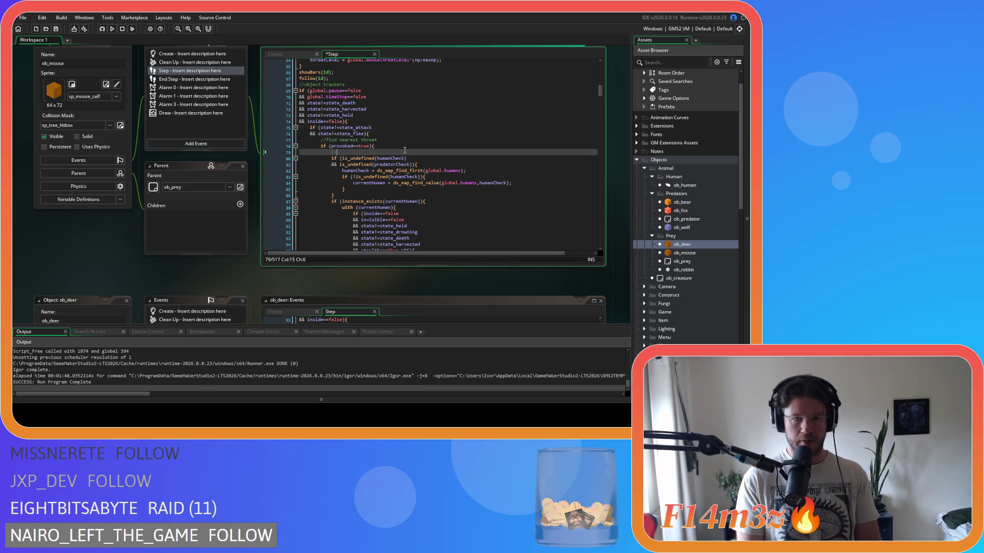
text(f pre)
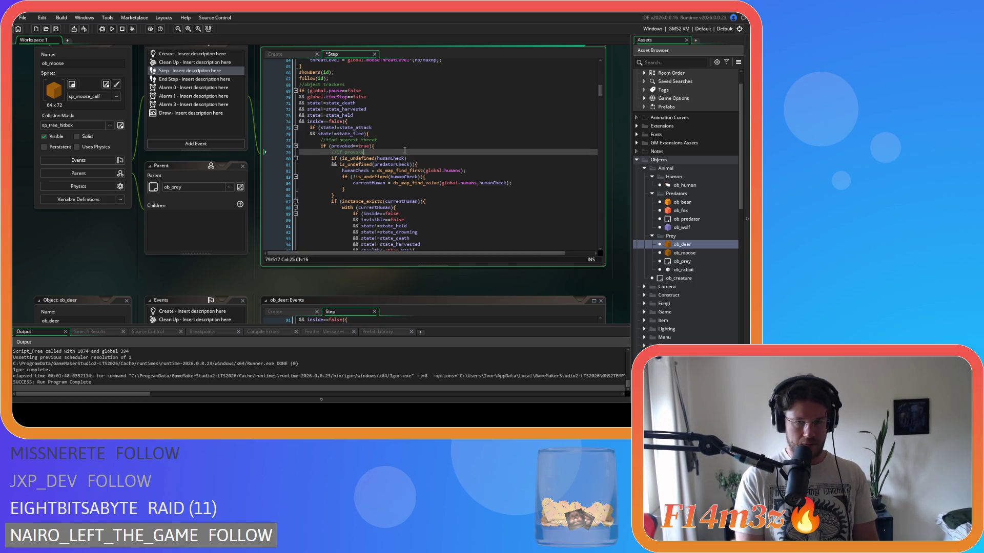
key(BackSpace)
key(BackSpace)
key(BackSpace)
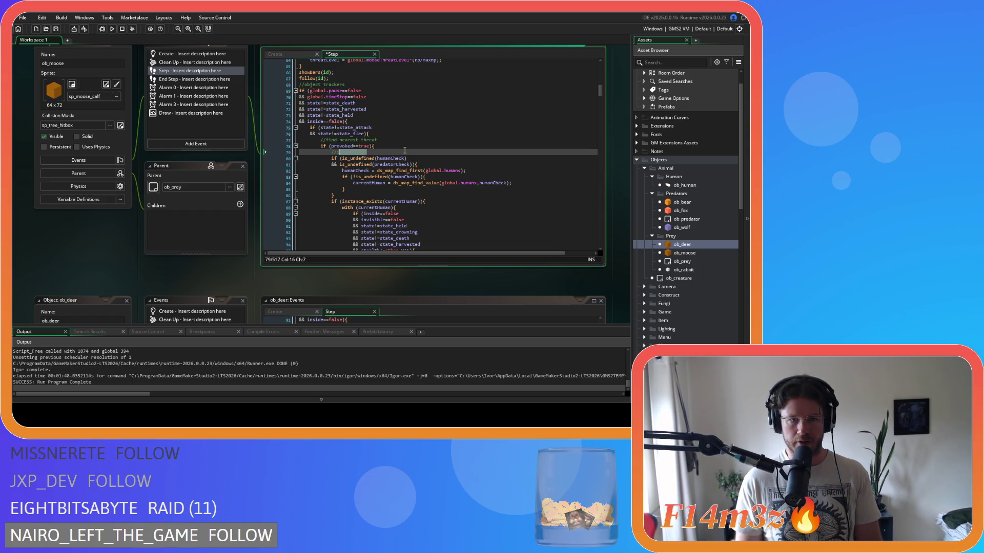
Rewrite the threat-search comment on line 130 to read '//if unprovoked'.
scroll(405, 150, down, 15)
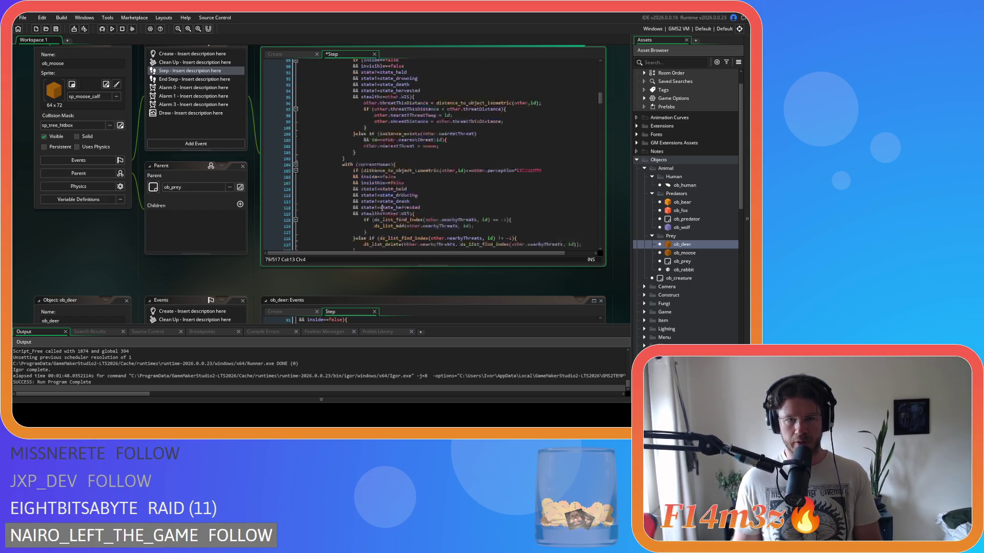
scroll(361, 186, down, 3)
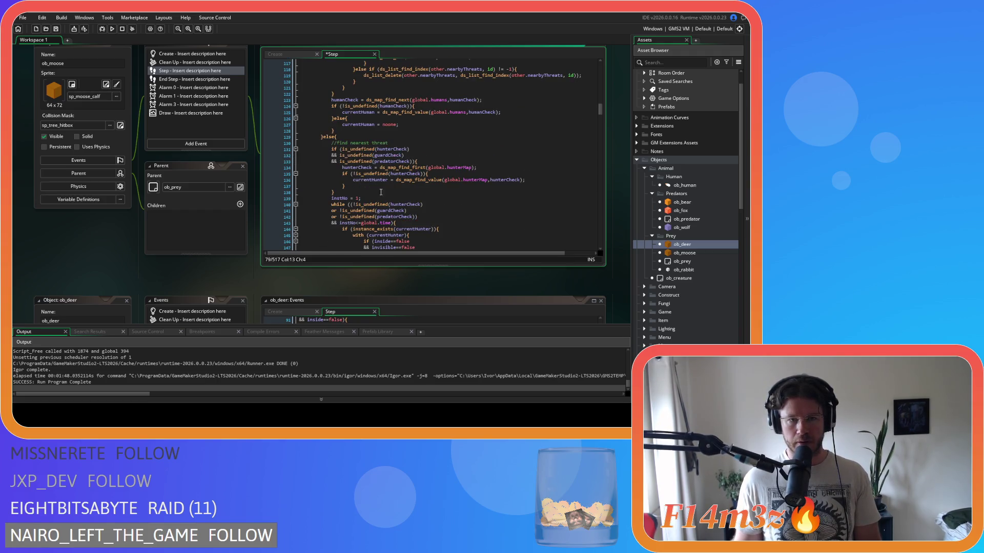
click(350, 139)
scroll(359, 148, up, 13)
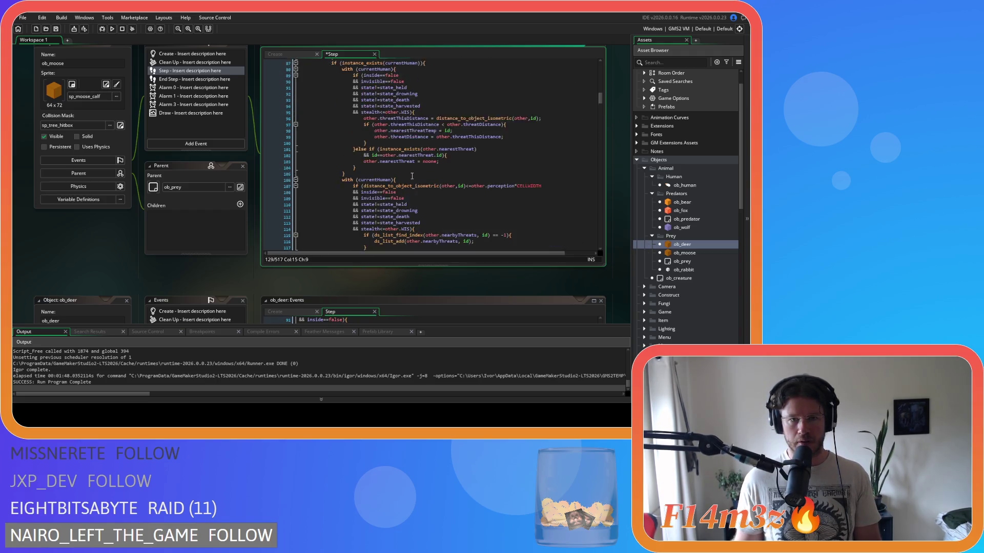
scroll(410, 174, down, 13)
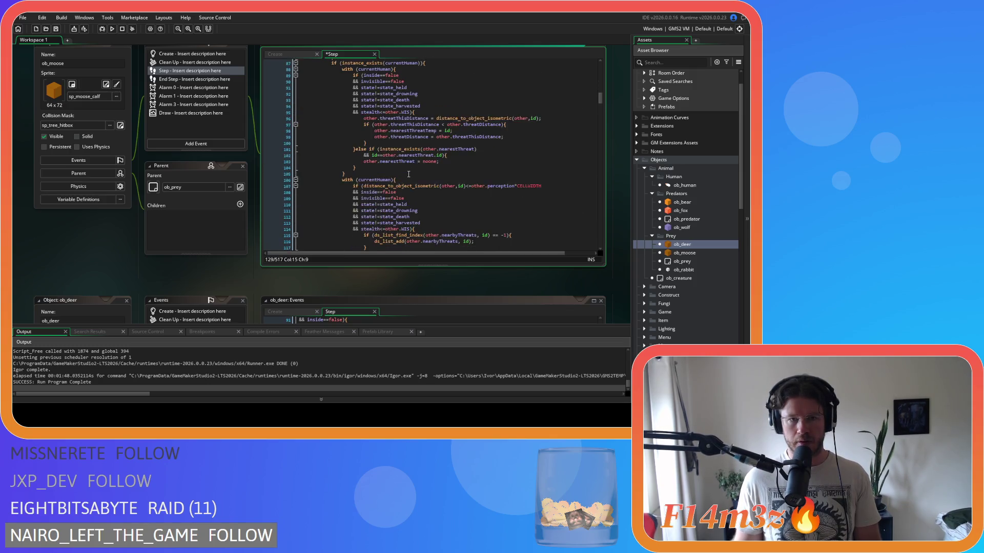
click(405, 144)
key(ctrl+shift+Left)
key(ctrl+shift+Left)
key(ctrl+shift+Left)
text(if provoked)
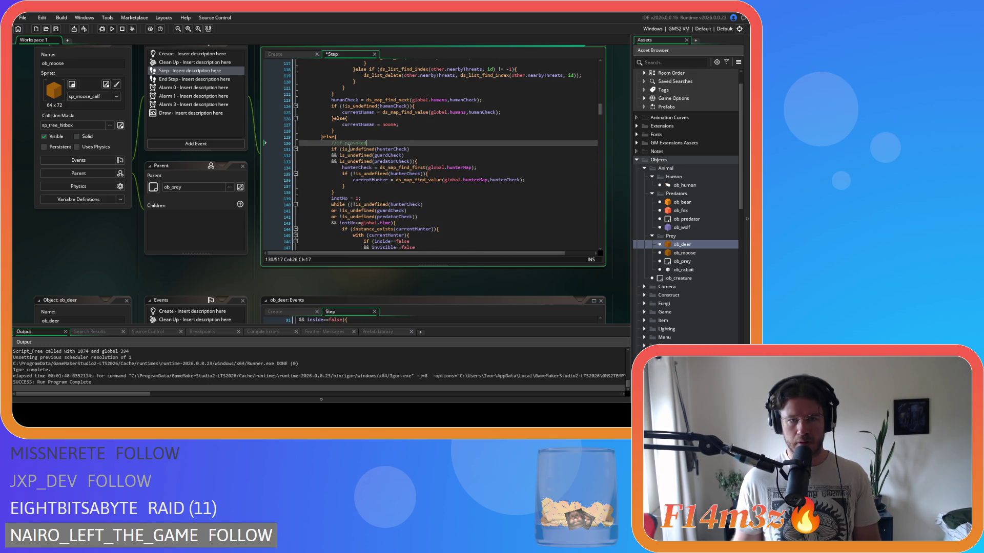
key(ctrl+Left)
text(n)
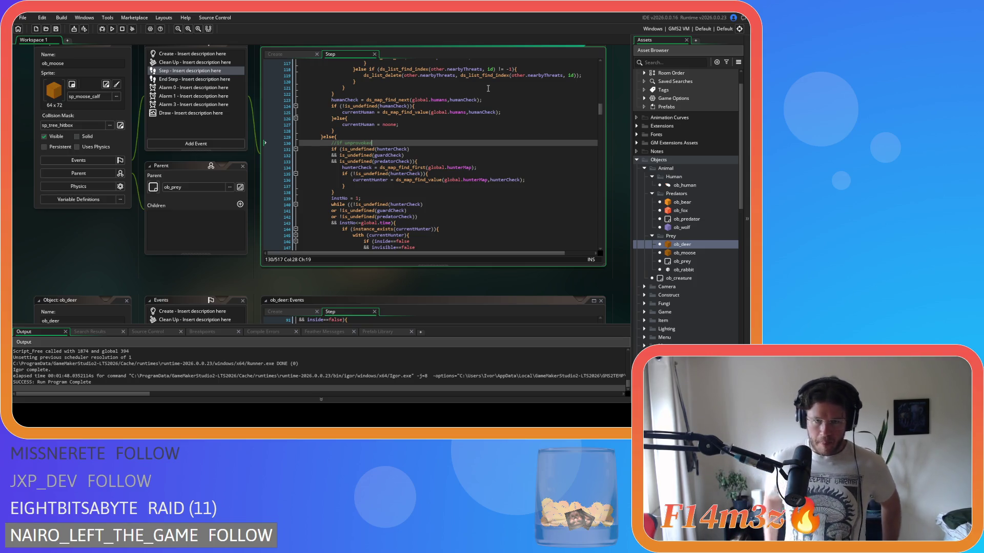
scroll(494, 77, down, 20)
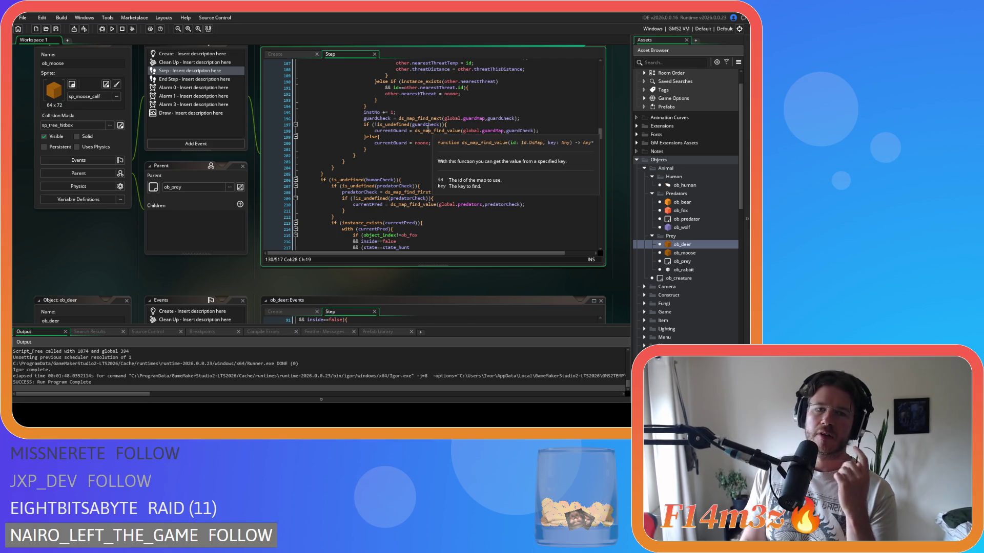
Split the humanCheck condition on line 206 and add a provoked test plus an 'or provoked==false' line.
click(418, 179)
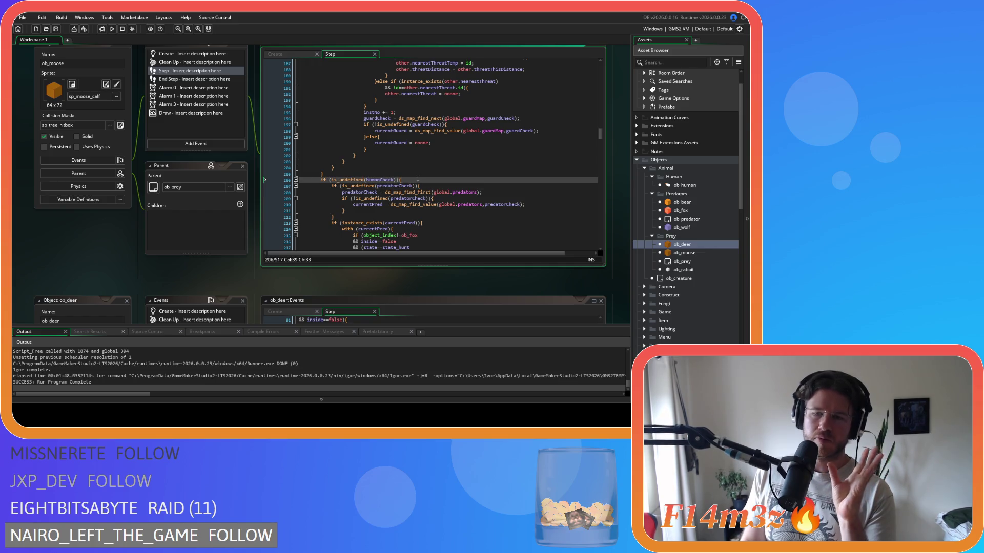
click(397, 186)
click(399, 179)
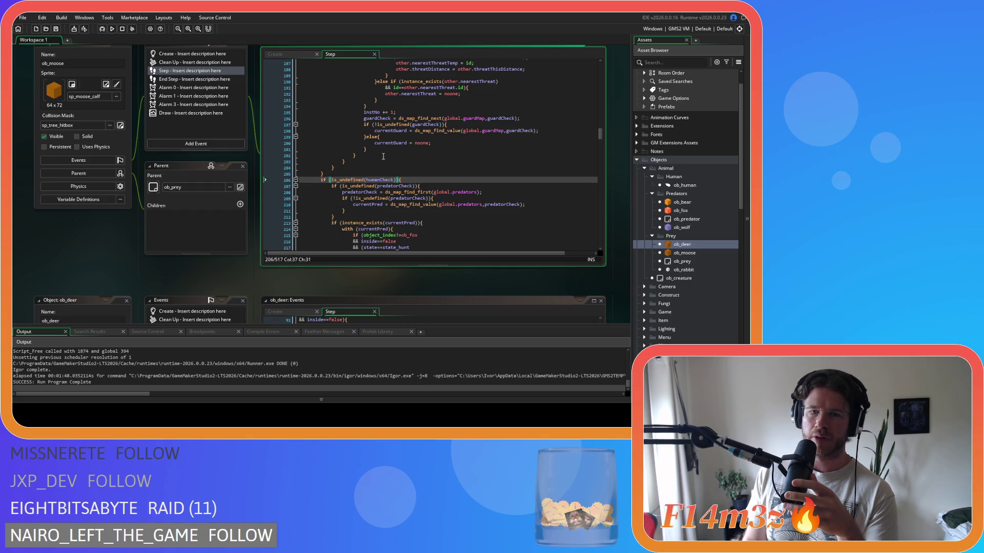
click(331, 180)
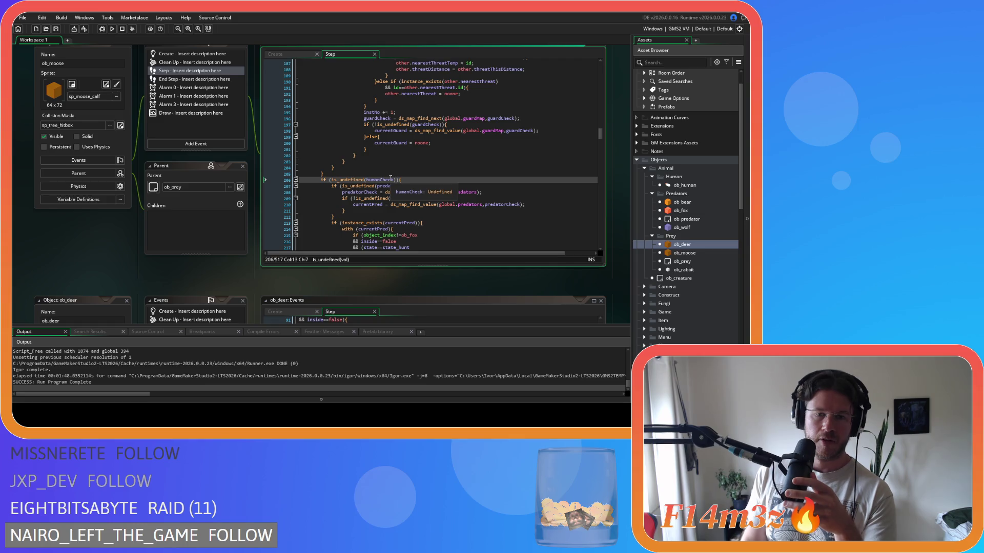
key(Return)
text(&&)
click(391, 179)
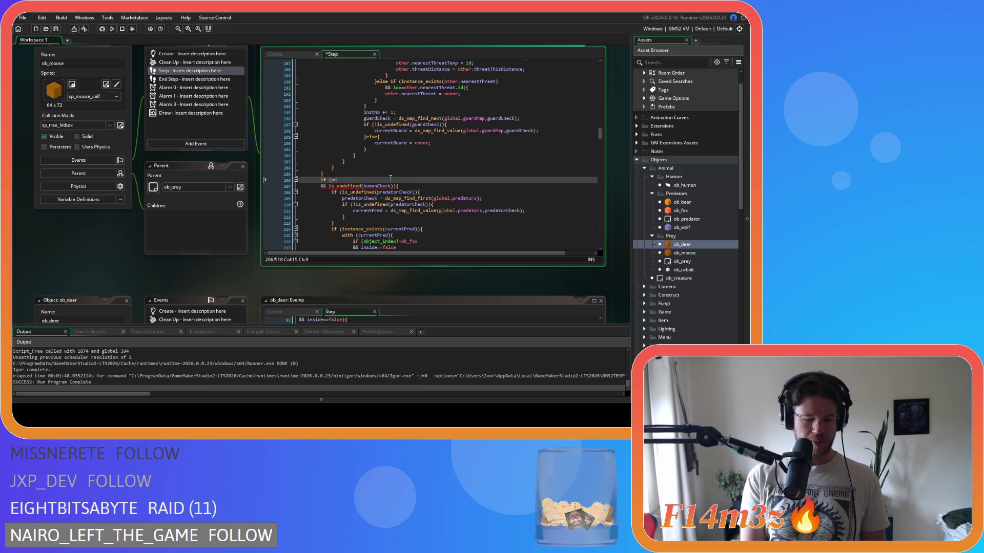
text(ovoked==true)
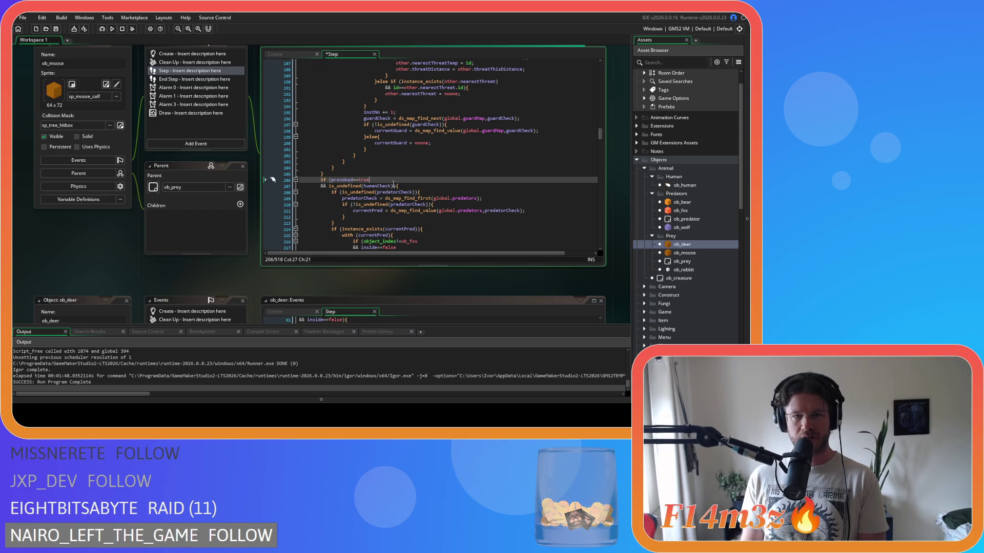
click(393, 186)
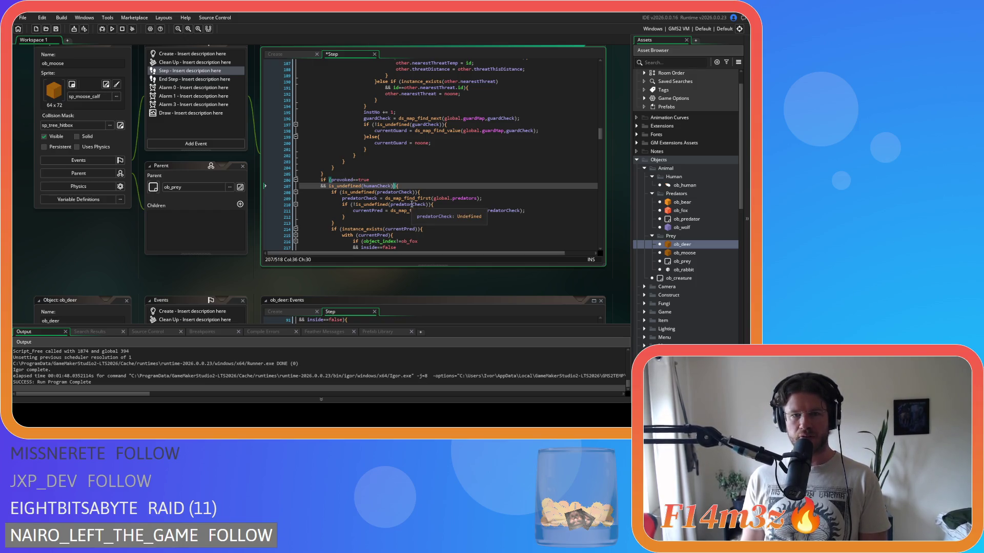
key(Return)
text(or )
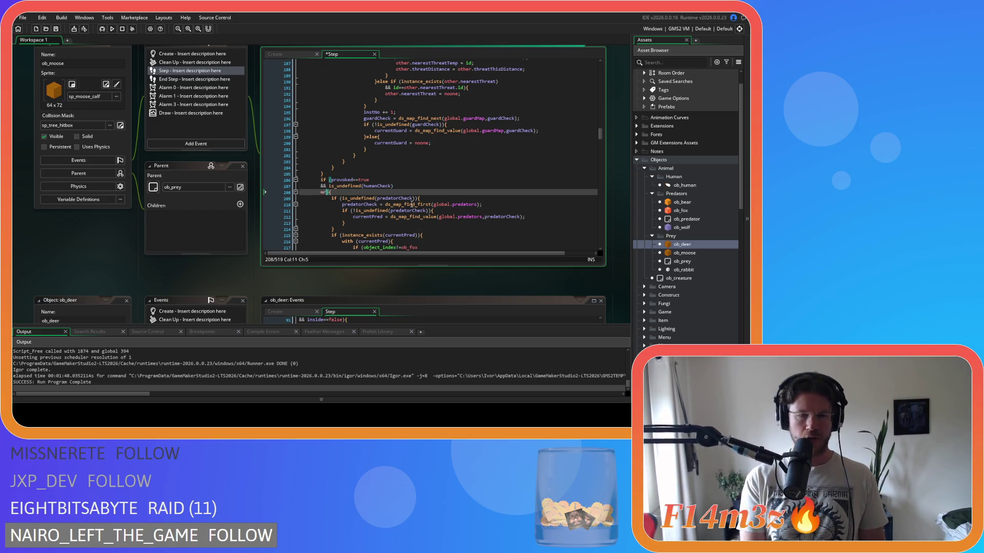
text(provoked)
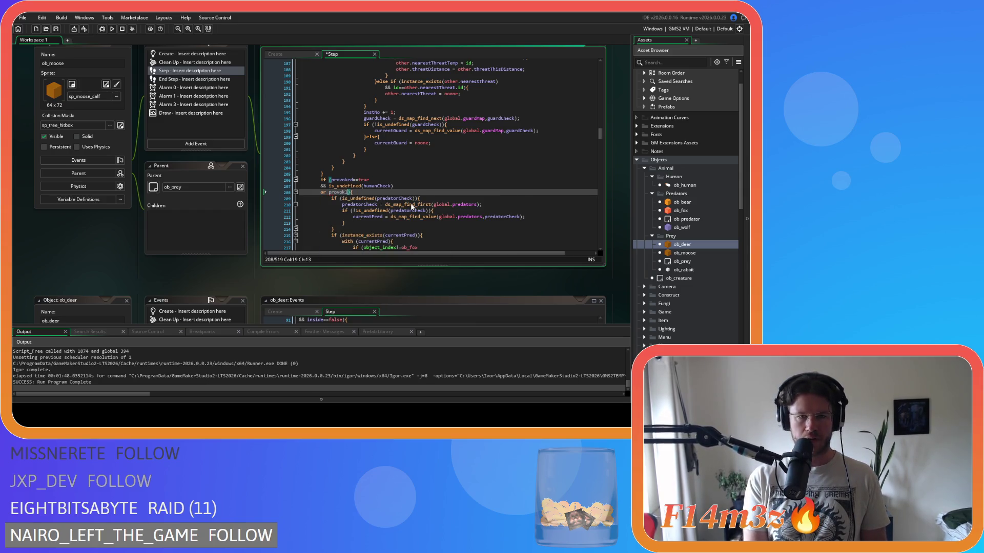
text(==false)
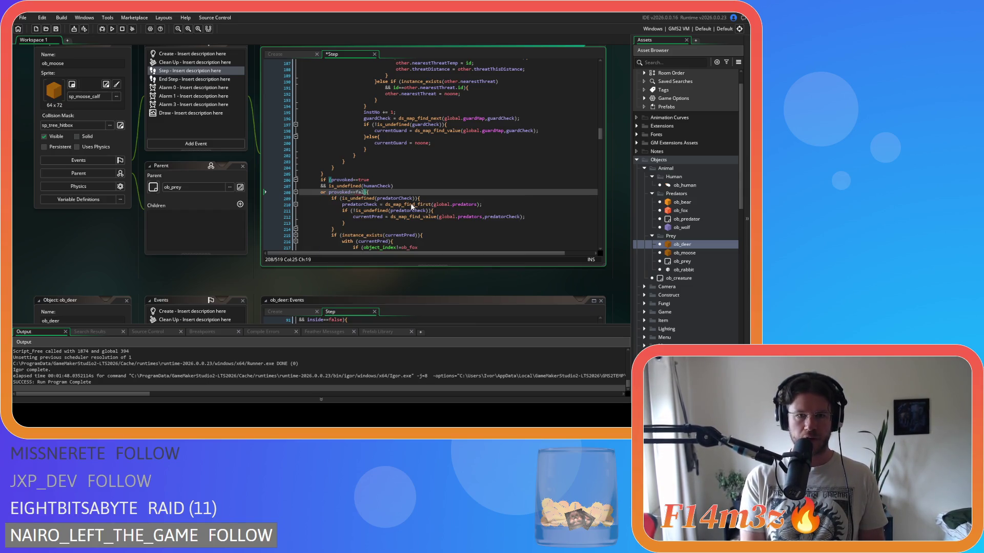
Duplicate the is_undefined(humanCheck) condition onto two new lines below 'or provoked==false'.
drag(394, 186, 322, 188)
key(ctrl+c)
click(367, 192)
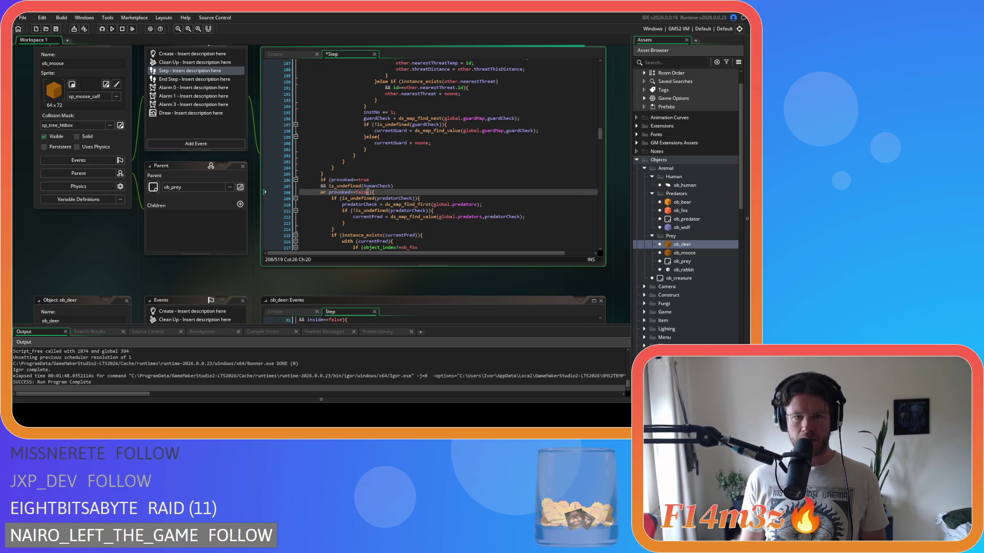
key(Right)
key(Return)
key(ctrl+v)
key(Return)
key(ctrl+v)
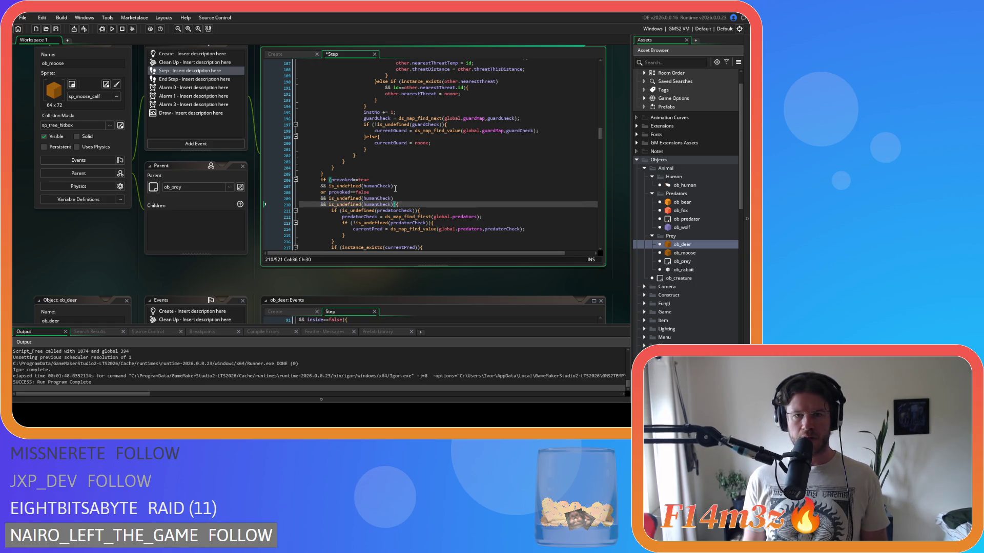
Change the two copied conditions to test guardCheck and hunterCheck instead.
double_click(377, 198)
text(guar)
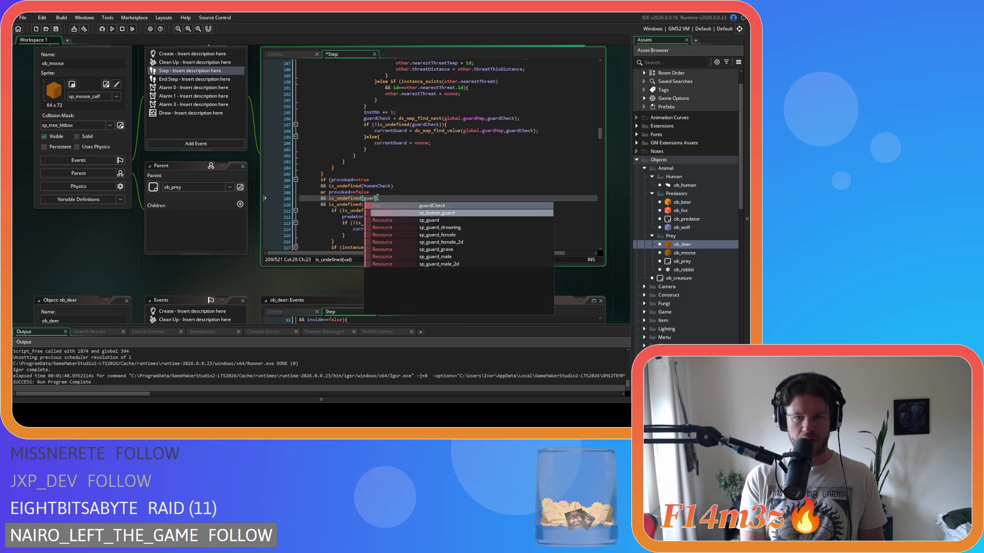
key(Return)
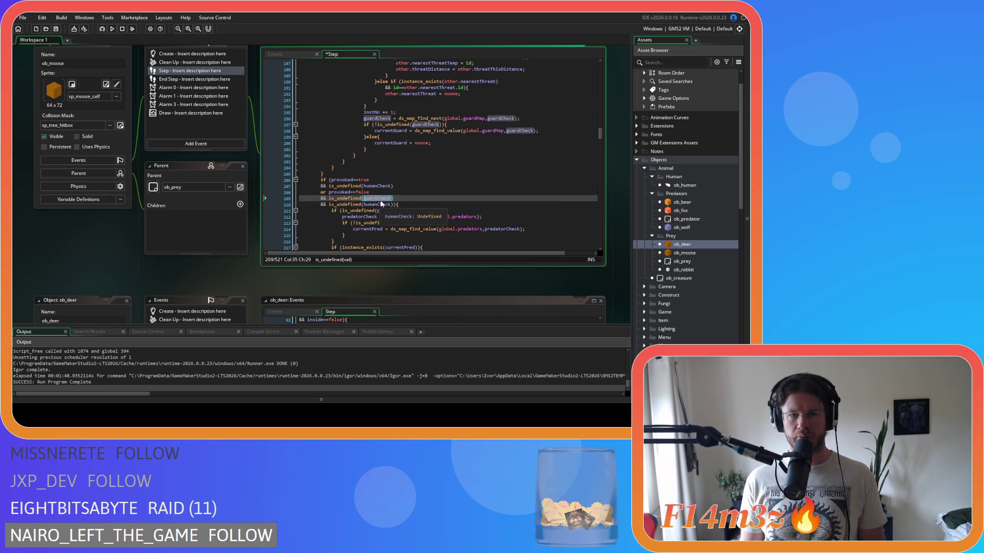
click(377, 205)
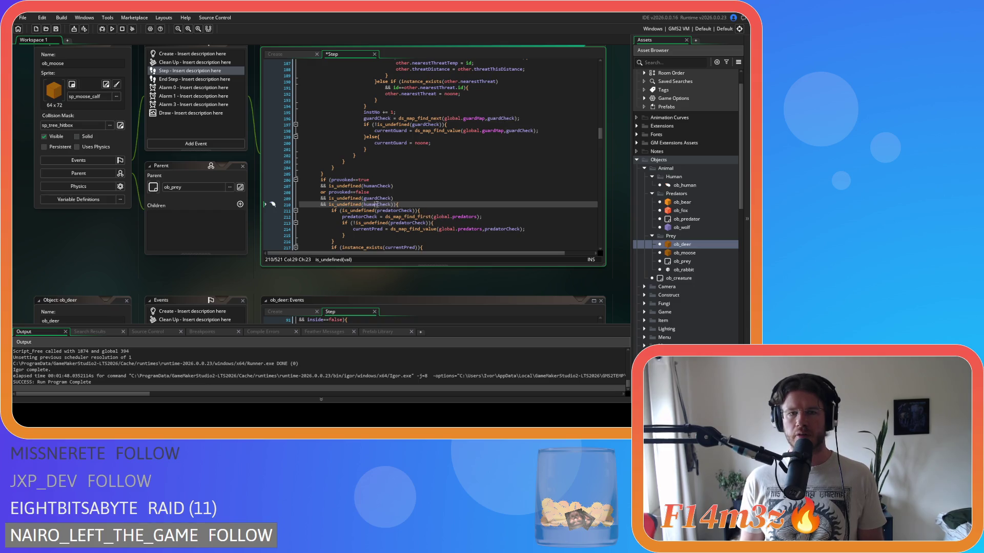
key(ctrl+z)
text(hunter)
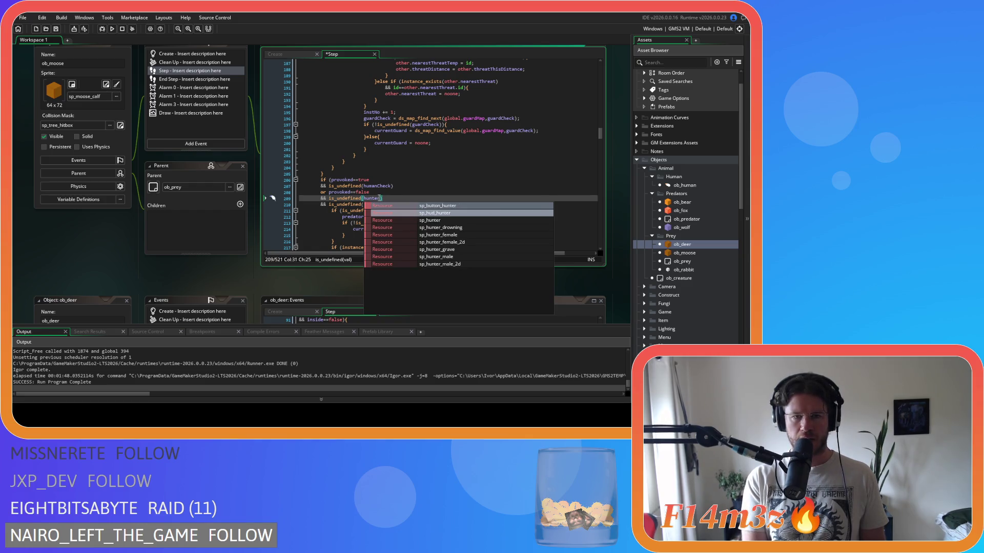
text(Check)
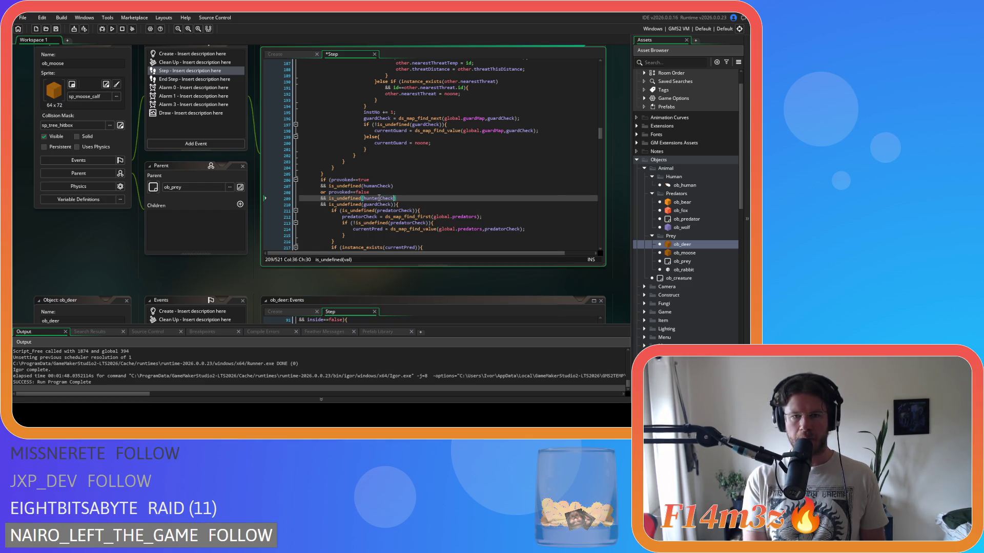
click(402, 205)
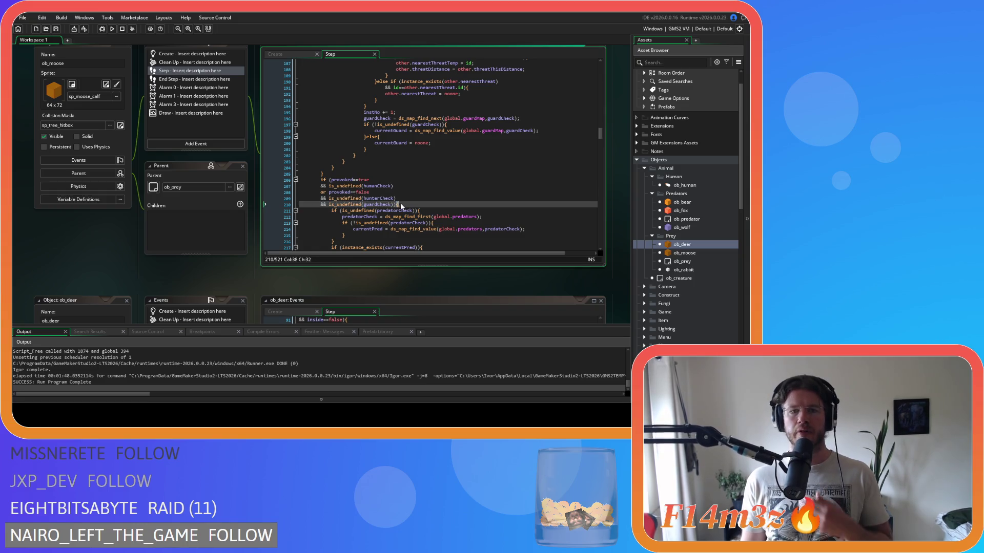
mouse_move(350, 198)
mouse_down()
mouse_move(354, 169)
mouse_move(362, 204)
mouse_up()
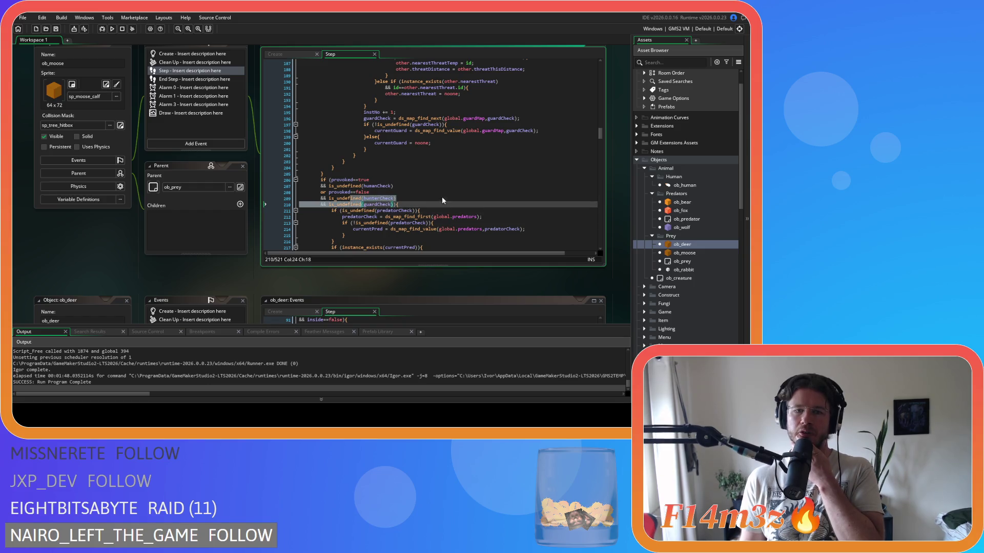
click(419, 205)
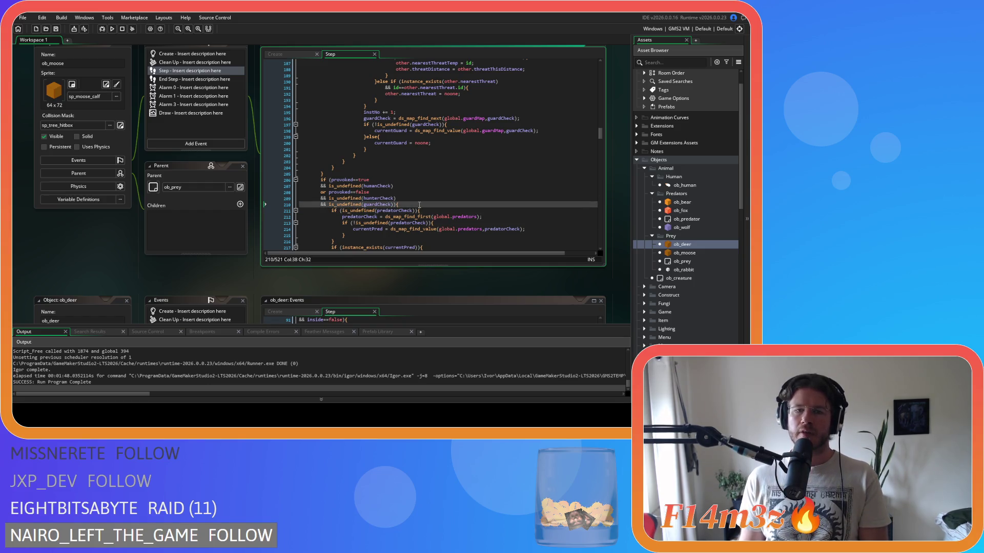
Prepend 'provoked==true &&' to the humanCheck/predatorCheck reset condition on line 262.
scroll(419, 205, down, 20)
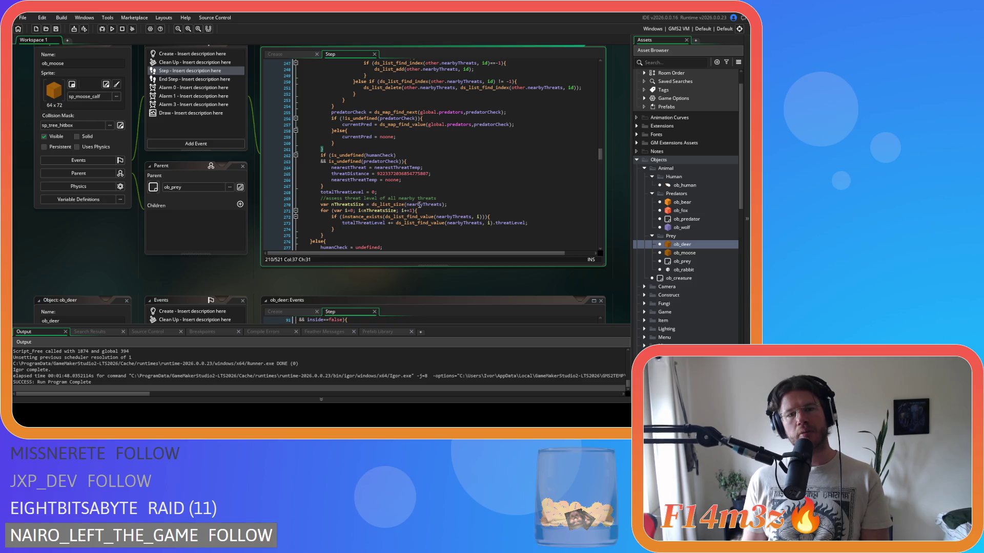
click(409, 161)
scroll(442, 156, up, 19)
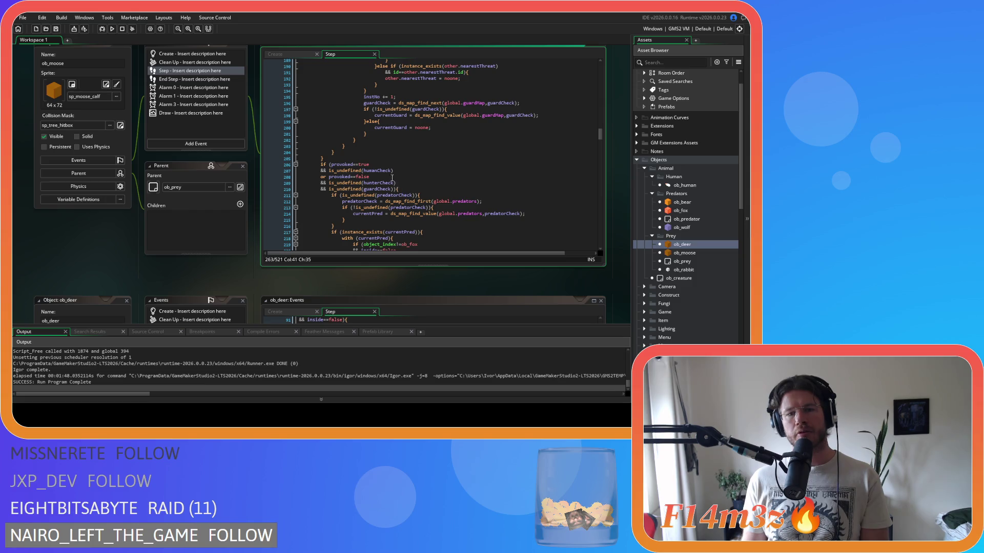
mouse_move(372, 178)
mouse_down()
mouse_move(329, 177)
mouse_move(358, 164)
mouse_move(331, 164)
mouse_up()
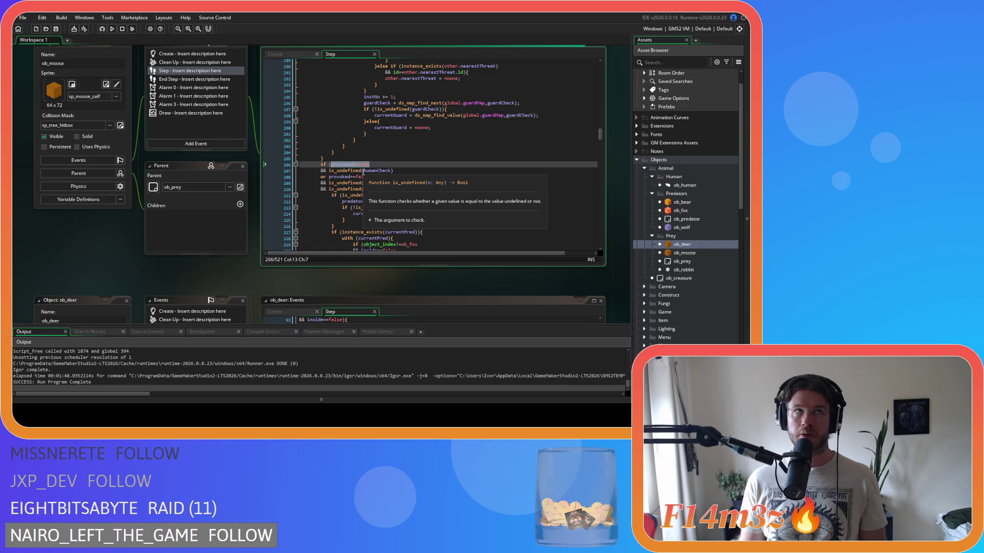
click(400, 171)
scroll(399, 173, down, 2)
scroll(399, 174, up, 2)
scroll(399, 174, down, 1)
scroll(399, 174, down, 20)
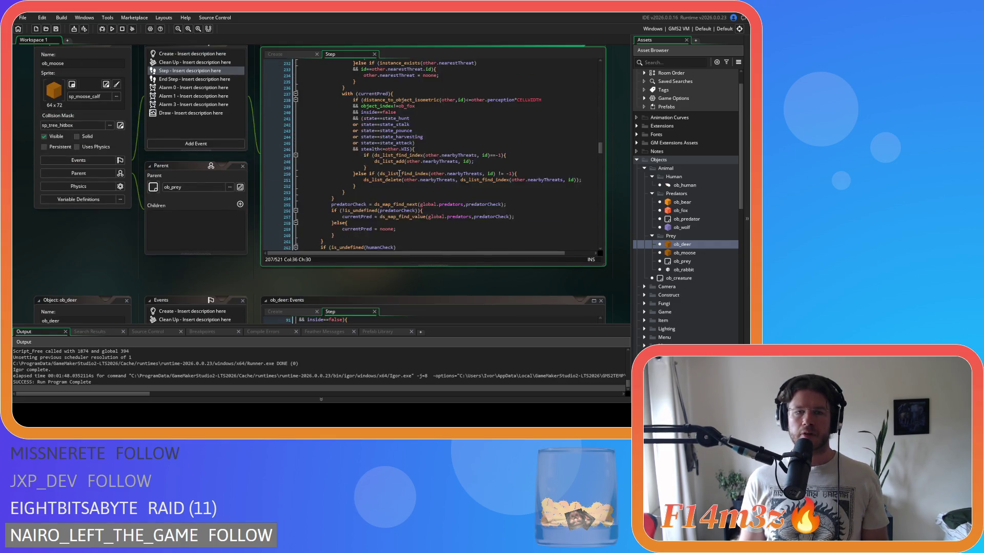
scroll(399, 174, down, 3)
scroll(382, 176, up, 5)
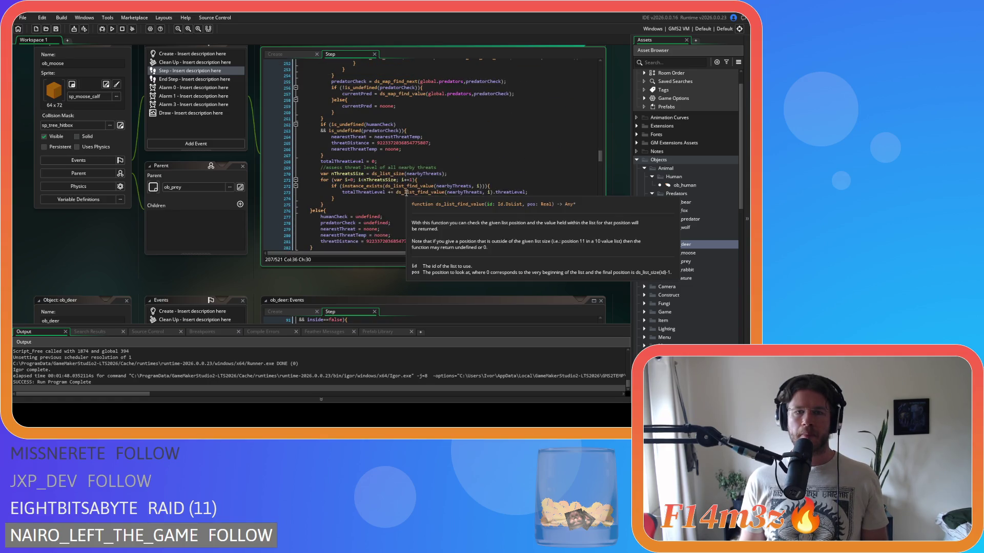
click(394, 124)
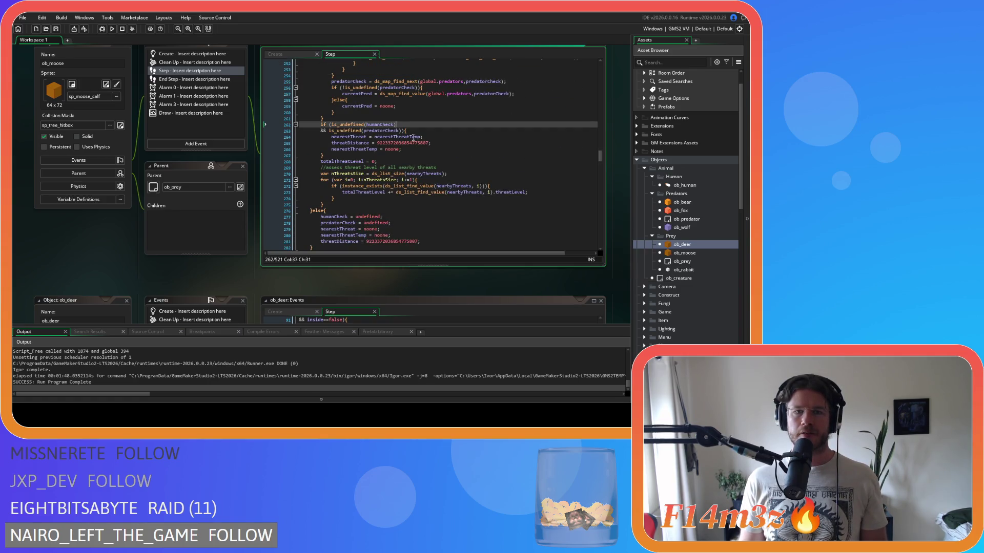
mouse_move(376, 150)
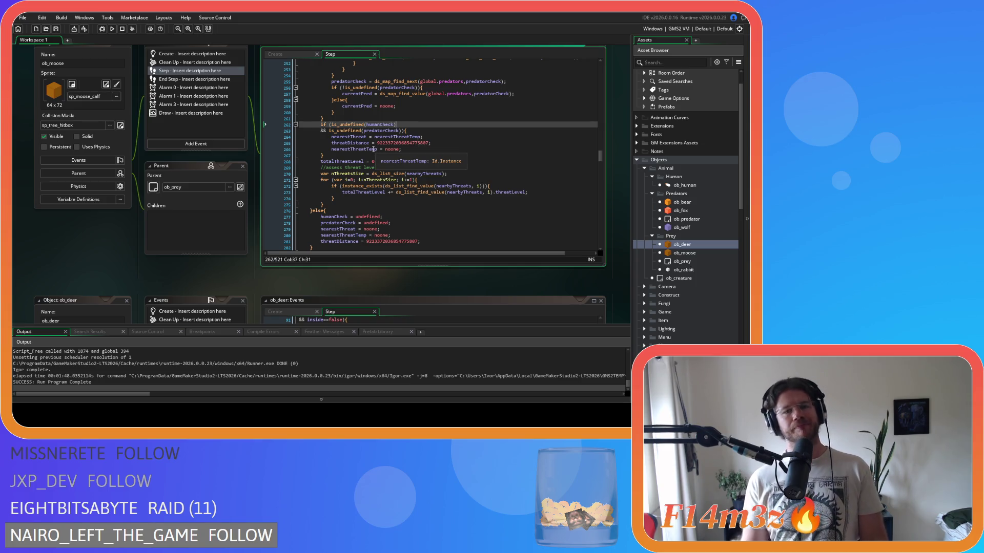
click(329, 124)
mouse_move(381, 131)
key(Return)
text(&&)
click(382, 118)
click(383, 124)
text(provoked==true)
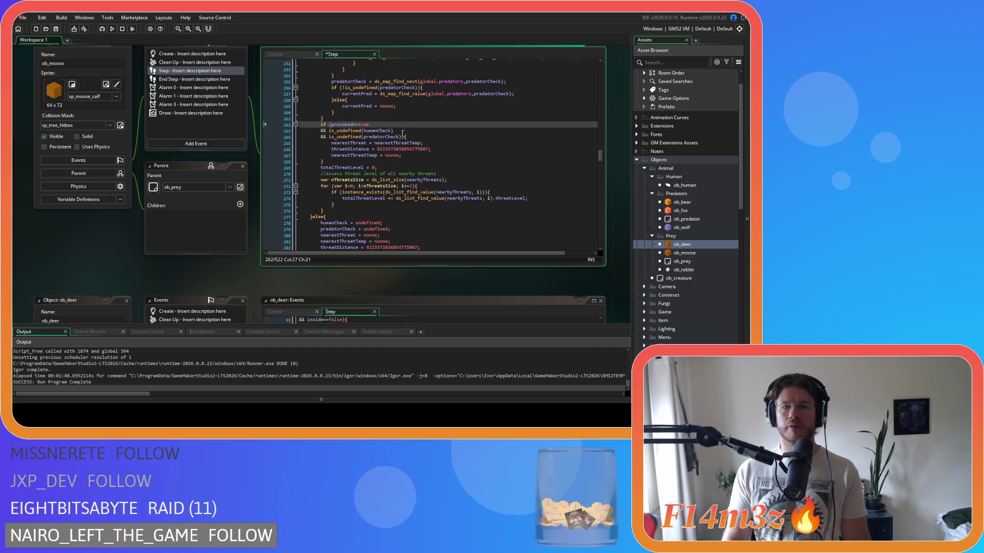
Add an 'or provoked==false' branch on a new line before the condition's brace.
click(403, 137)
key(Return)
text(or provoked==true)
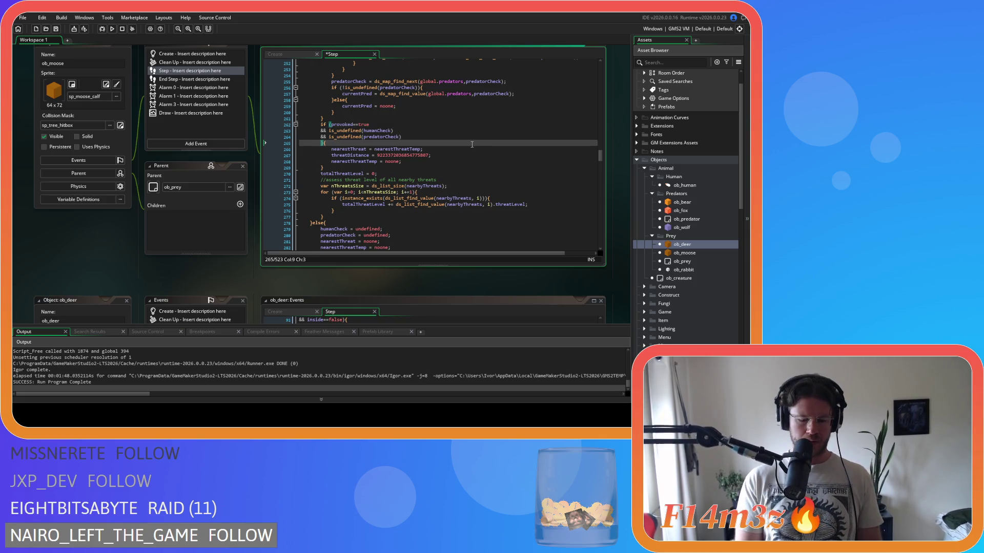
key(BackSpace)
key(BackSpace)
key(BackSpace)
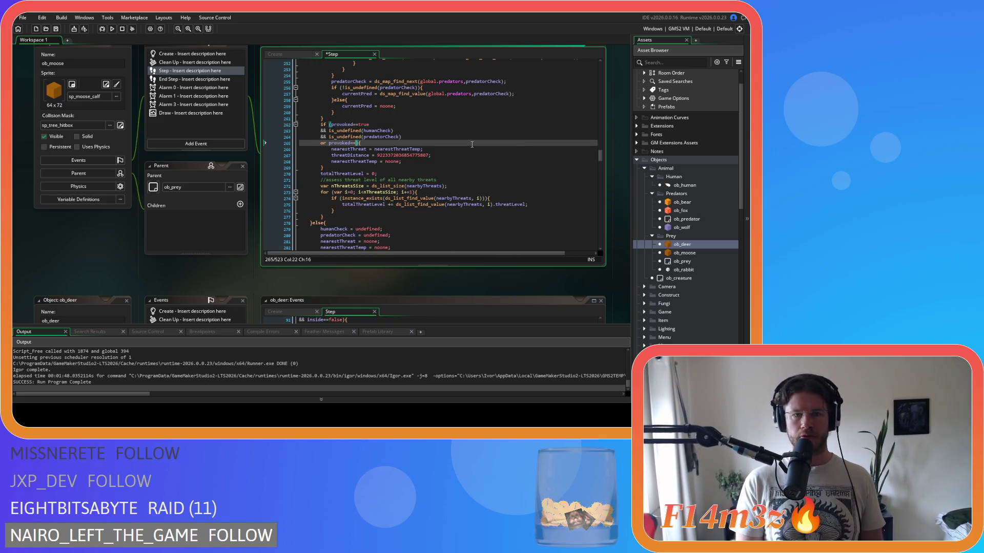
text(false)
Under the provoked==false test, add is_undefined checks for hunterCheck and guardCheck.
drag(403, 137, 321, 133)
key(ctrl+c)
click(369, 143)
key(Return)
key(ctrl+v)
click(387, 148)
key(ctrl+d)
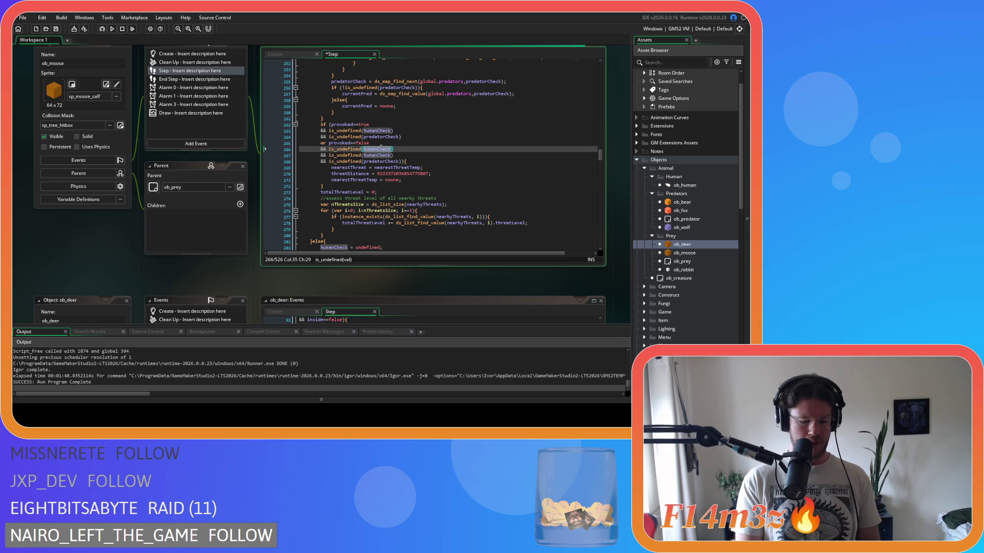
text(hunter)
text(Ch)
key(Left)
key(Left)
key(Left)
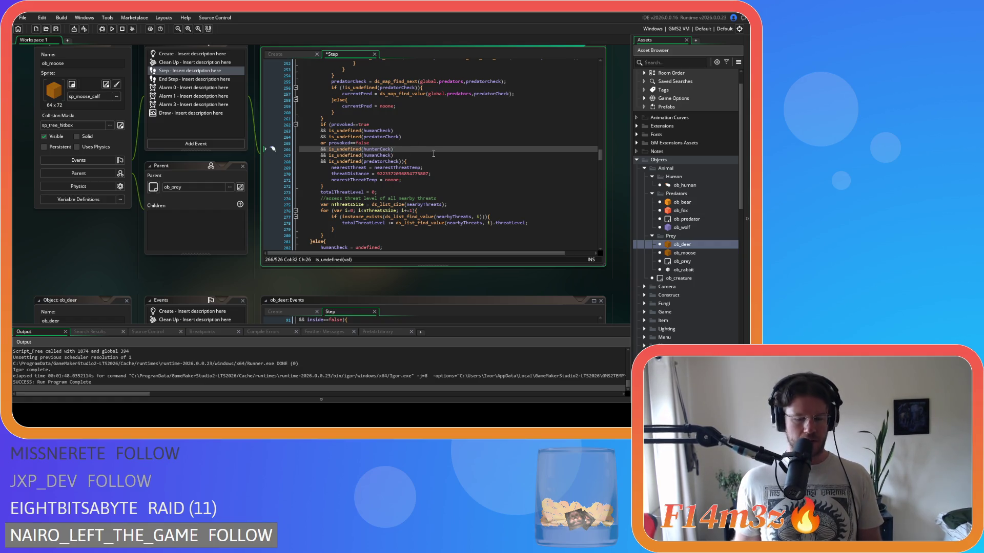
double_click(374, 155)
text(guard)
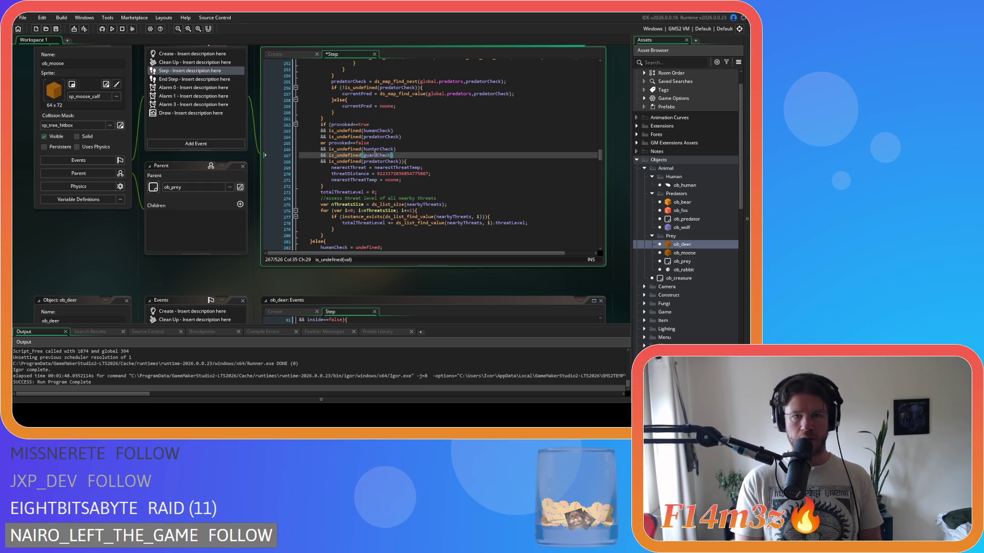
Save the updated Step event code.
click(374, 149)
key(ctrl+s)
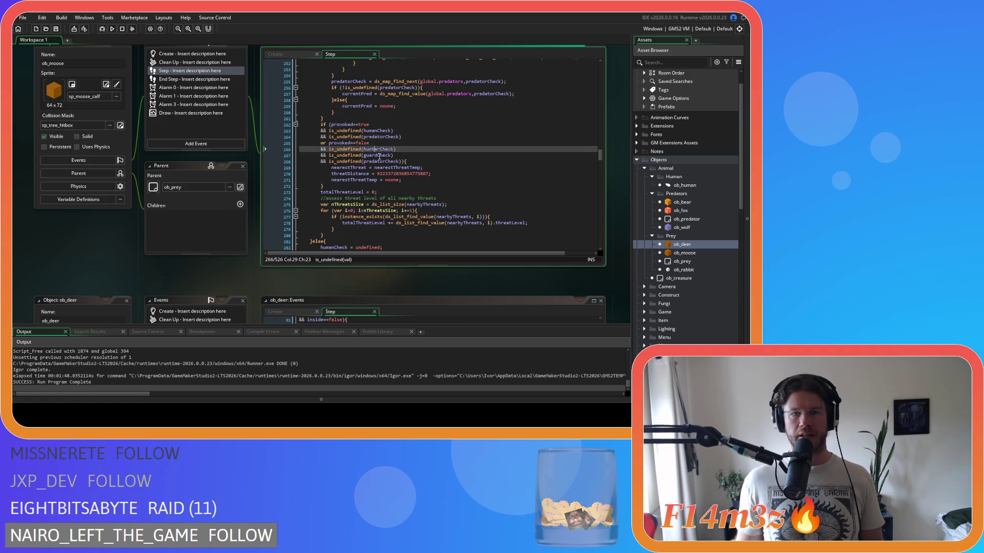
click(397, 155)
scroll(422, 153, up, 6)
Glance at ob_moose's Create code, then go back to the Step event.
scroll(422, 152, up, 5)
click(300, 51)
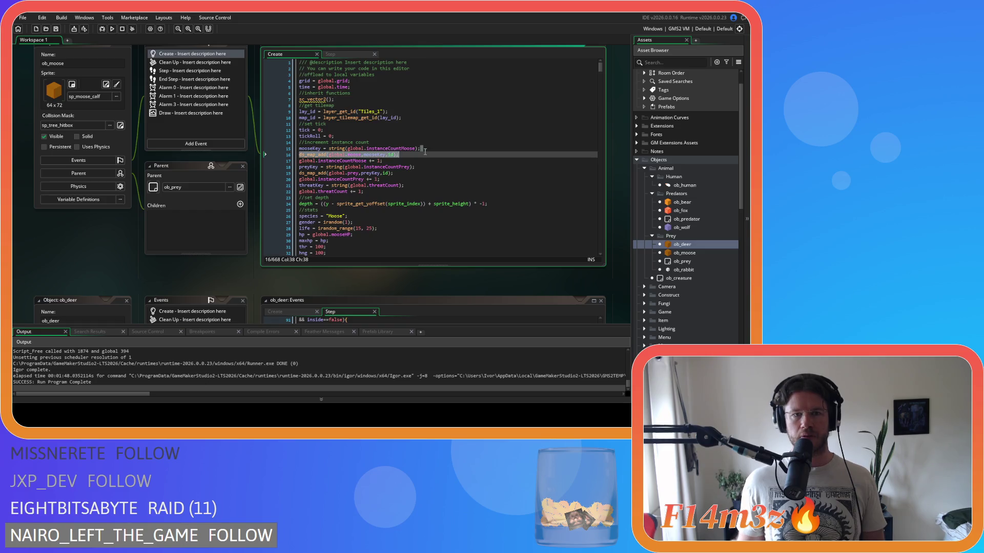
scroll(425, 152, down, 2)
scroll(415, 137, up, 2)
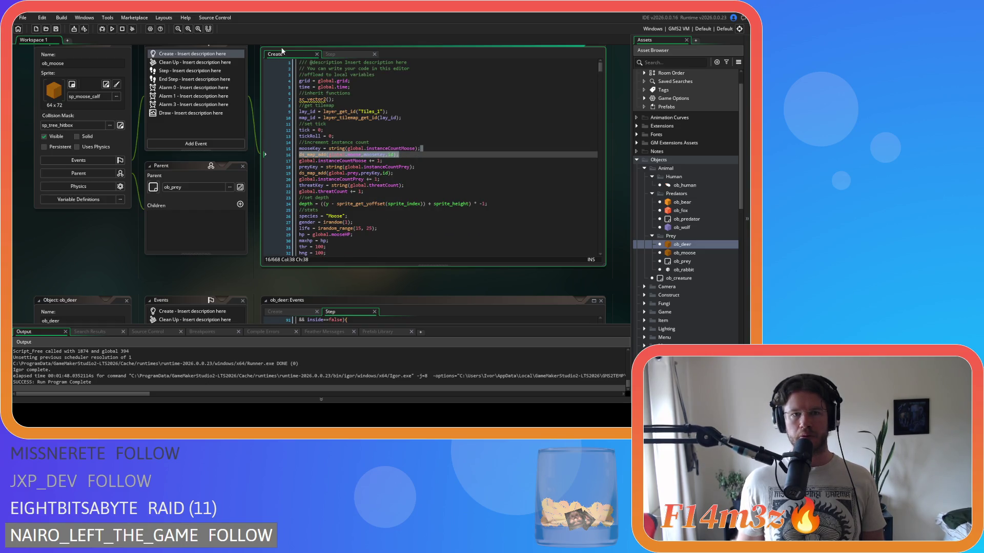
click(331, 54)
Review the provoked human check on line 85 and the unprovoked check near line 133, then return to Create.
scroll(441, 155, up, 10)
scroll(440, 155, up, 10)
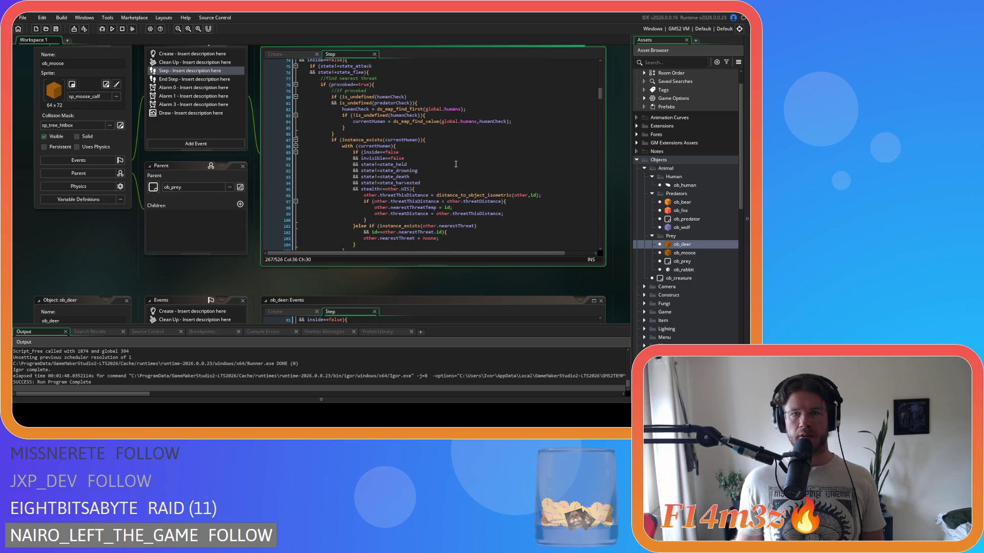
click(450, 128)
scroll(449, 129, down, 2)
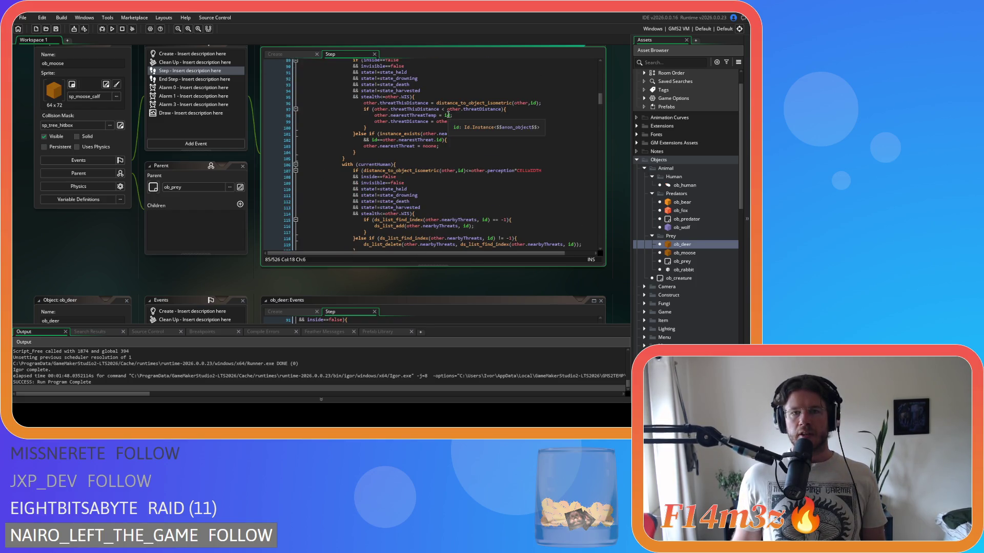
scroll(408, 94, up, 2)
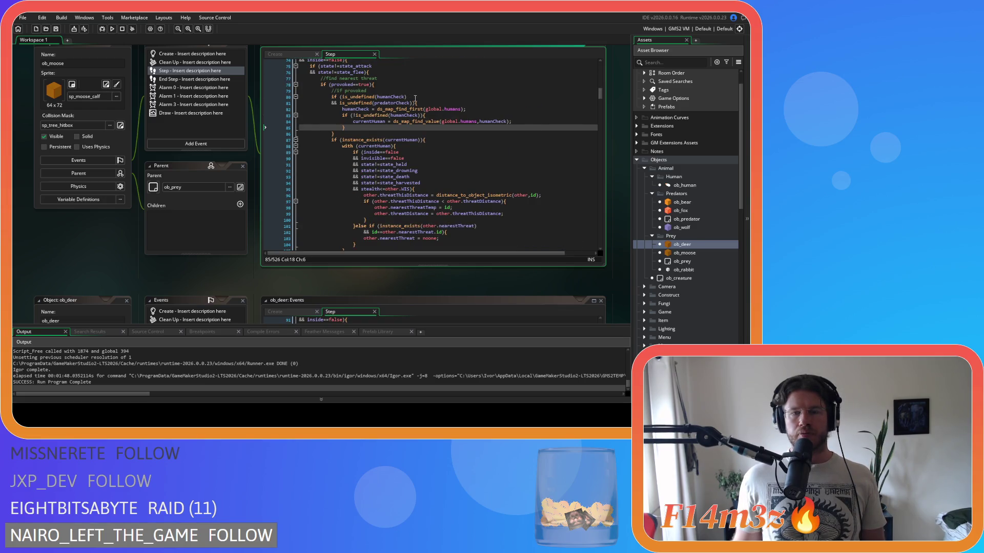
scroll(415, 98, down, 13)
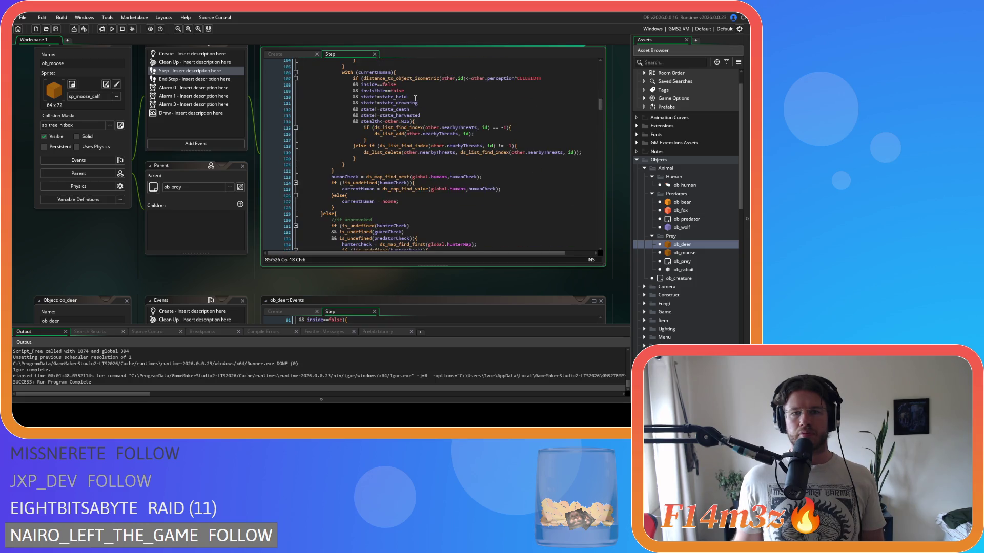
click(420, 164)
key(Down)
key(Down)
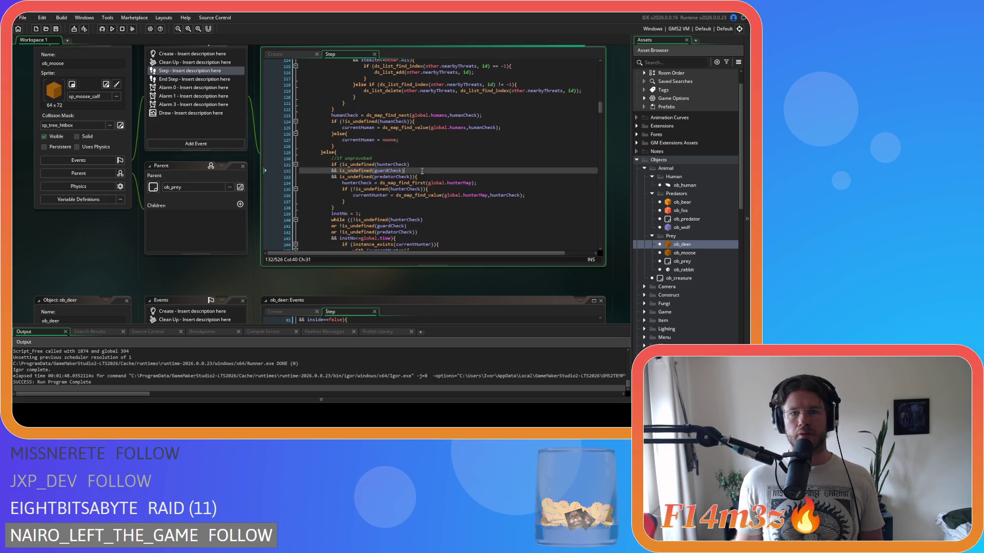
scroll(472, 173, up, 1)
scroll(472, 173, up, 9)
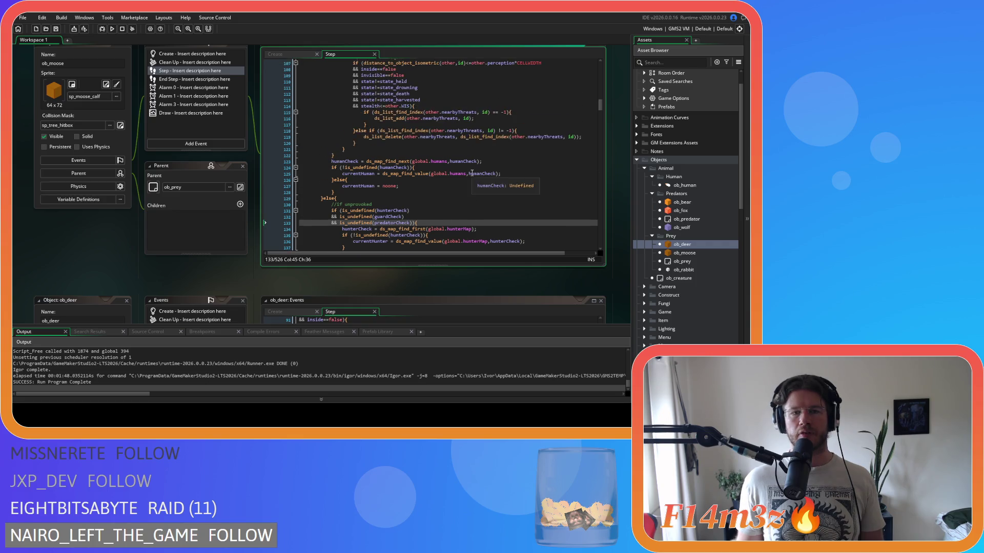
scroll(471, 172, up, 3)
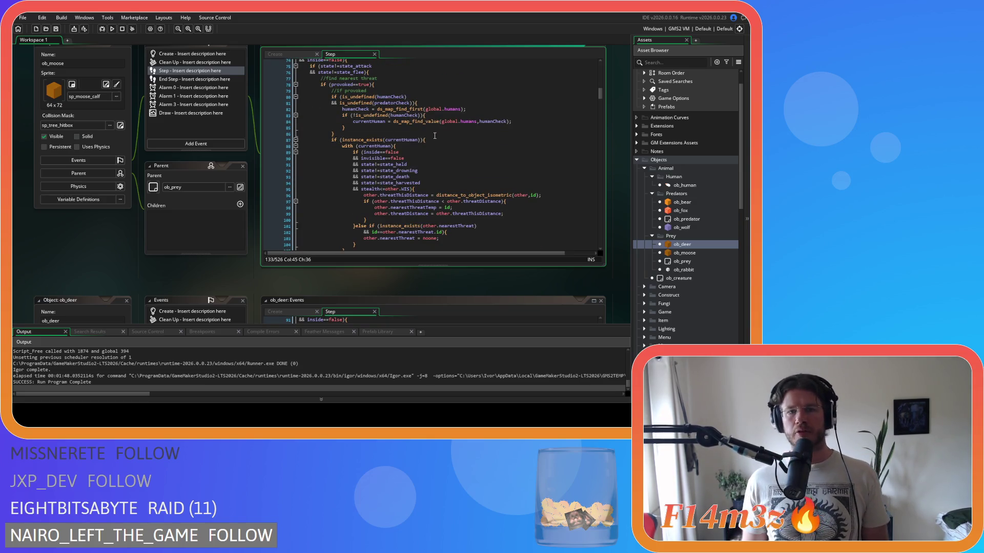
scroll(522, 192, down, 15)
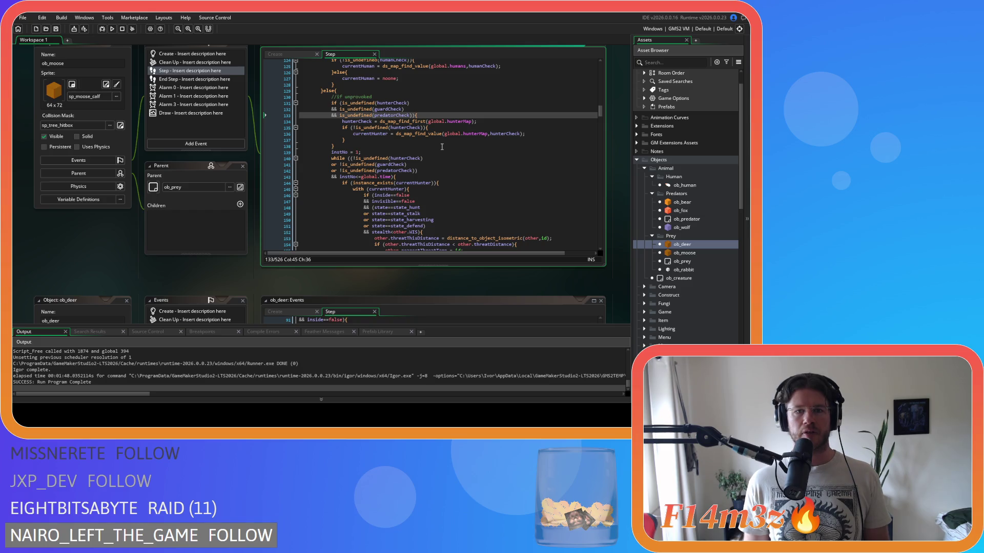
click(282, 54)
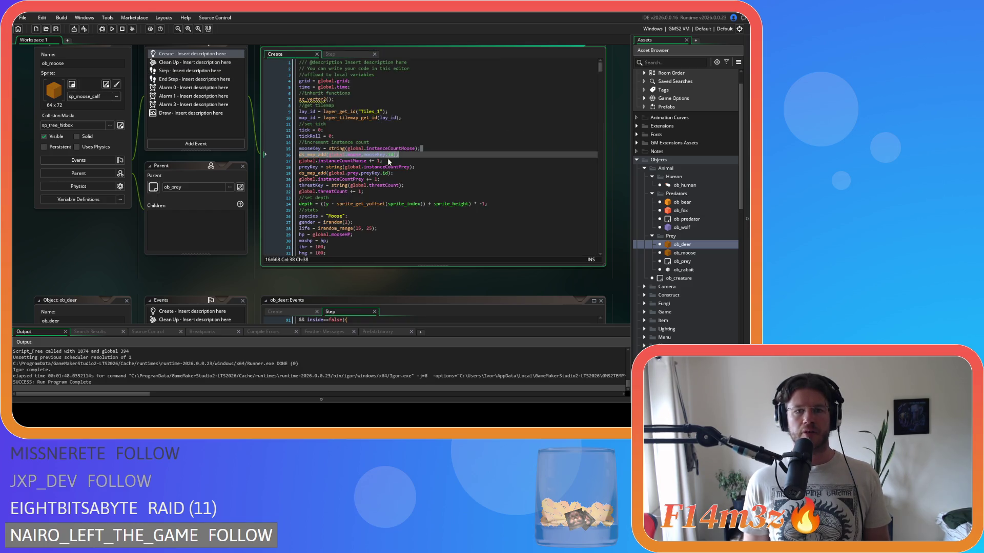
Duplicate the currentHuman declaration into currentHunter and currentGuard, both set to noone.
click(419, 154)
scroll(417, 160, down, 20)
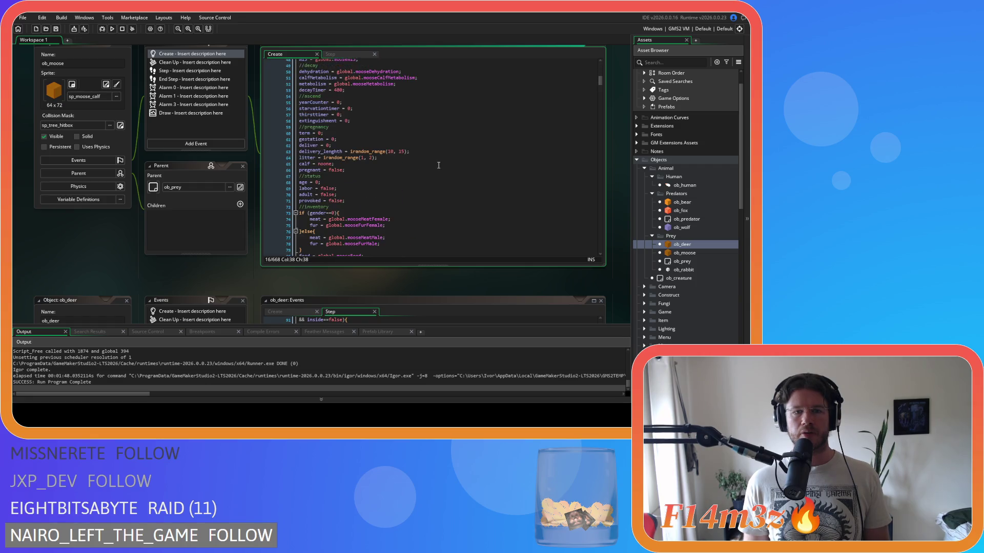
scroll(438, 165, down, 4)
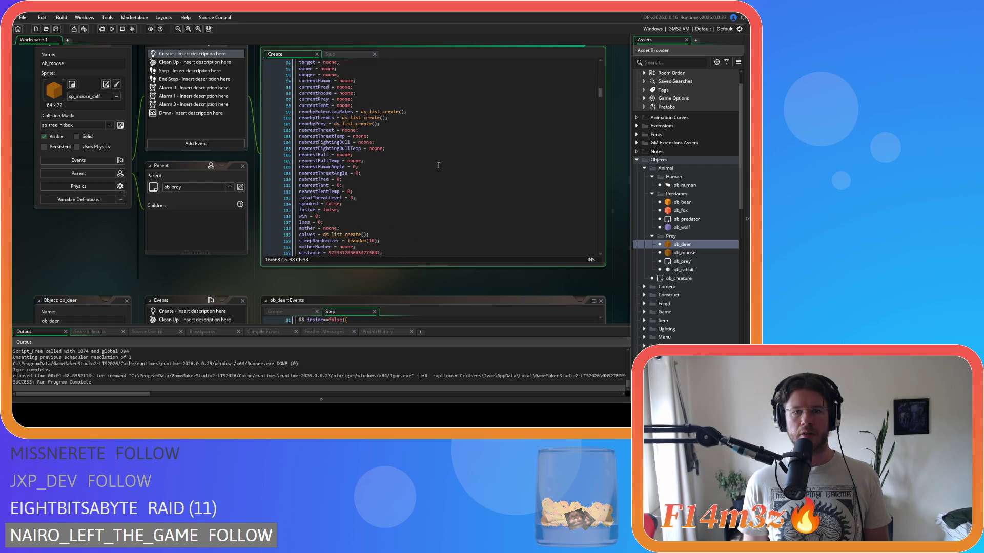
click(371, 80)
key(ctrl+d)
key(ctrl+d)
double_click(322, 87)
text(currentHunter = noone;)
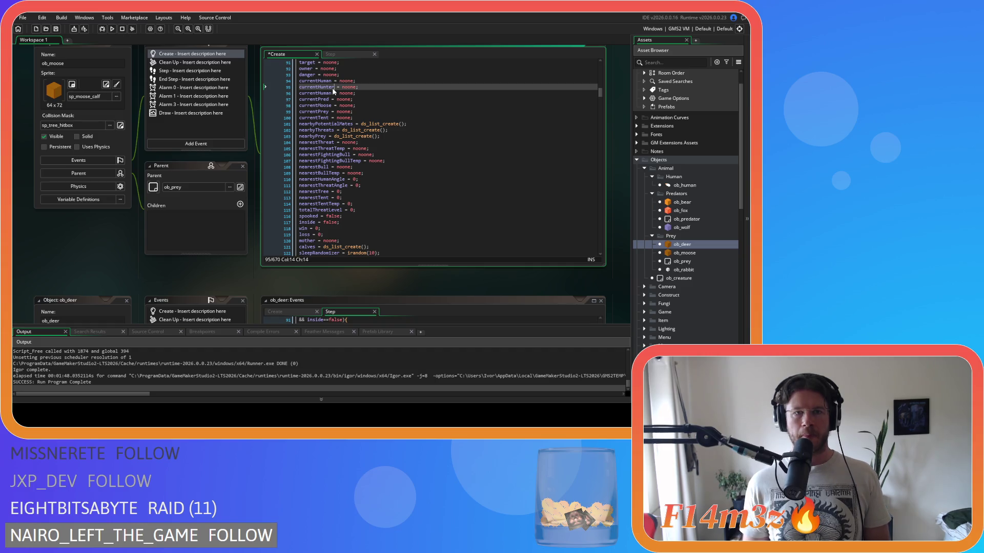
click(333, 94)
key(shift+Left)
key(shift+Left)
key(shift+Left)
text(Guard)
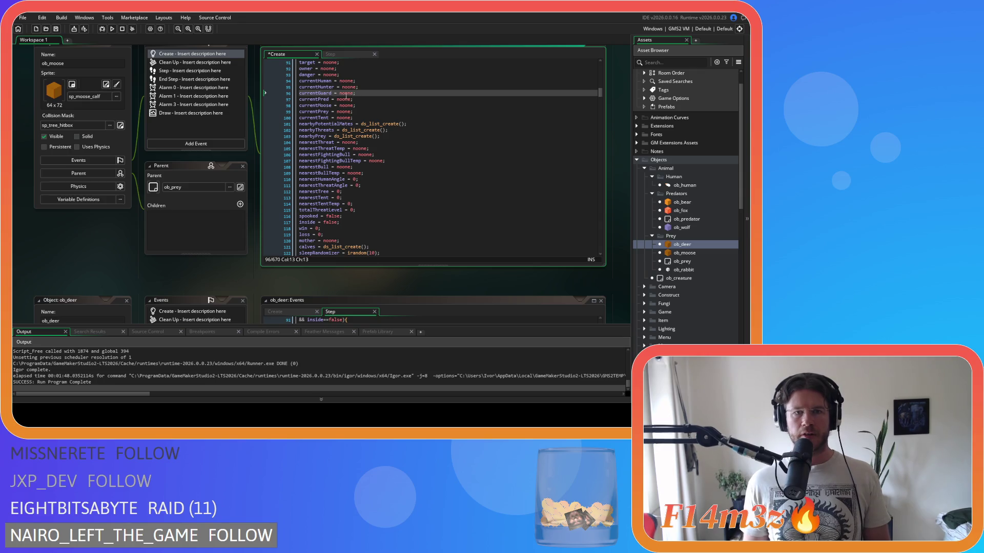
Add hunterCheck and guardCheck = undefined beside humanCheck and save the Create code.
scroll(367, 126, down, 3)
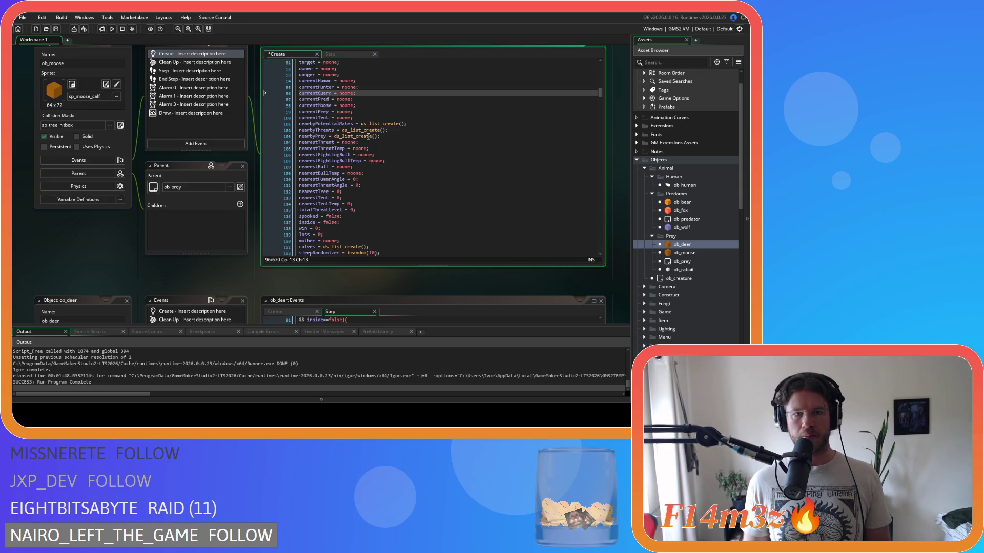
scroll(368, 136, down, 4)
scroll(368, 136, down, 3)
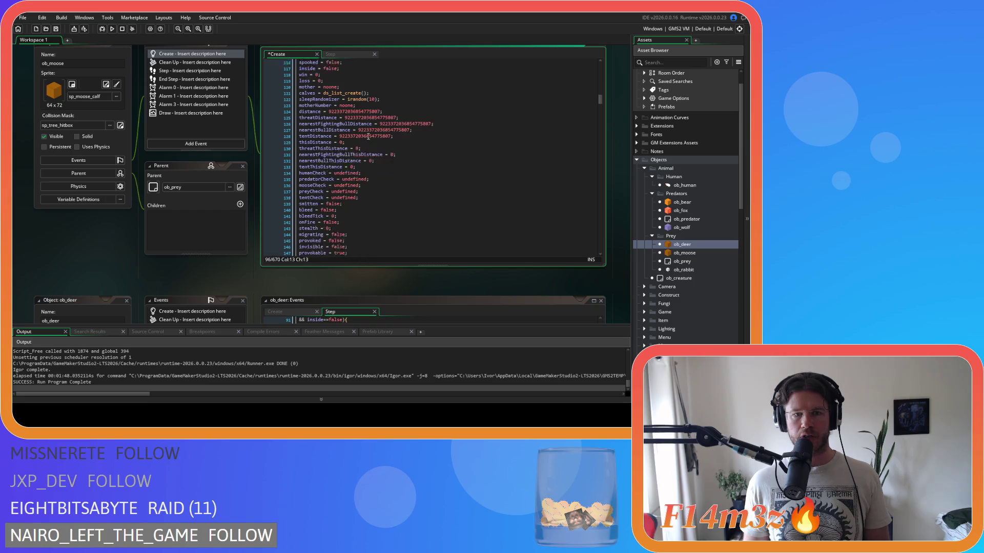
click(378, 160)
key(ctrl+d)
key(ctrl+d)
drag(312, 163, 293, 165)
text(hunterCheck = undefined;)
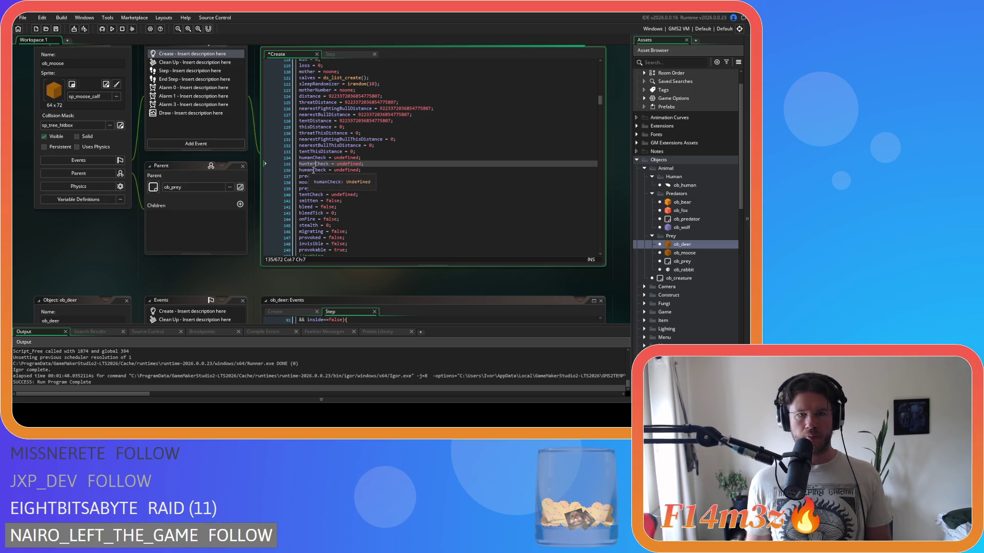
drag(313, 171, 285, 174)
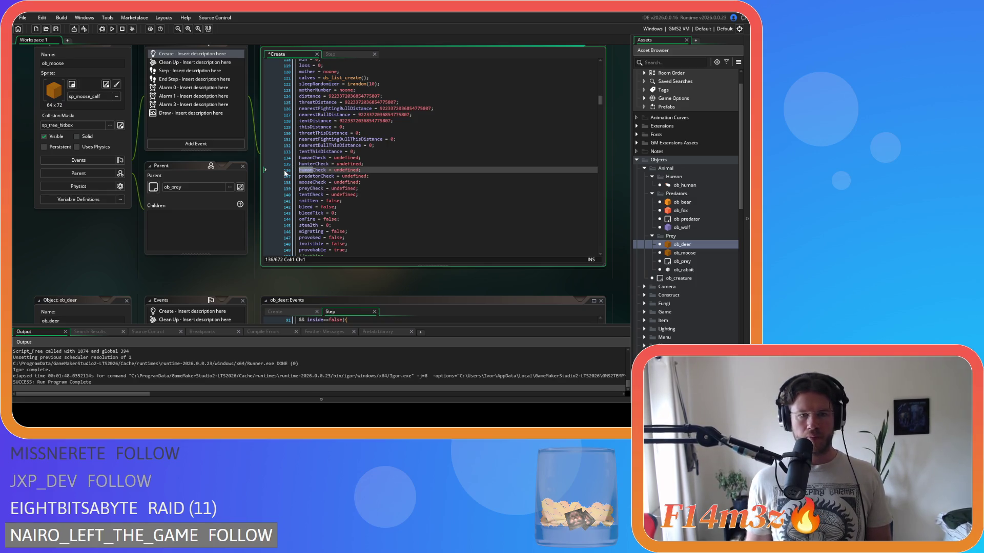
text(guard)
click(383, 170)
key(ctrl+s)
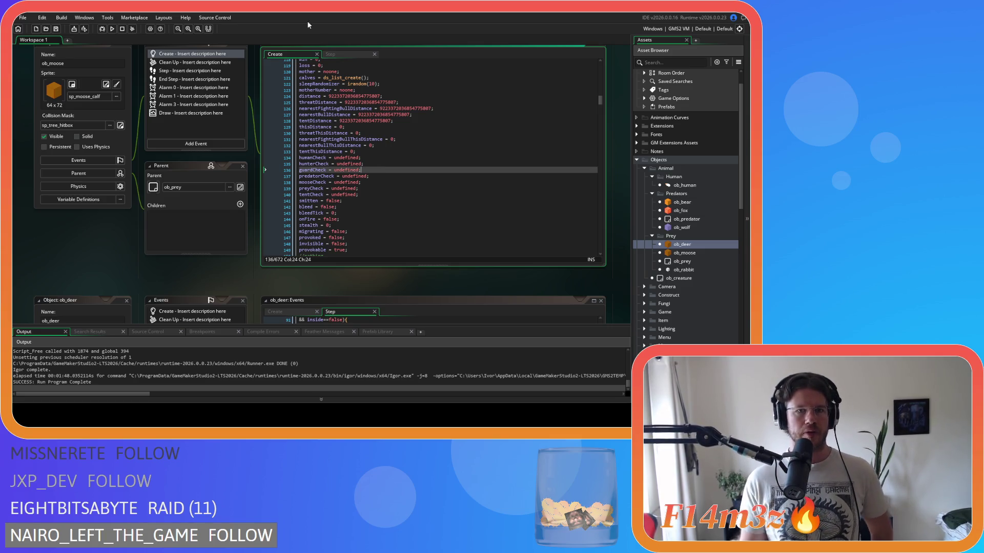
click(330, 54)
Delete the stray '<' from the line 186 condition and save the Step code.
scroll(419, 176, up, 5)
scroll(419, 176, up, 3)
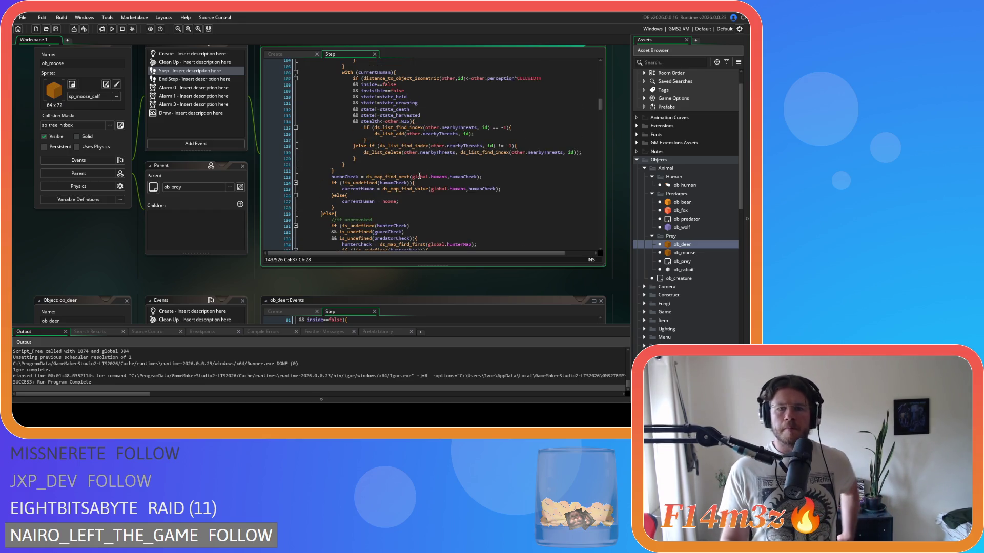
scroll(419, 175, up, 5)
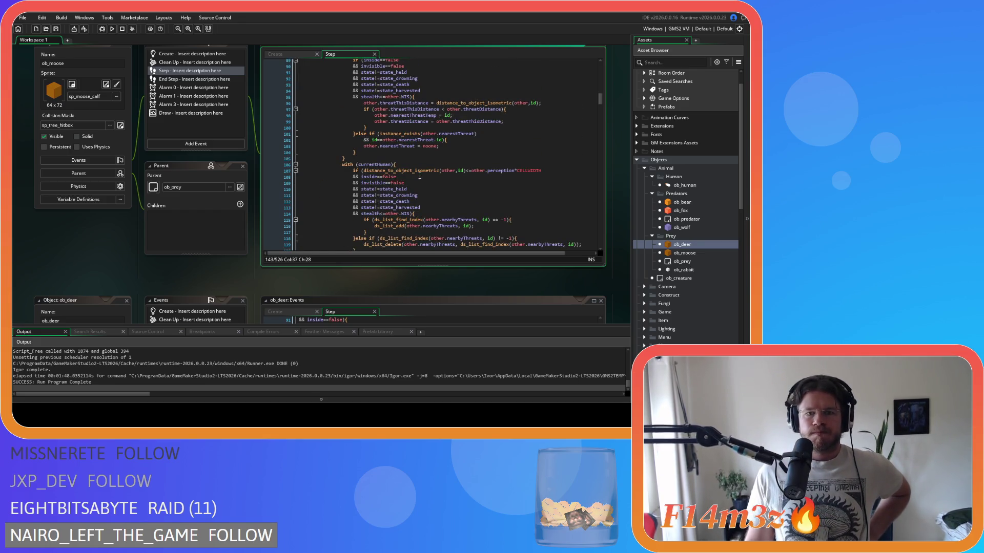
scroll(419, 175, up, 4)
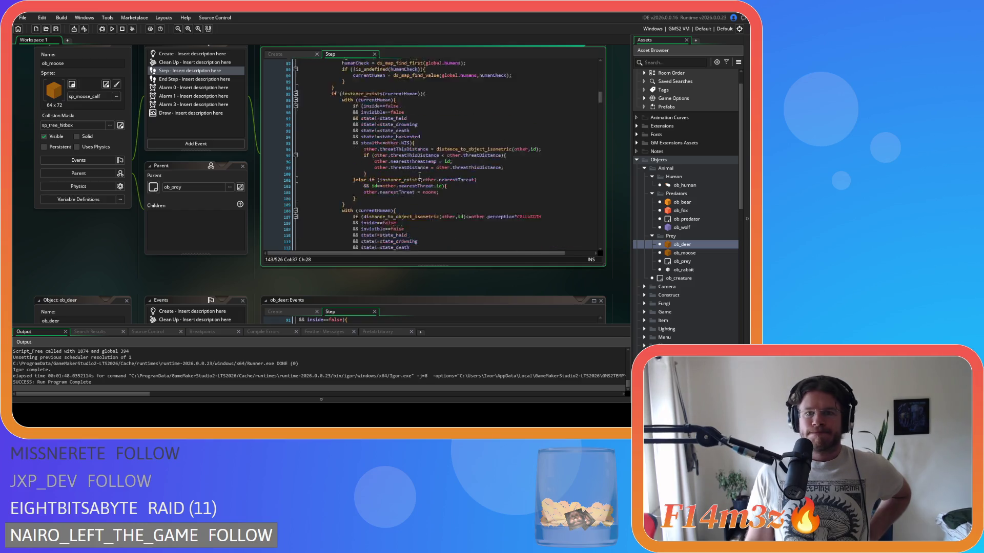
scroll(419, 176, down, 4)
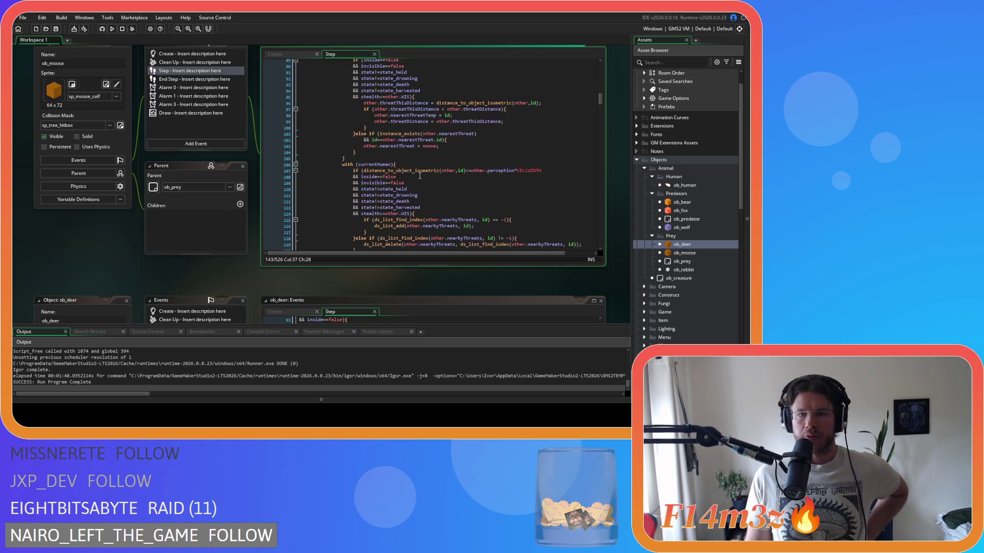
scroll(419, 175, down, 4)
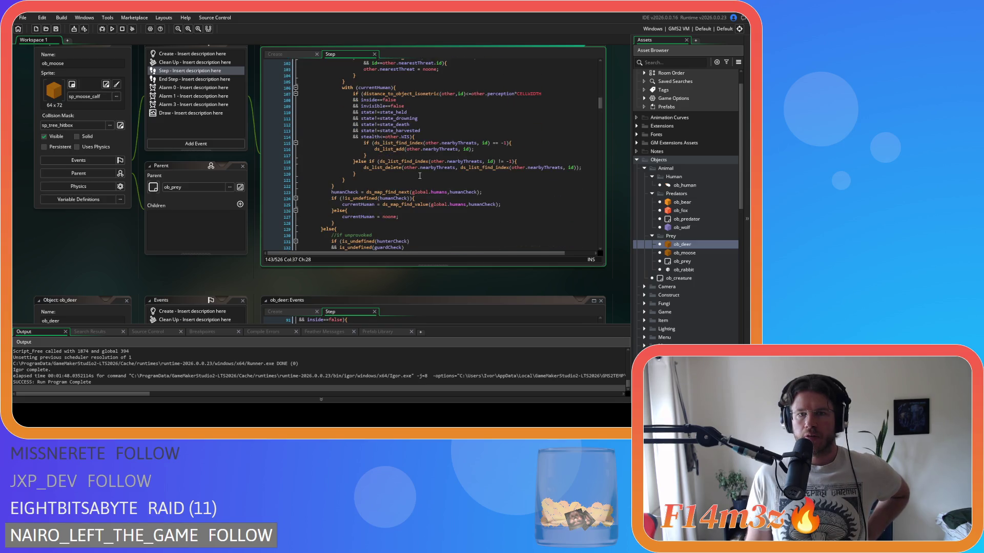
scroll(420, 176, down, 8)
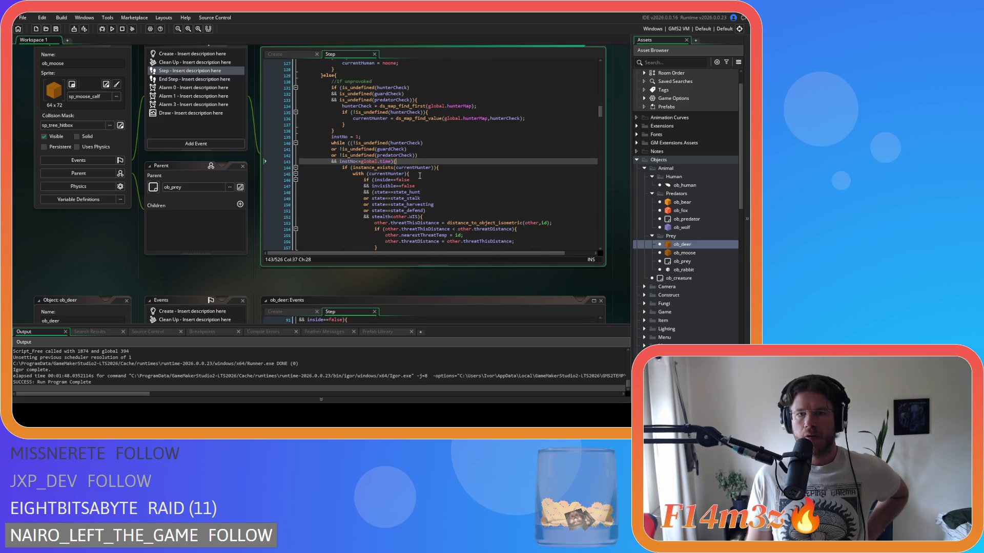
scroll(419, 176, down, 8)
scroll(420, 176, down, 4)
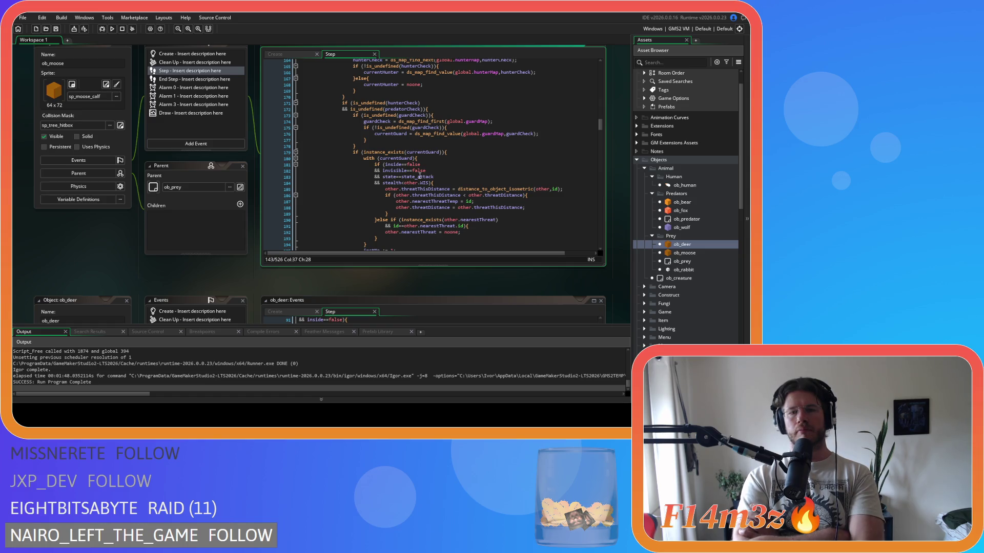
click(465, 196)
key(BackSpace)
key(ctrl+s)
Scroll down to the else block resetting humanCheck and predatorCheck.
scroll(476, 179, down, 10)
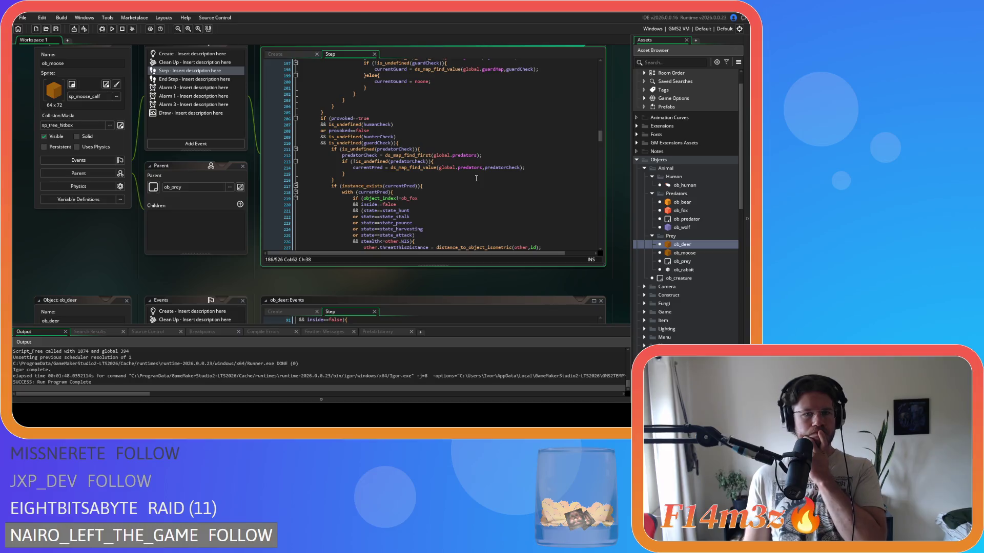
scroll(476, 178, down, 18)
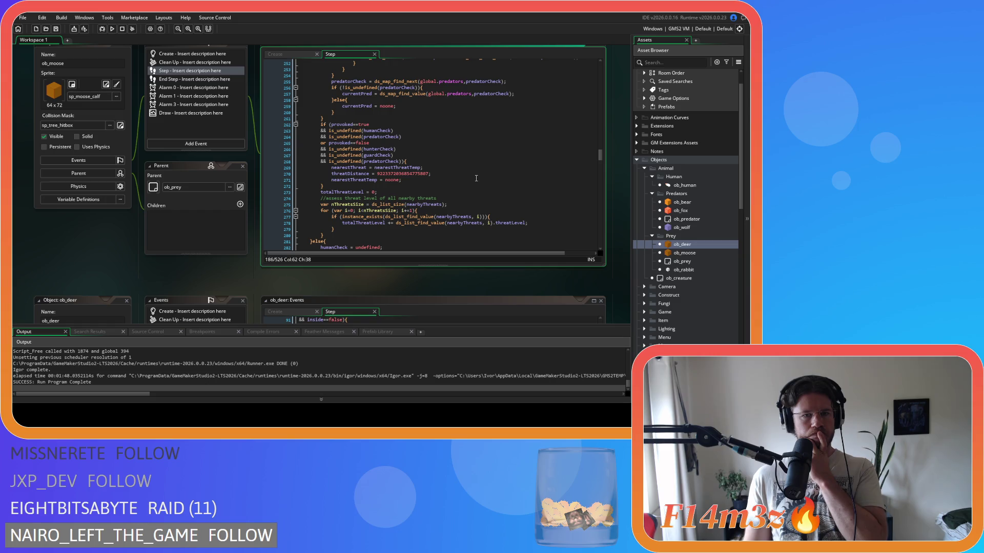
scroll(476, 178, down, 3)
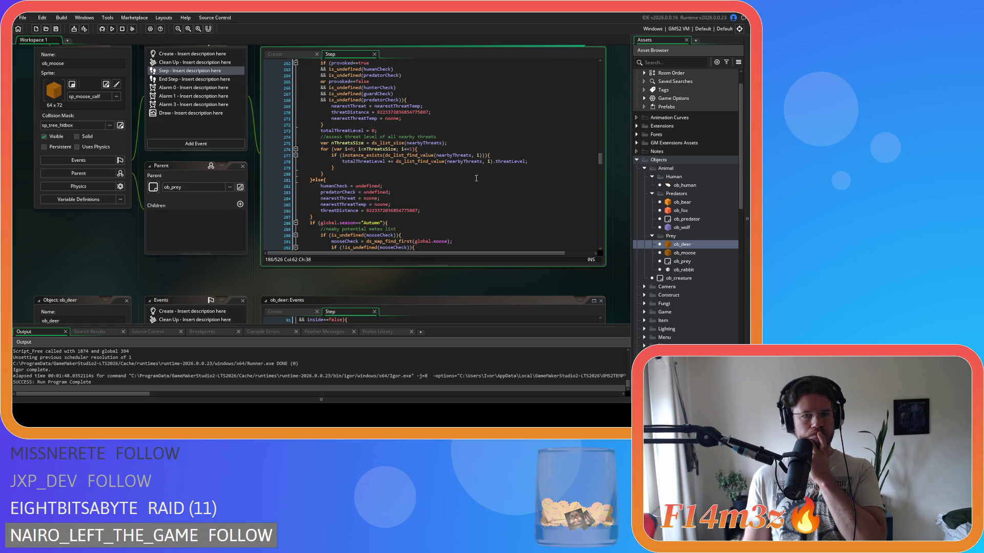
click(393, 188)
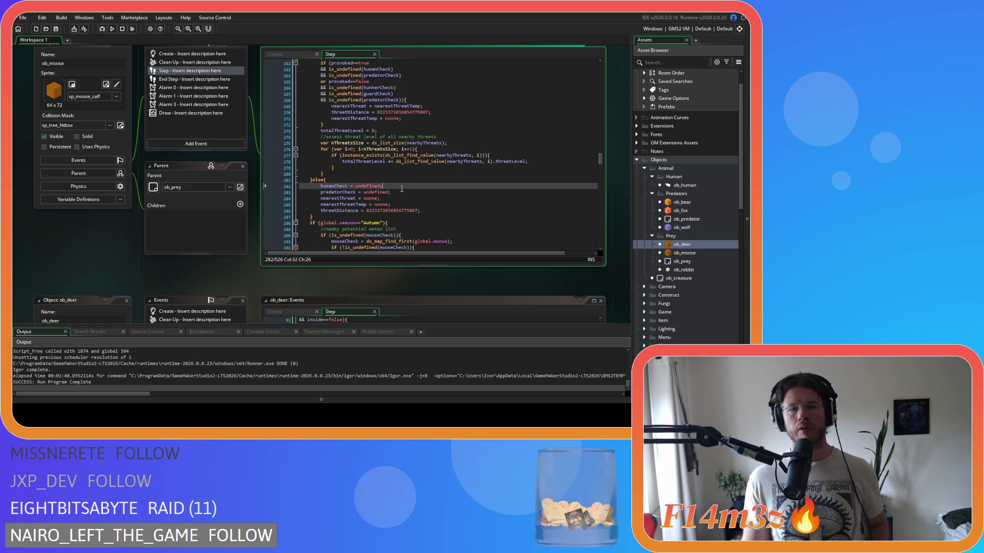
Duplicate the humanCheck = undefined reset twice, renaming the copies hunterCheck and guardCheck.
click(408, 192)
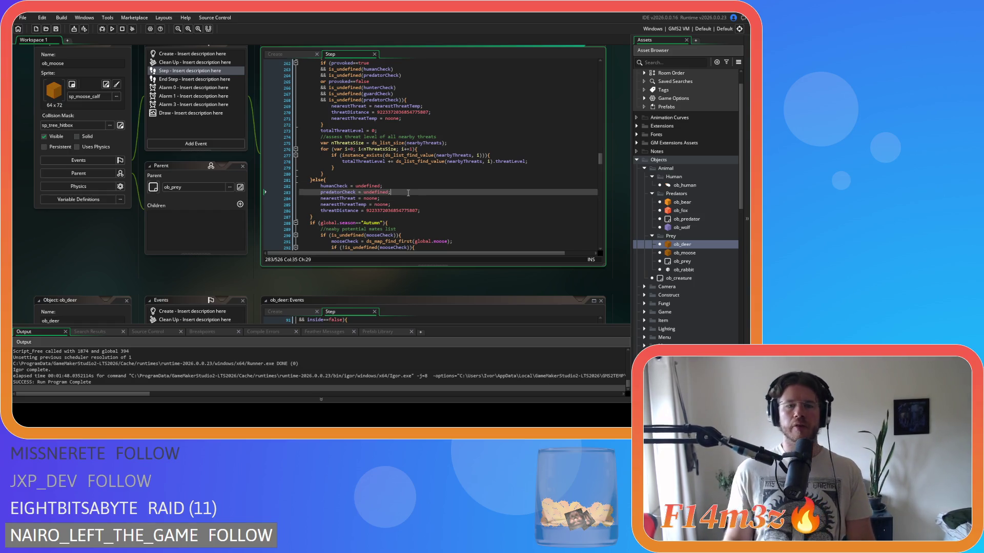
key(Up)
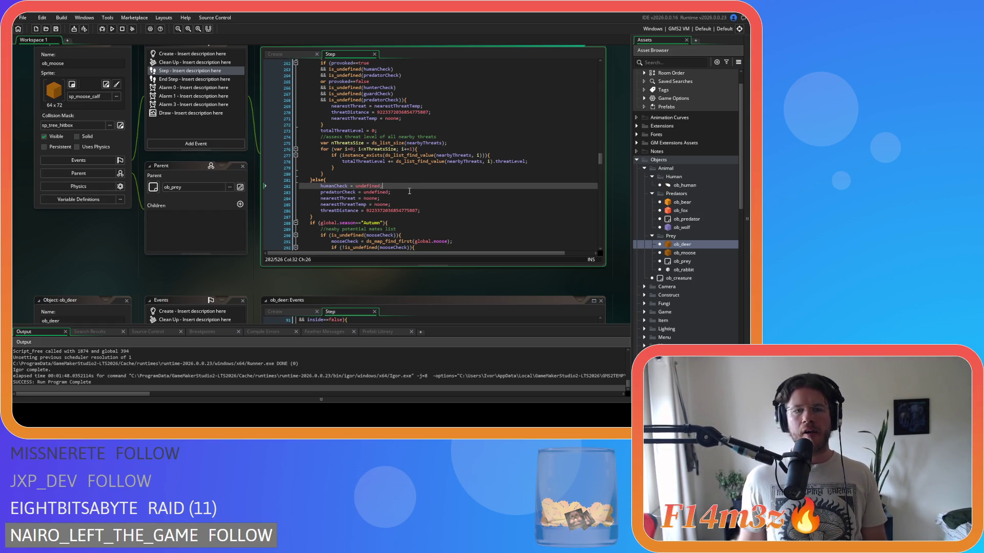
key(ctrl+d)
key(ctrl+d)
drag(333, 192, 321, 193)
text(hunter)
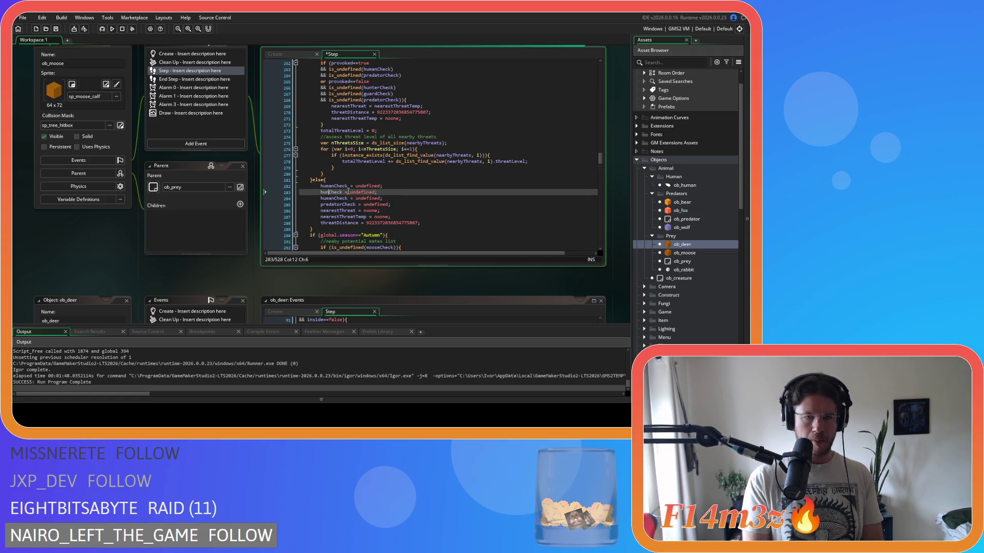
drag(334, 198, 321, 198)
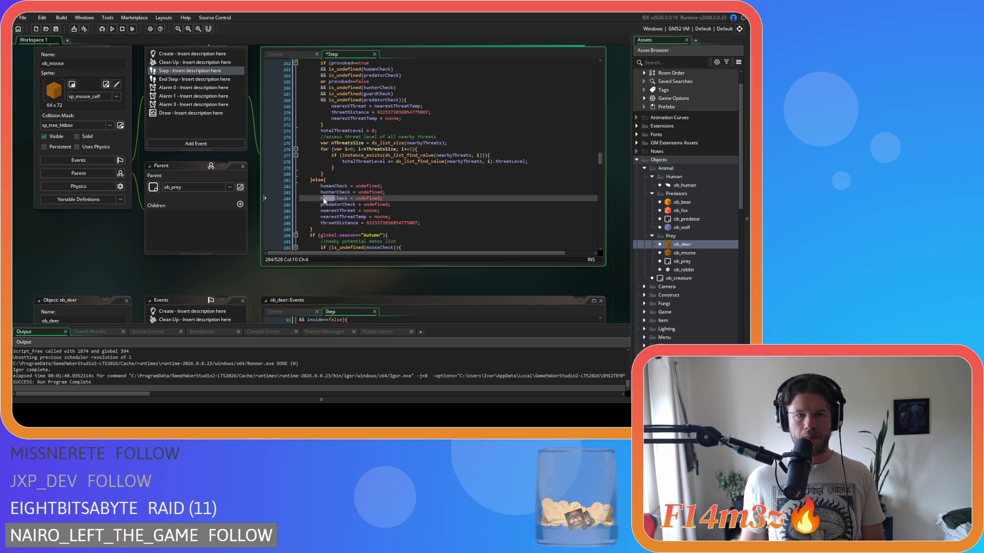
text(guard)
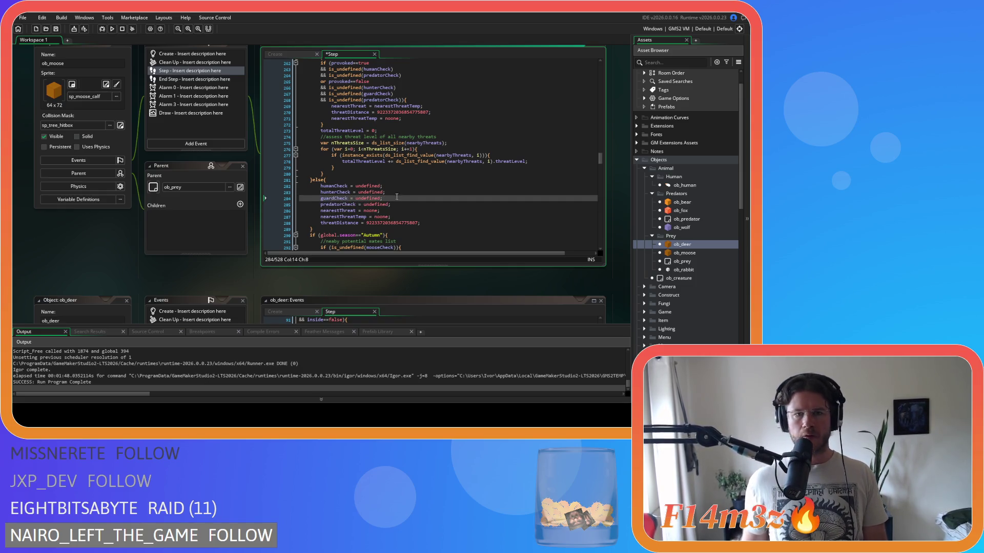
click(400, 205)
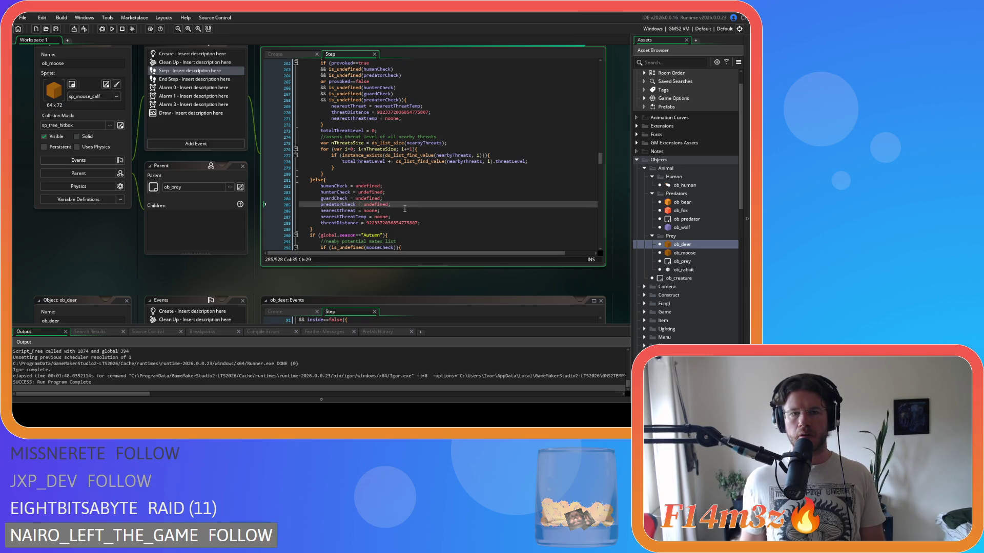
key(Down)
key(Down)
key(Up)
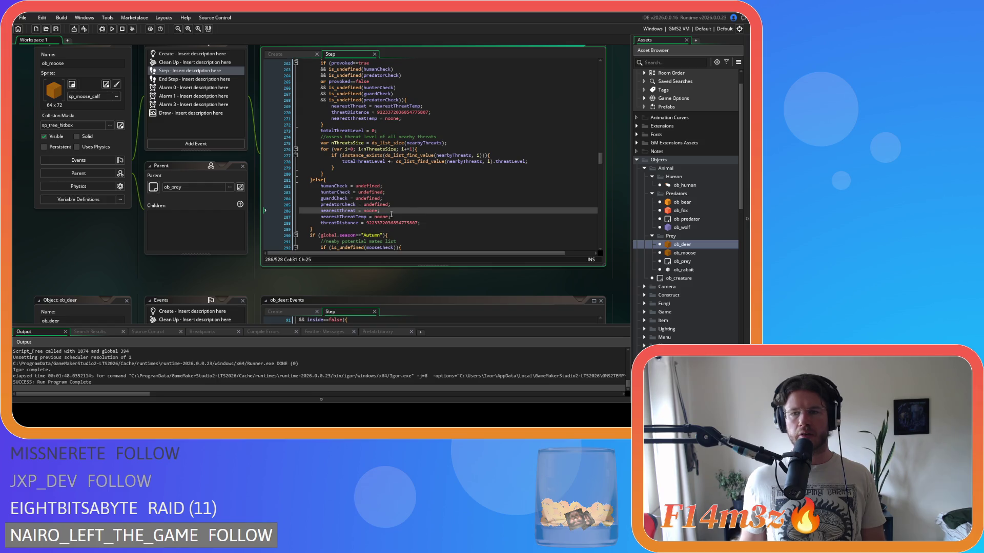
scroll(430, 164, down, 5)
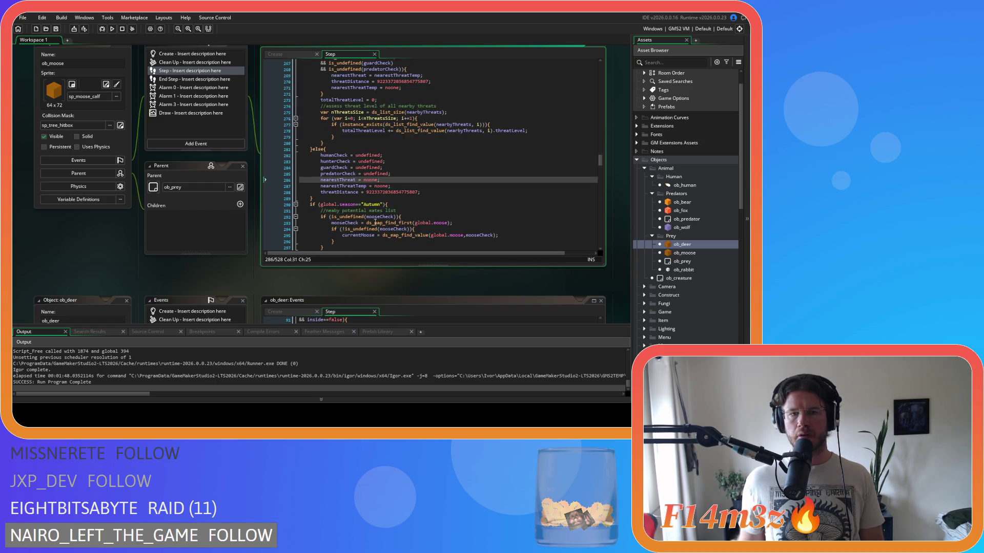
scroll(213, 264, down, 5)
click(408, 206)
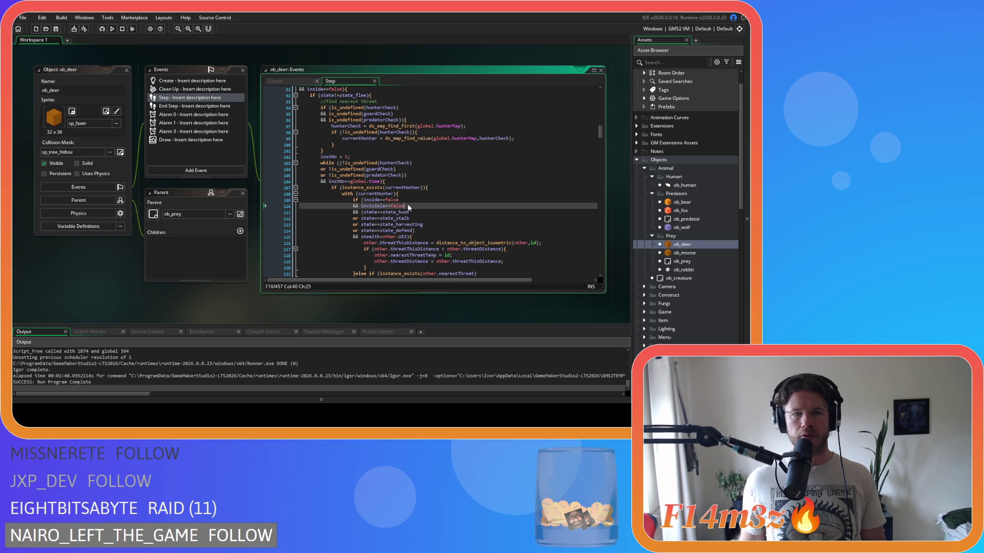
scroll(408, 206, down, 20)
scroll(409, 207, down, 14)
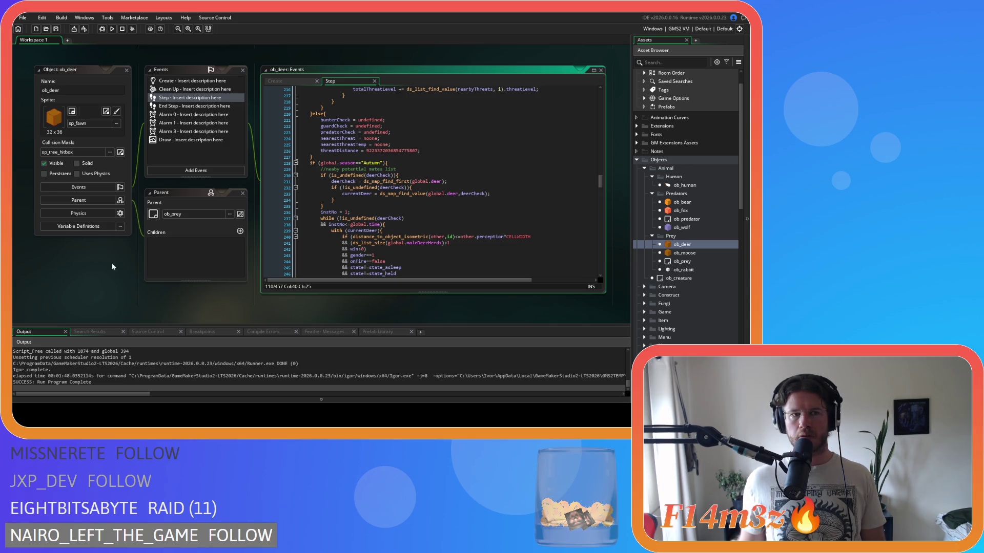
scroll(100, 276, up, 1)
scroll(99, 269, up, 8)
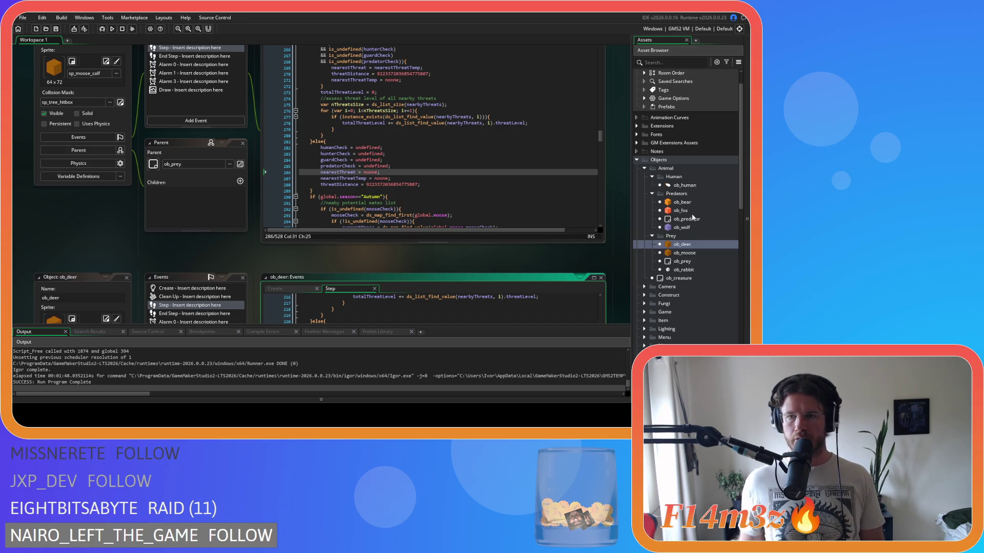
Open ob_human and scroll its Step code to the hunter and guard search, highlighting the currentHunter reset.
click(695, 185)
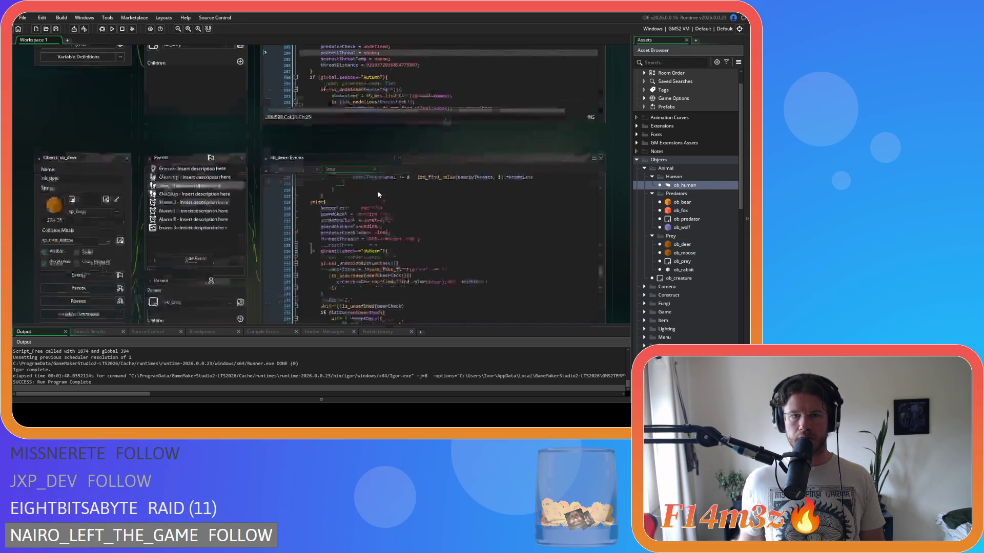
scroll(330, 94, down, 20)
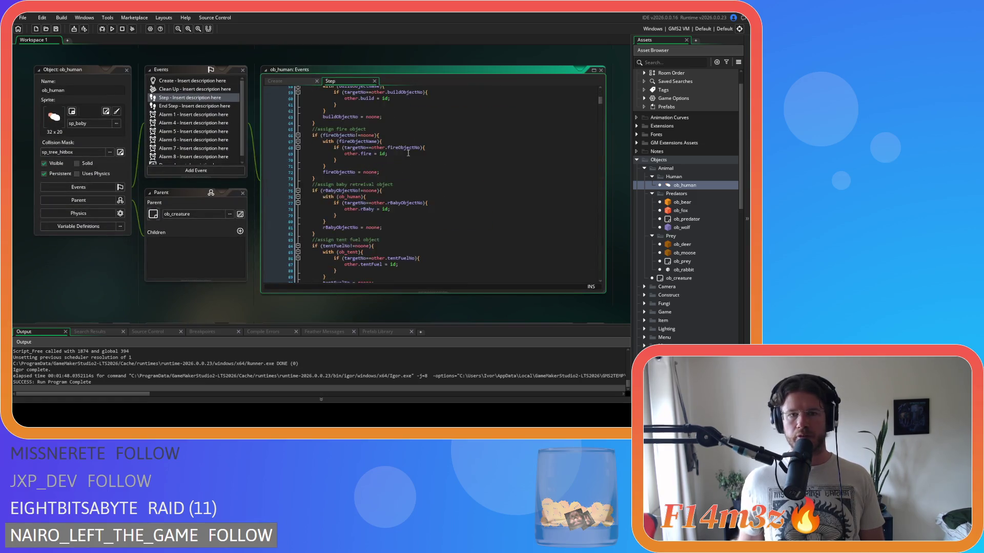
scroll(409, 145, down, 20)
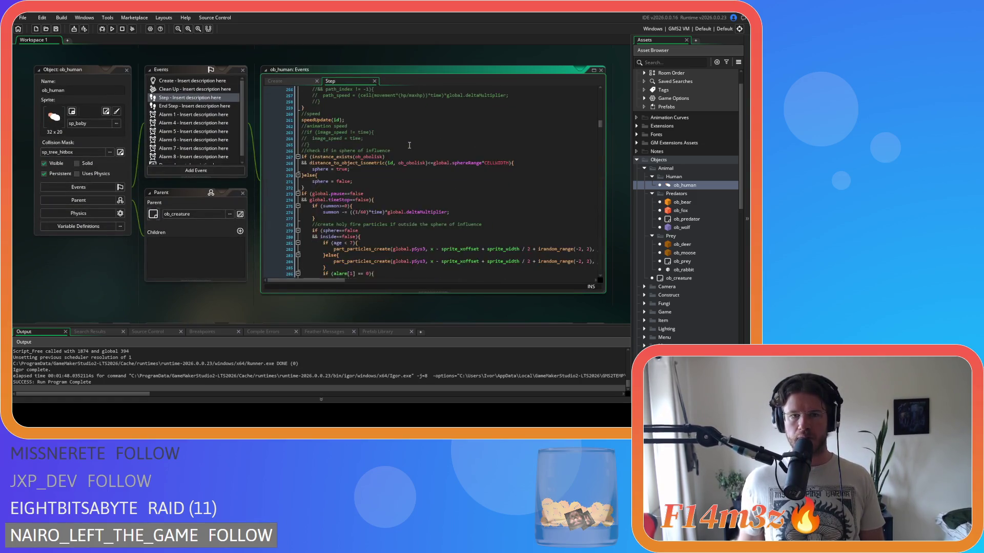
scroll(410, 145, down, 20)
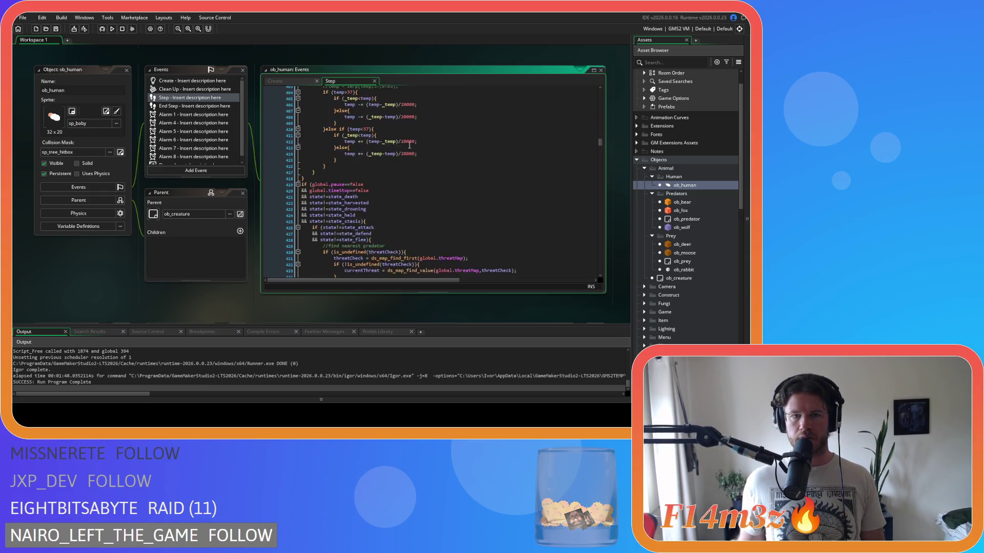
scroll(409, 145, down, 20)
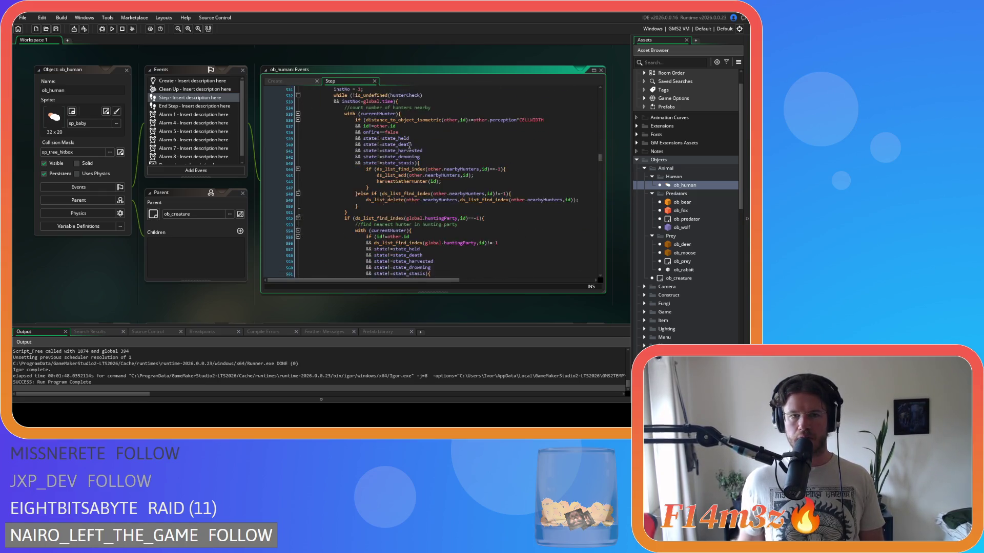
scroll(409, 145, up, 2)
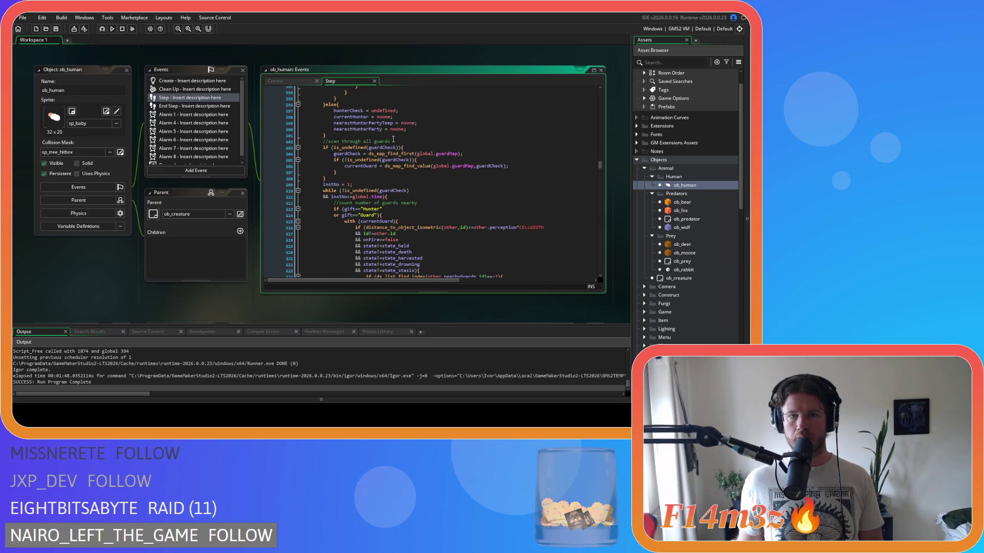
drag(353, 116, 424, 117)
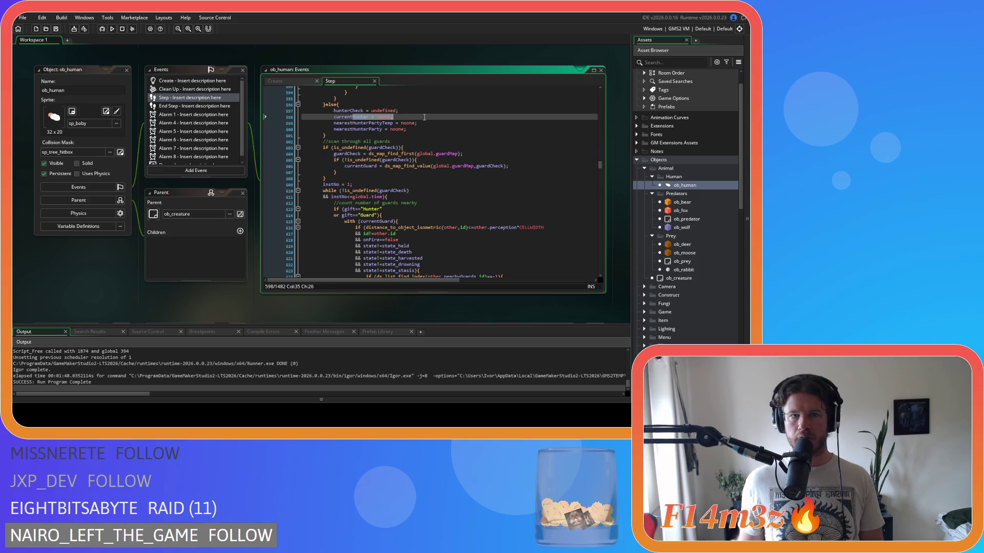
scroll(424, 117, down, 20)
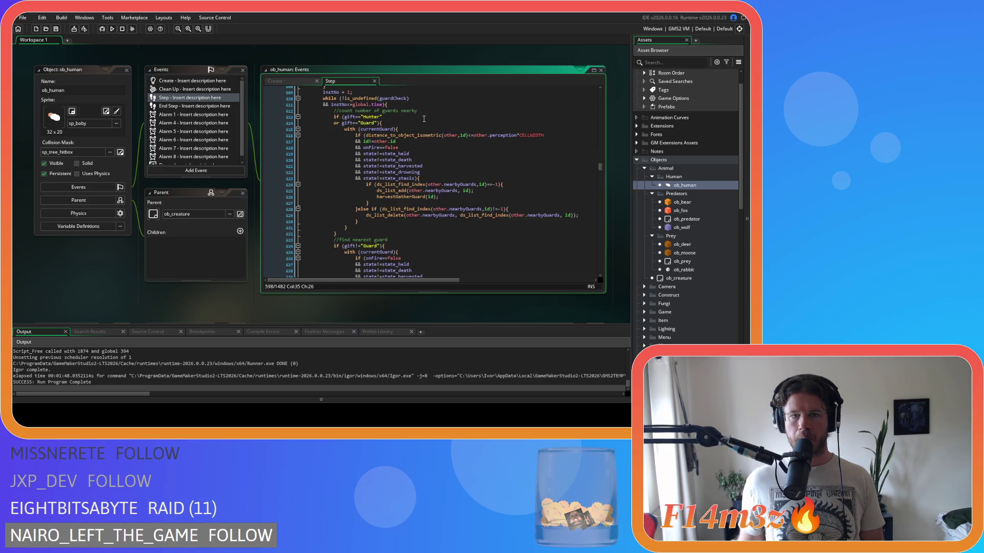
drag(387, 132, 379, 191)
click(409, 151)
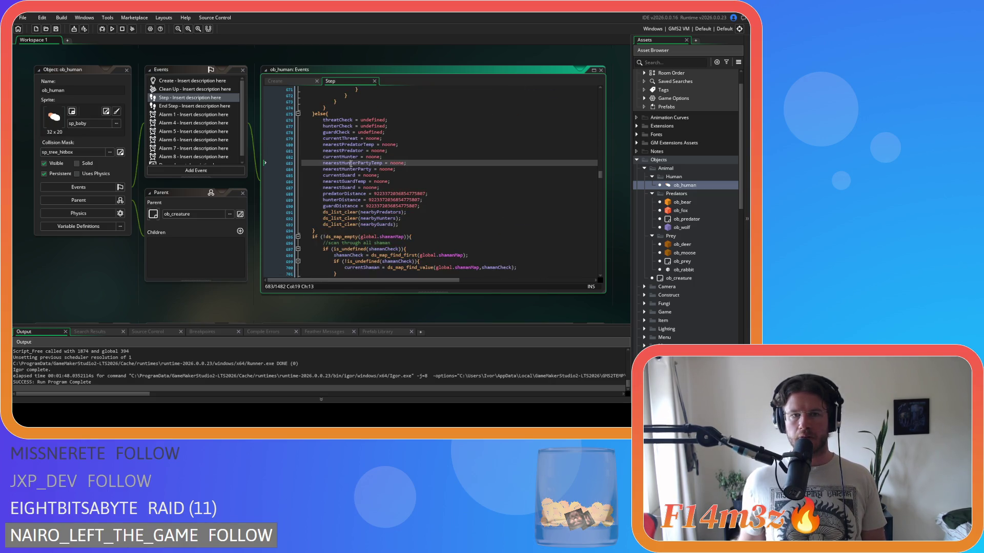
drag(341, 157, 361, 157)
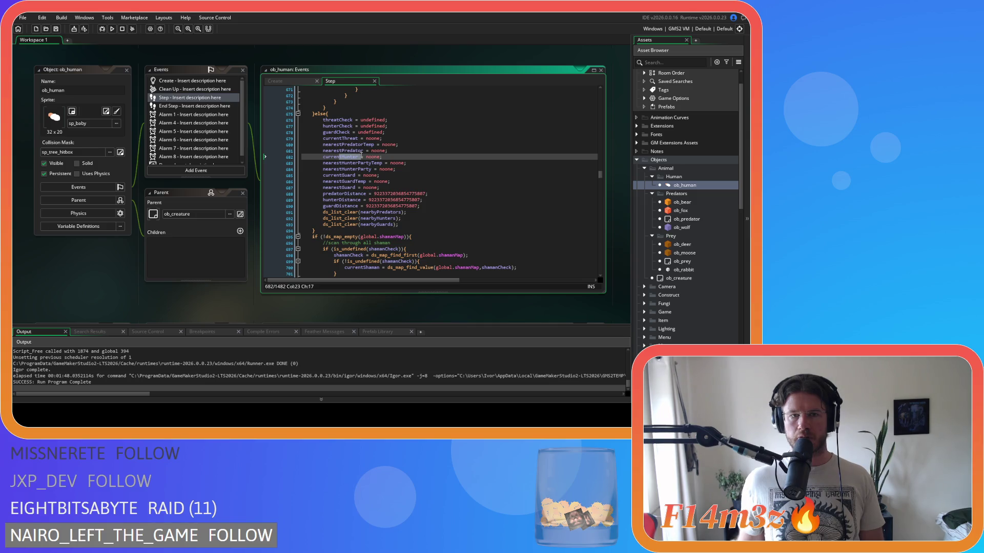
drag(436, 176, 436, 178)
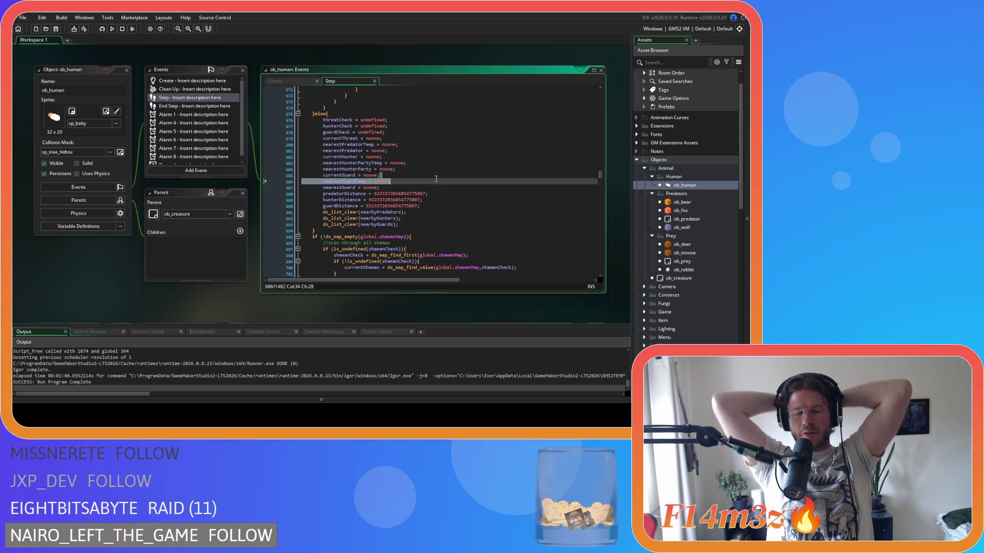
click(448, 159)
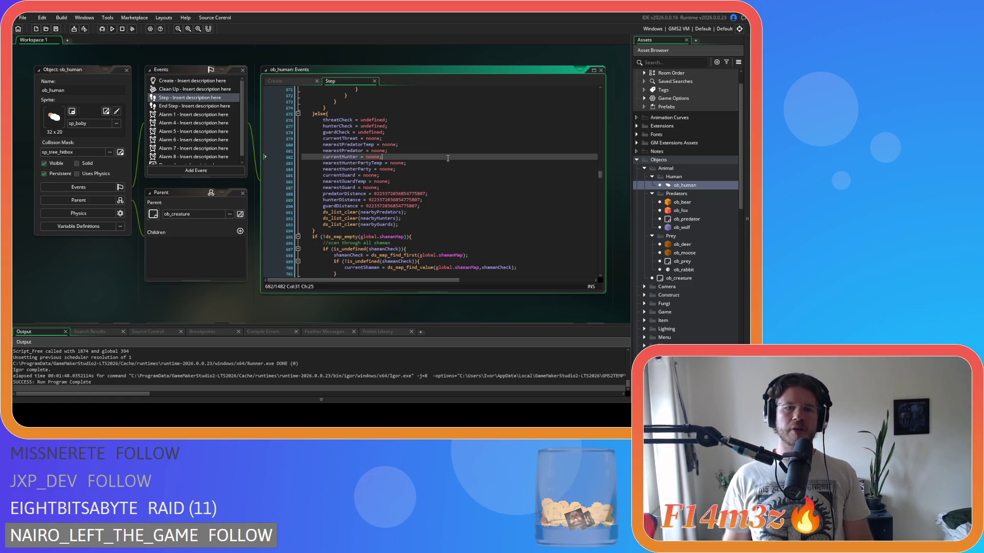
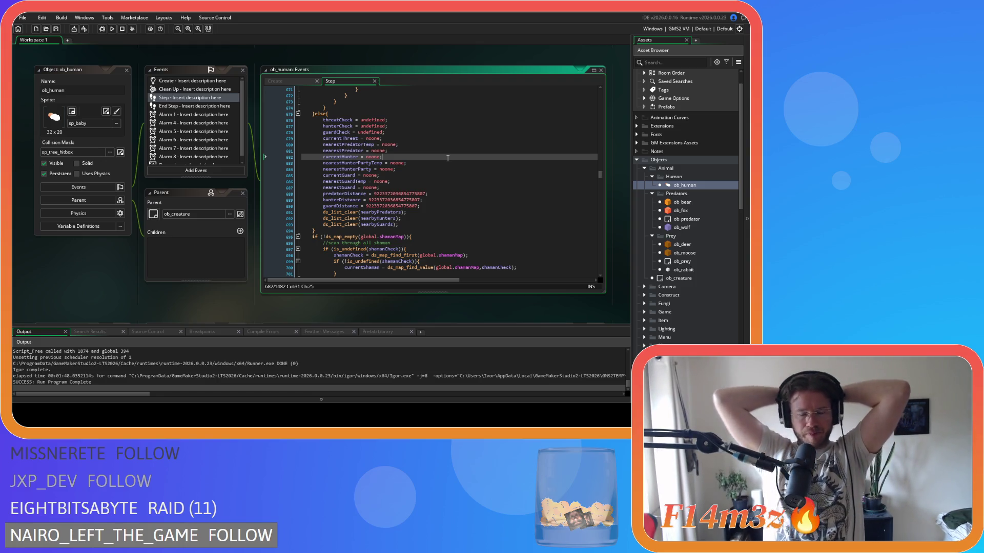
Review ob_human's Step code, checking the currentThreat assignment in the threat loop.
scroll(447, 159, up, 15)
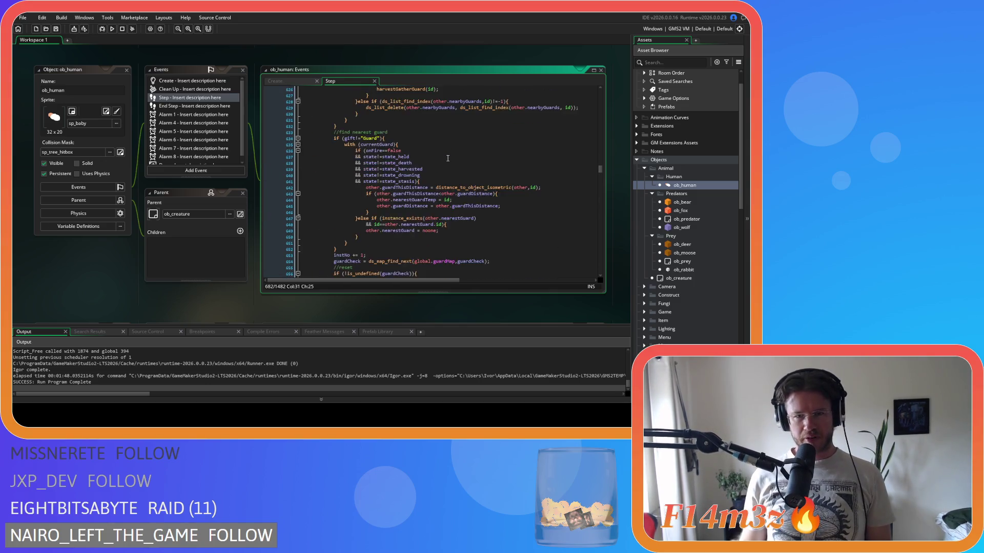
scroll(448, 158, up, 20)
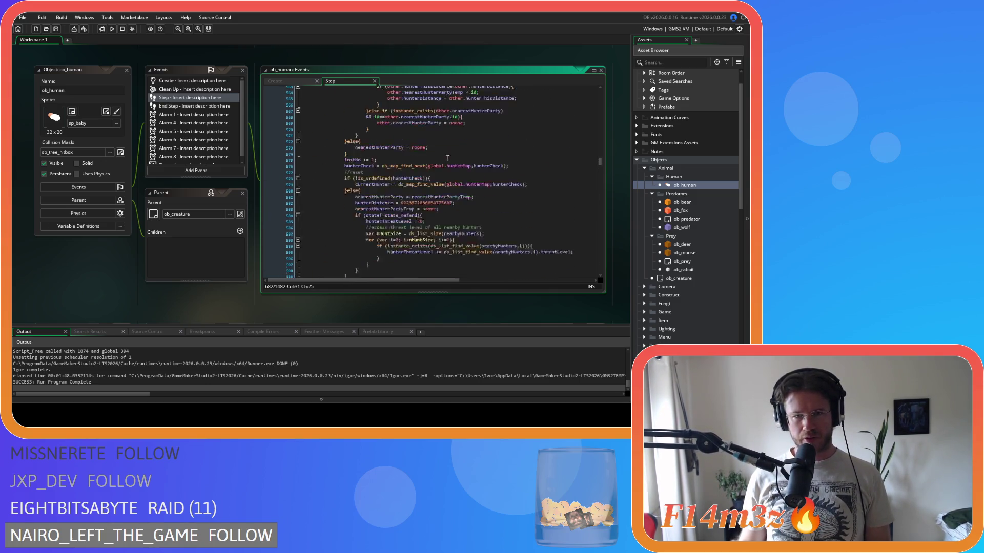
scroll(447, 159, up, 19)
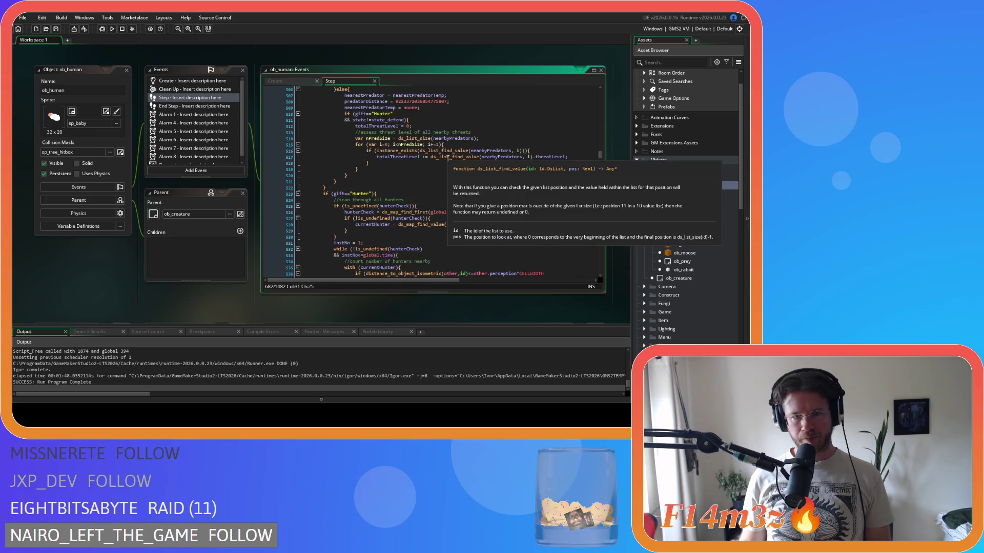
scroll(450, 178, down, 1)
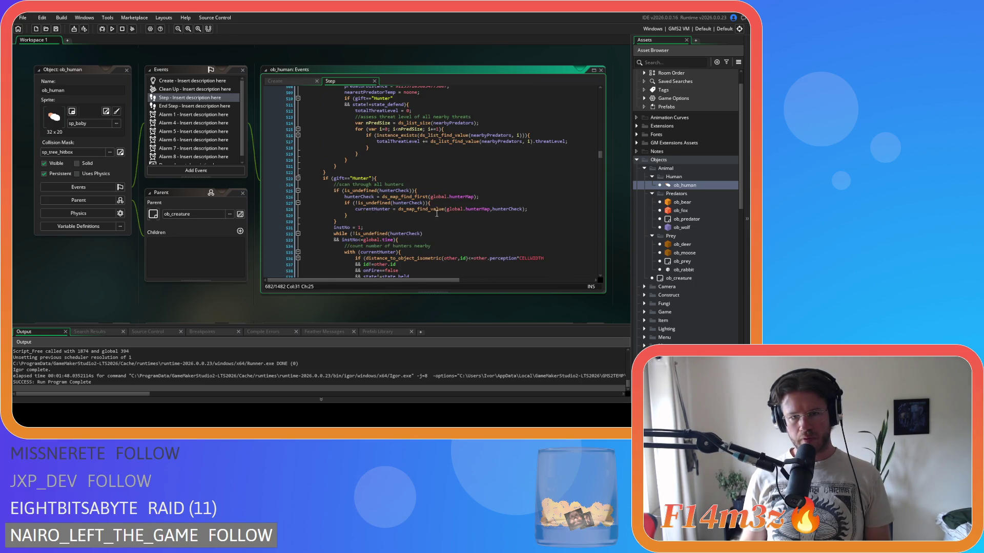
scroll(432, 214, up, 17)
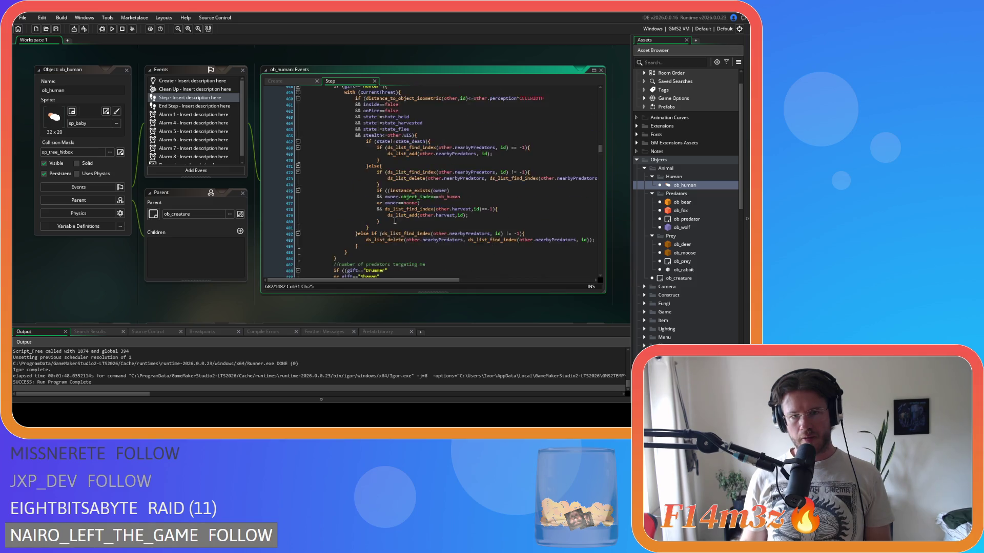
scroll(395, 221, up, 16)
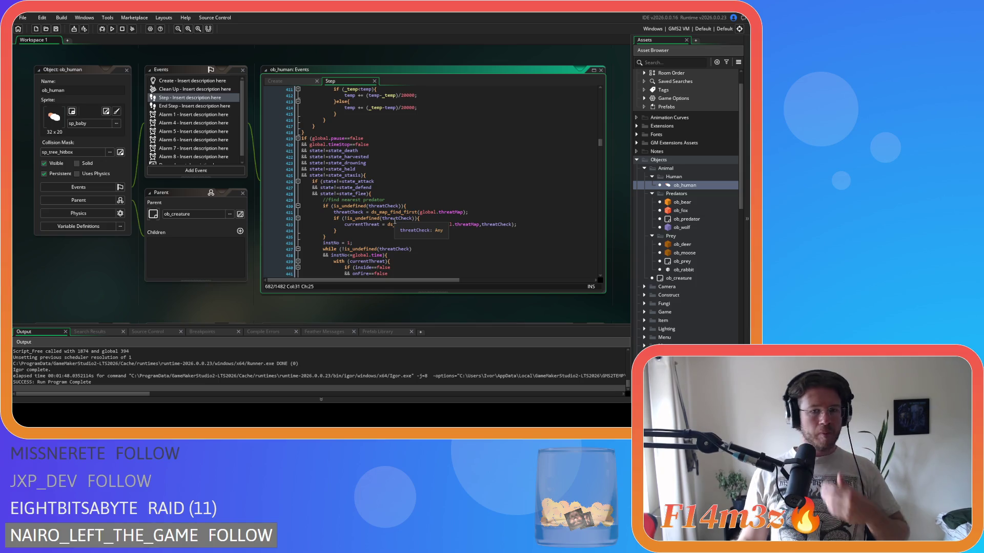
scroll(405, 225, down, 3)
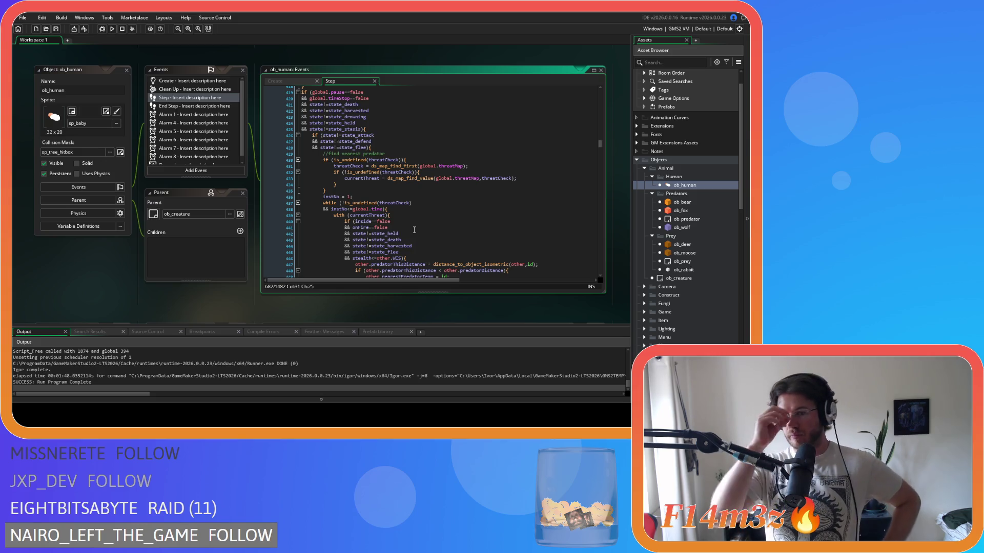
click(379, 177)
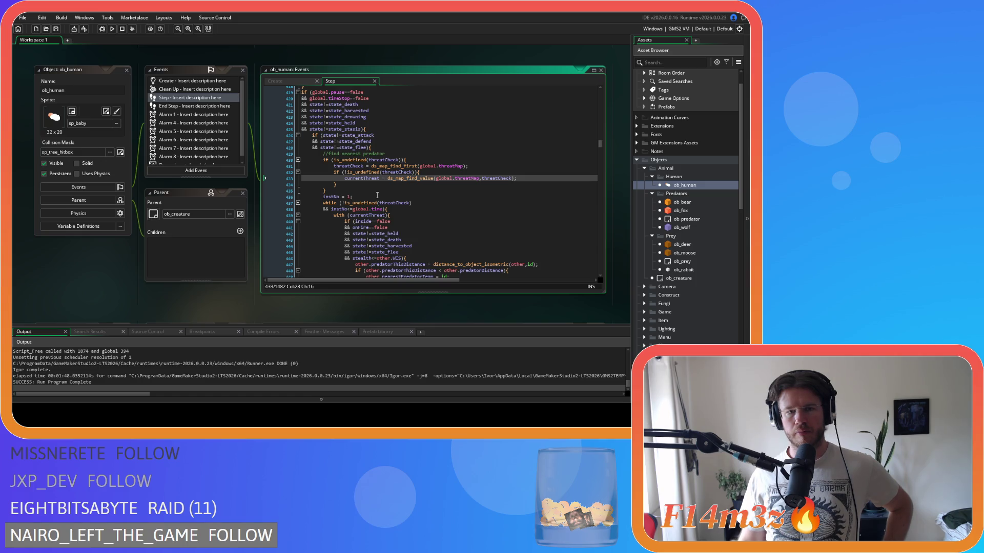
scroll(377, 195, down, 8)
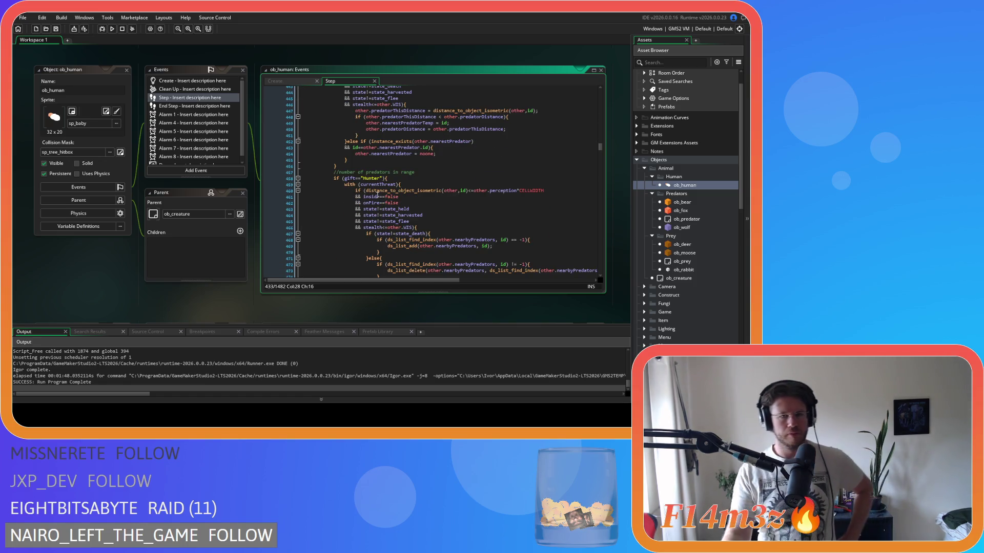
scroll(377, 195, down, 10)
scroll(378, 195, down, 3)
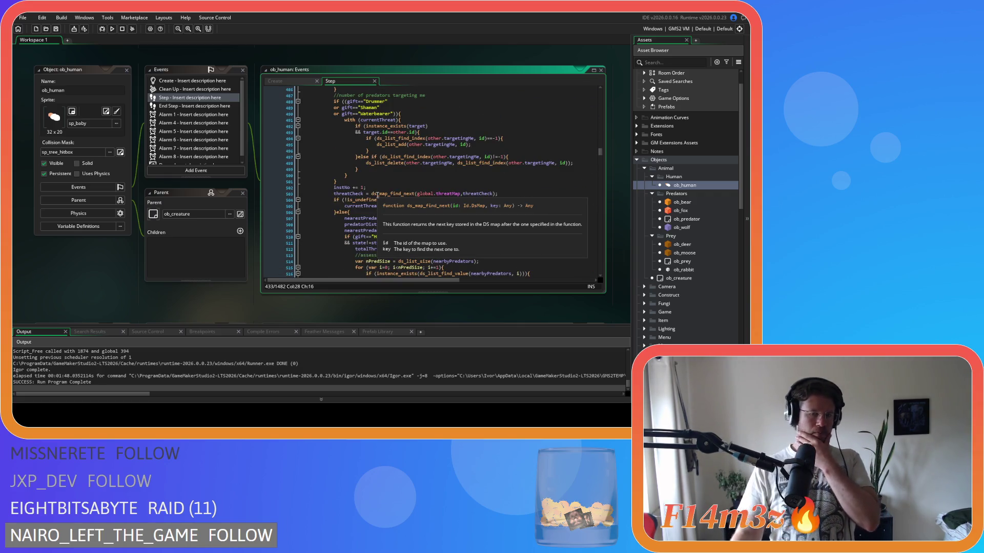
scroll(378, 195, down, 20)
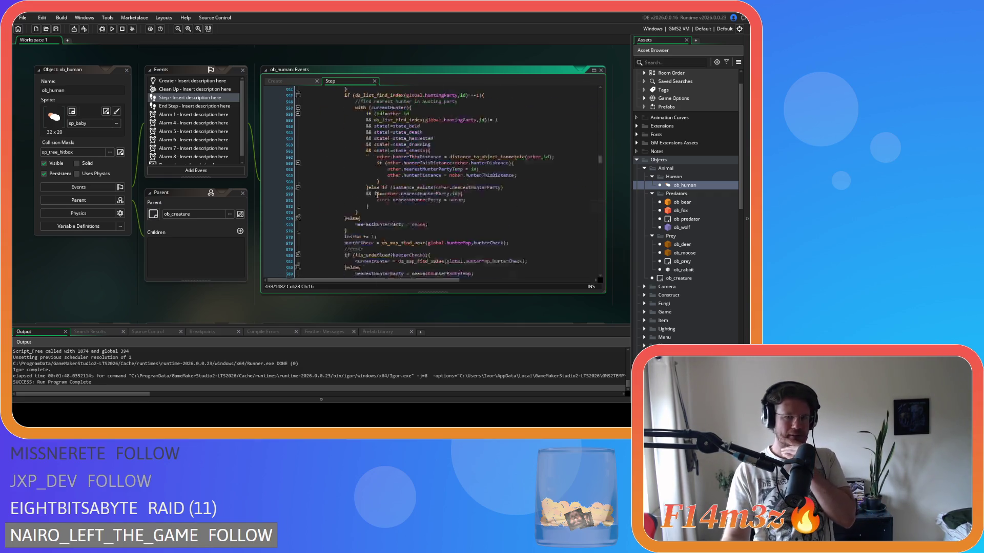
scroll(377, 195, down, 20)
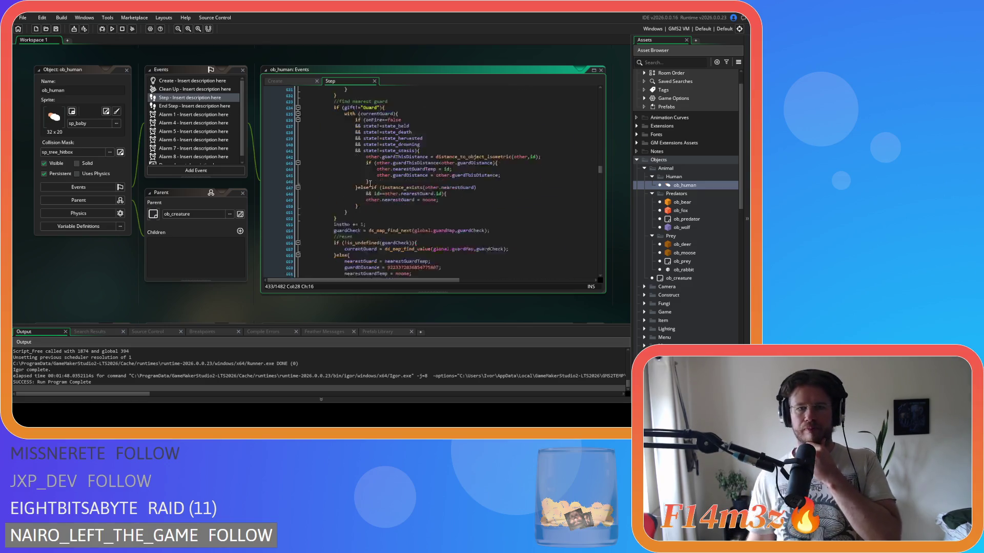
scroll(370, 183, down, 4)
Locate the else block's reset lines and select the nearestPredator = noone line.
click(418, 118)
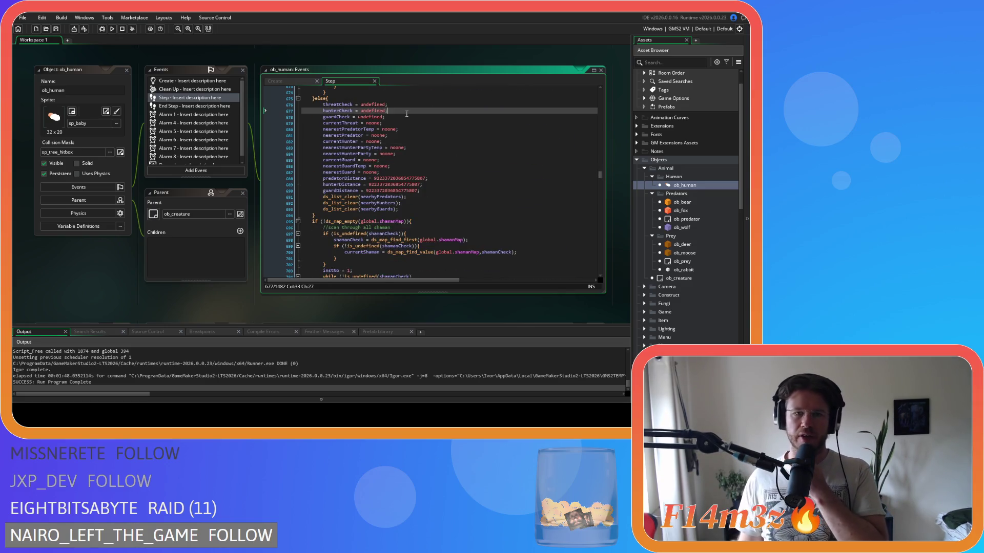
click(412, 128)
drag(382, 123, 332, 123)
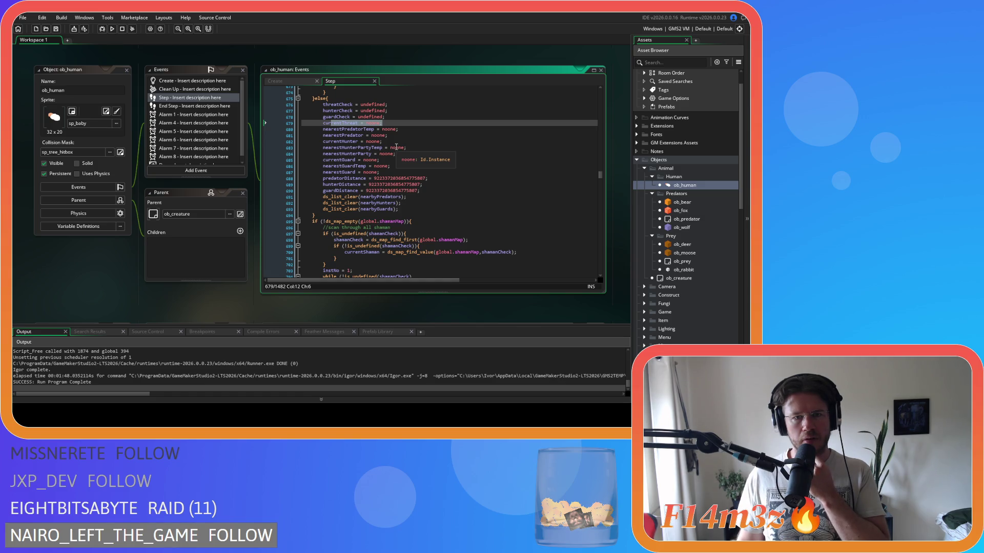
click(393, 136)
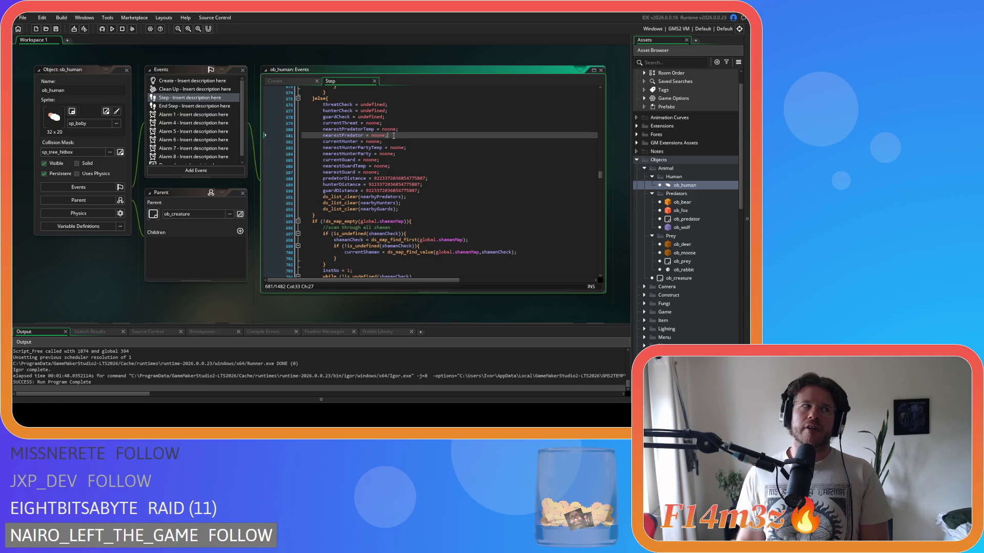
drag(394, 136, 323, 136)
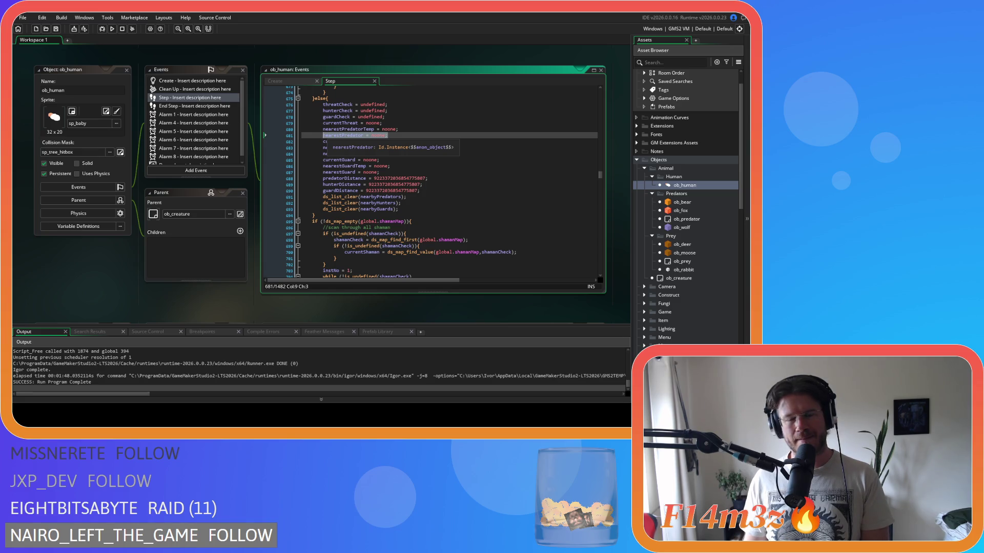
drag(323, 130, 411, 130)
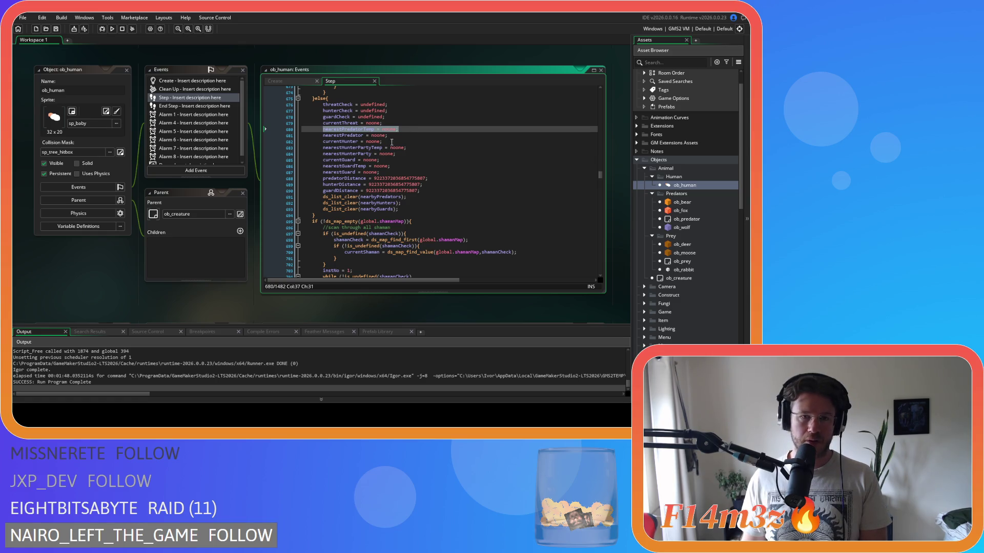
drag(388, 135, 323, 136)
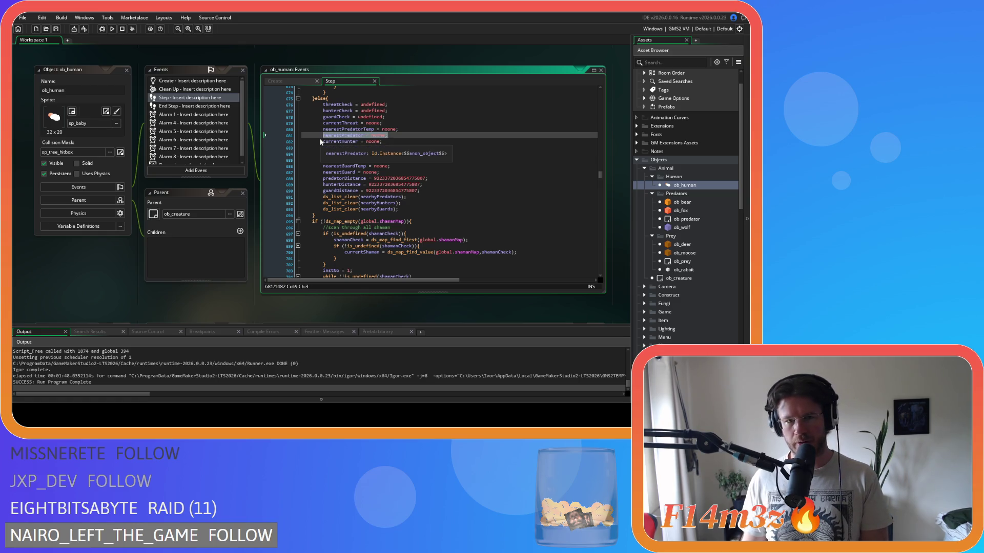
click(378, 136)
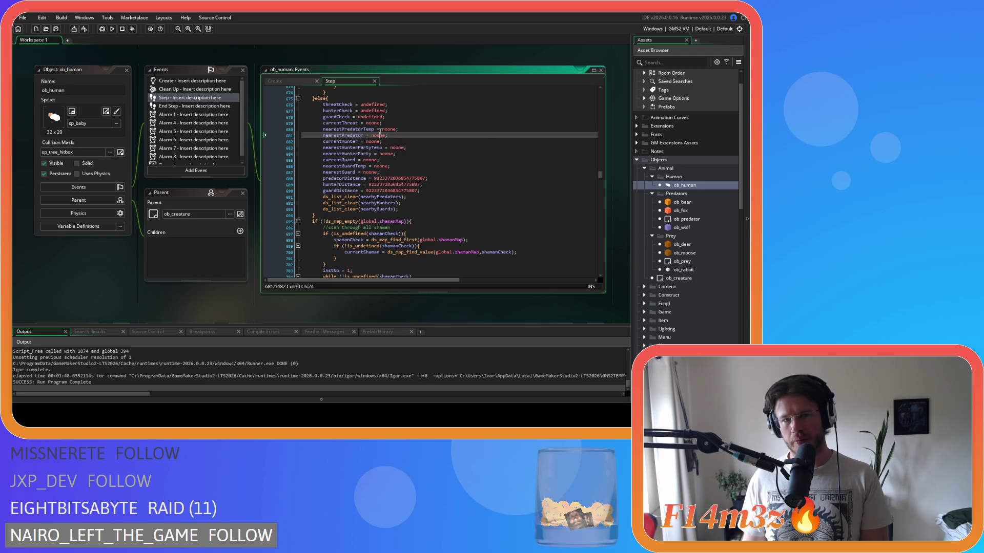
drag(390, 136, 323, 136)
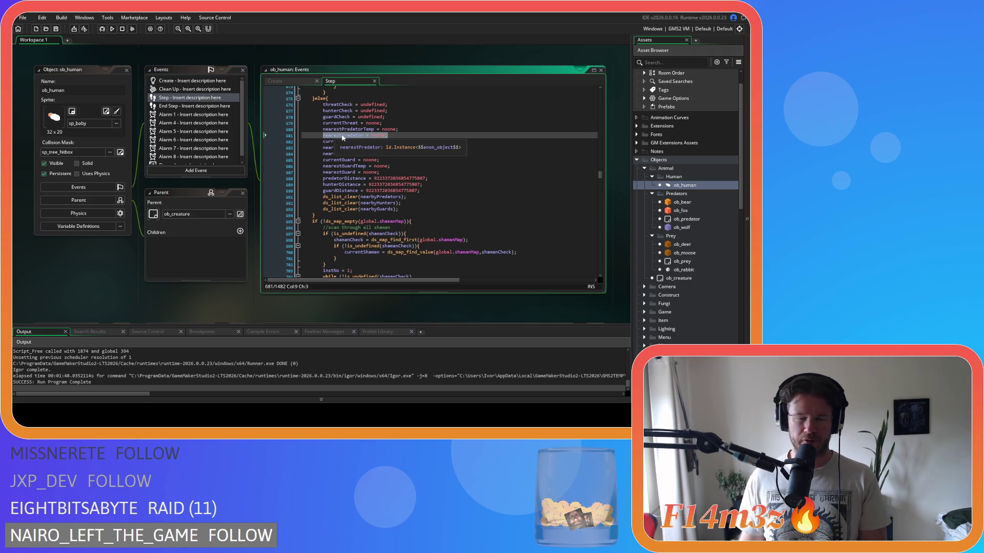
key(shift+End)
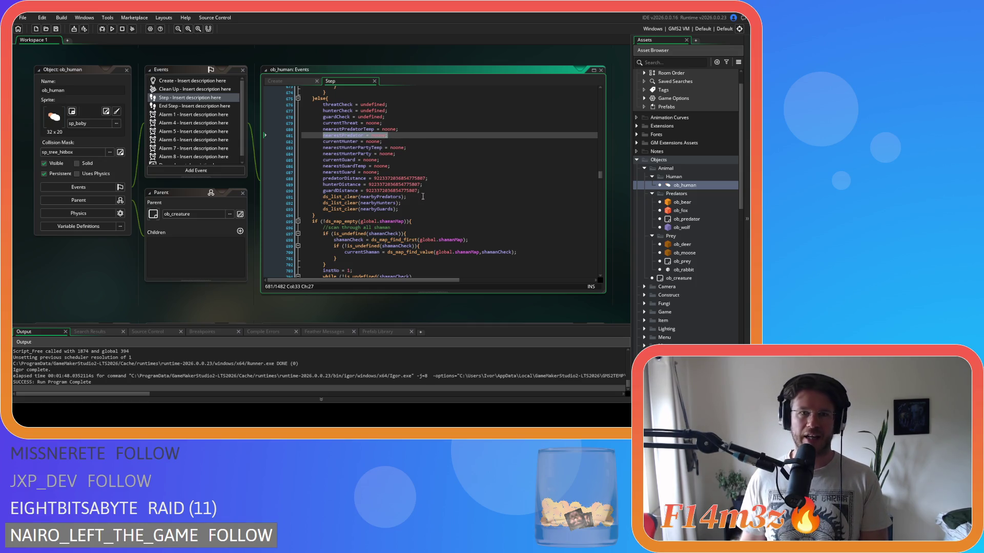
click(322, 135)
drag(321, 135, 406, 132)
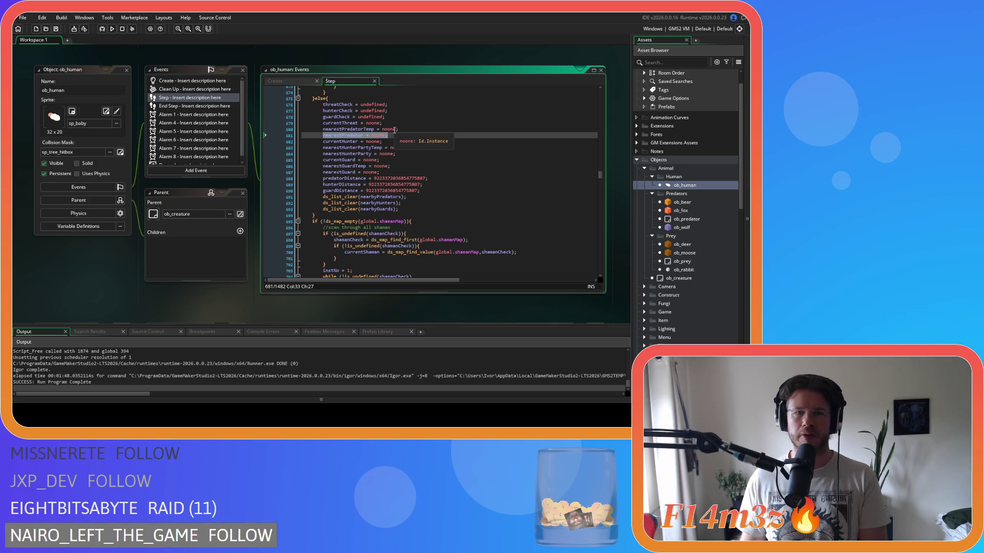
Delete the currentThreat, nearestPredator and currentHunter = noone reset lines.
click(296, 123)
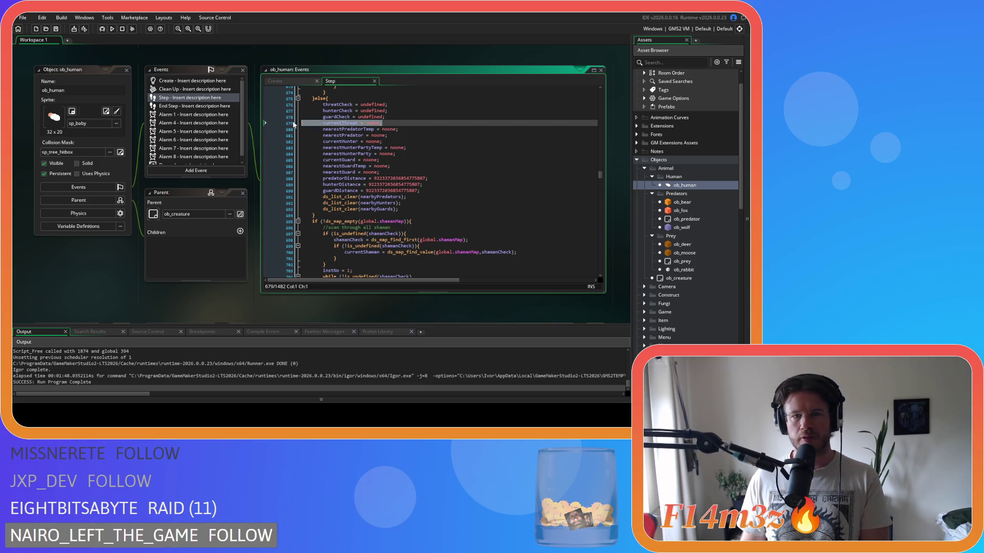
key(BackSpace)
key(BackSpace)
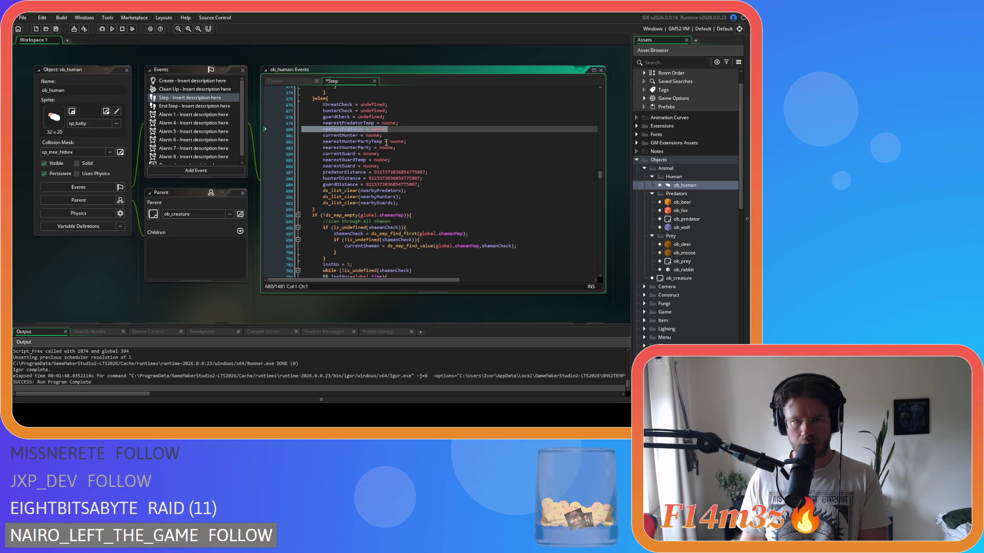
key(Delete)
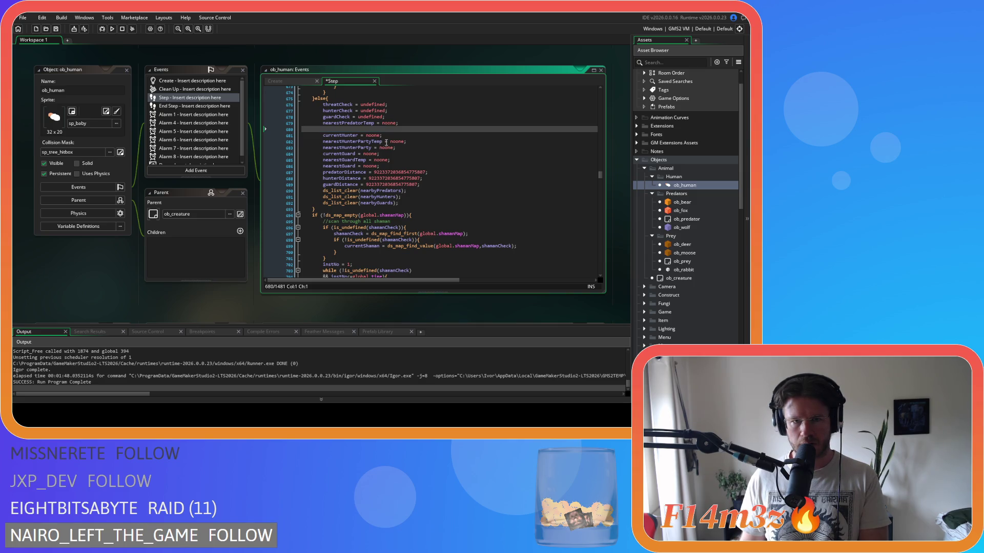
key(BackSpace)
click(284, 130)
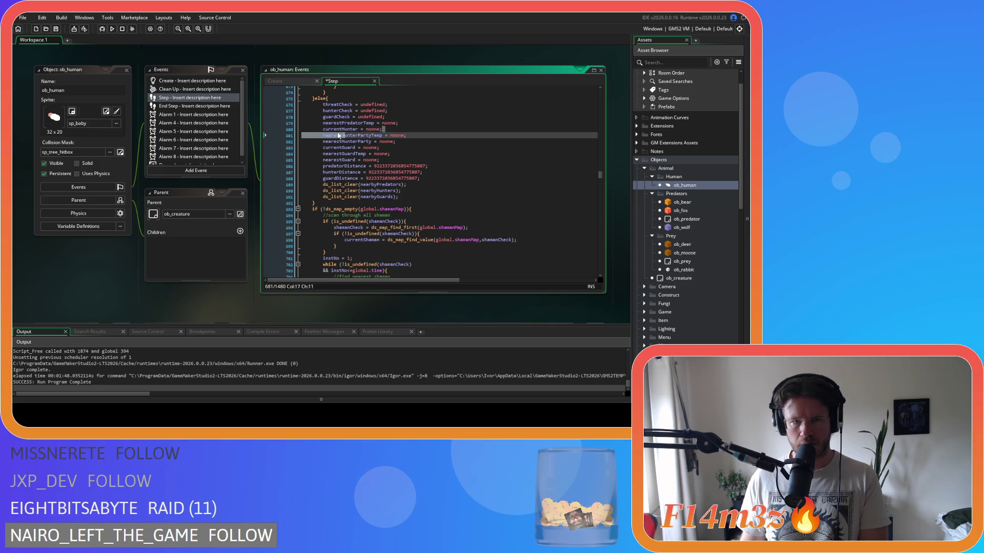
key(Delete)
Delete the nearestHunterParty, currentGuard and nearestGuard = noone reset lines.
drag(394, 135, 294, 136)
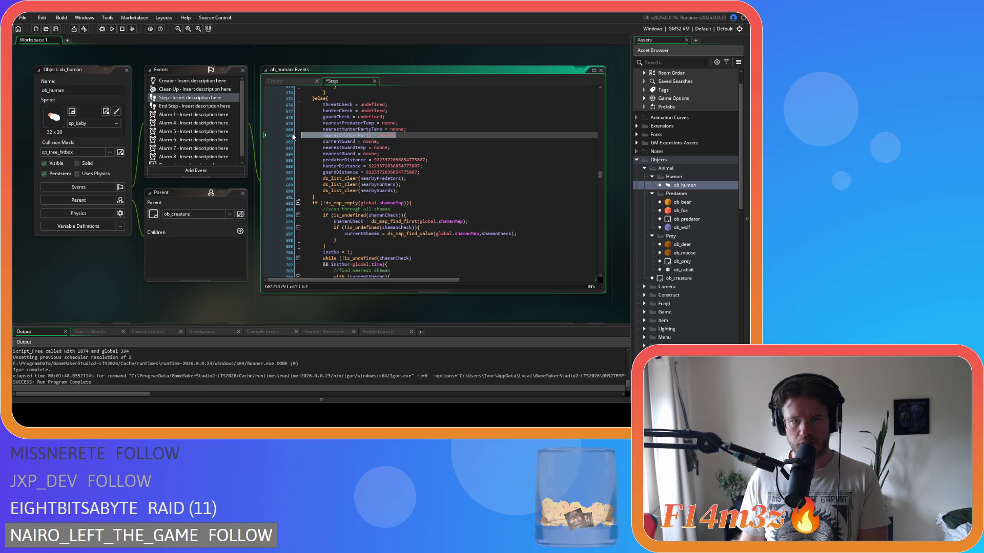
key(BackSpace)
key(BackSpace)
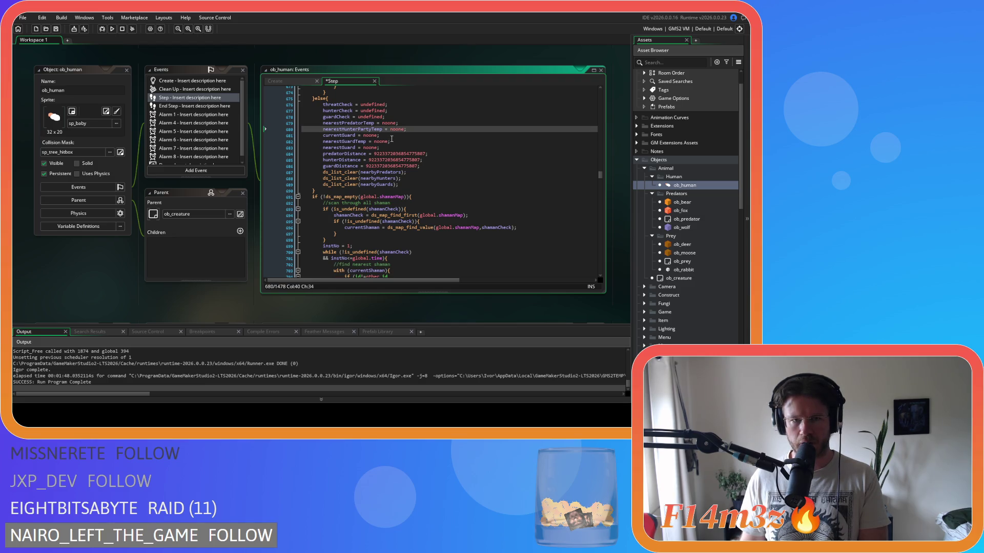
drag(391, 136, 296, 135)
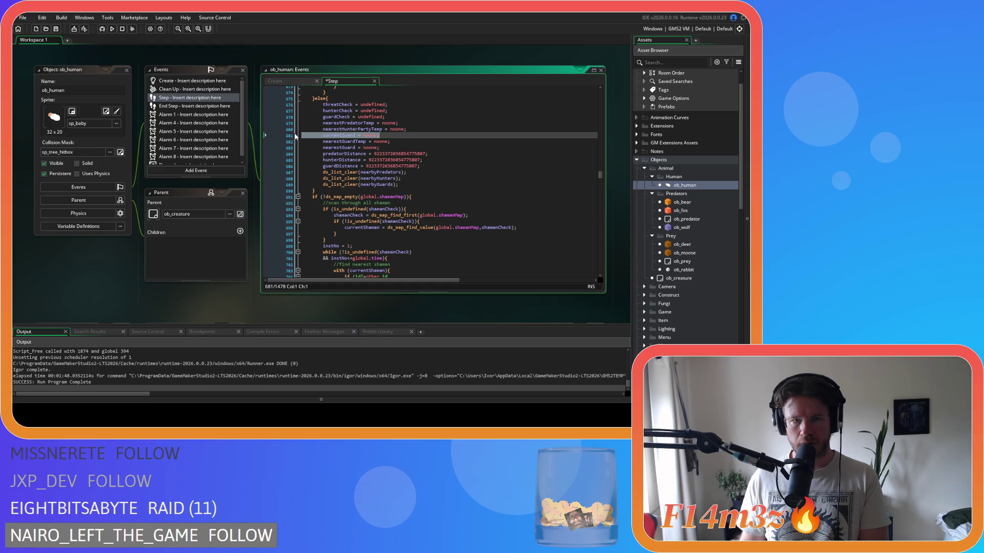
key(BackSpace)
key(BackSpace)
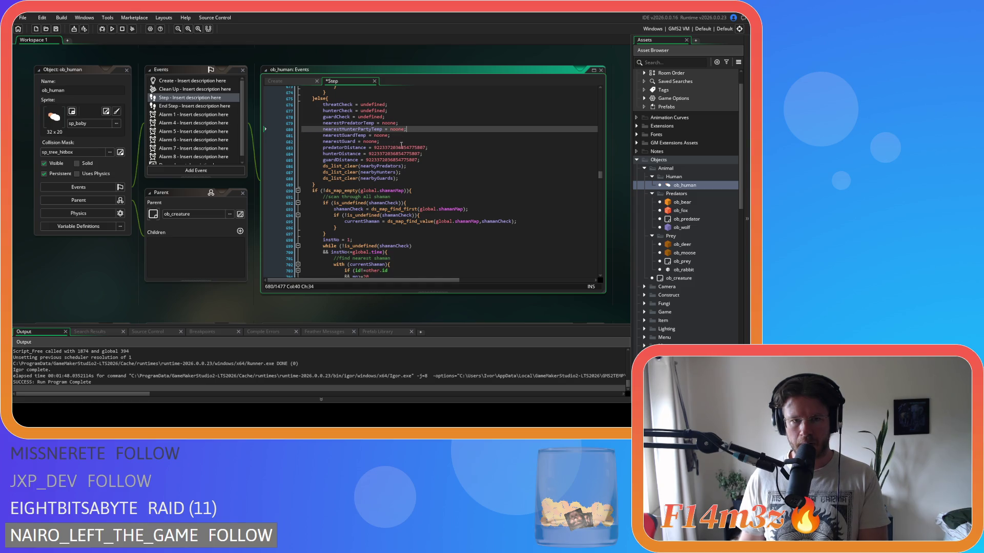
drag(380, 141, 299, 146)
key(BackSpace)
key(BackSpace)
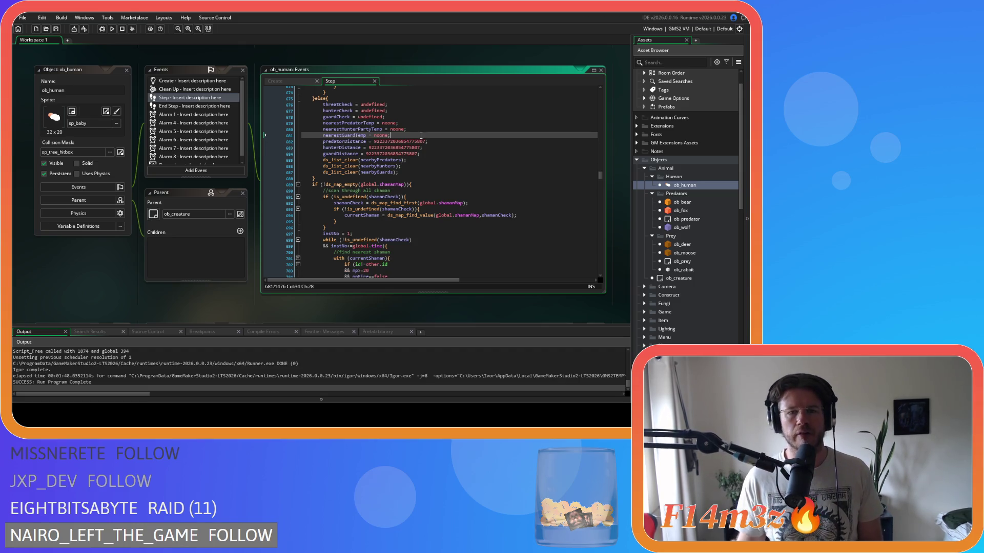
scroll(420, 135, up, 4)
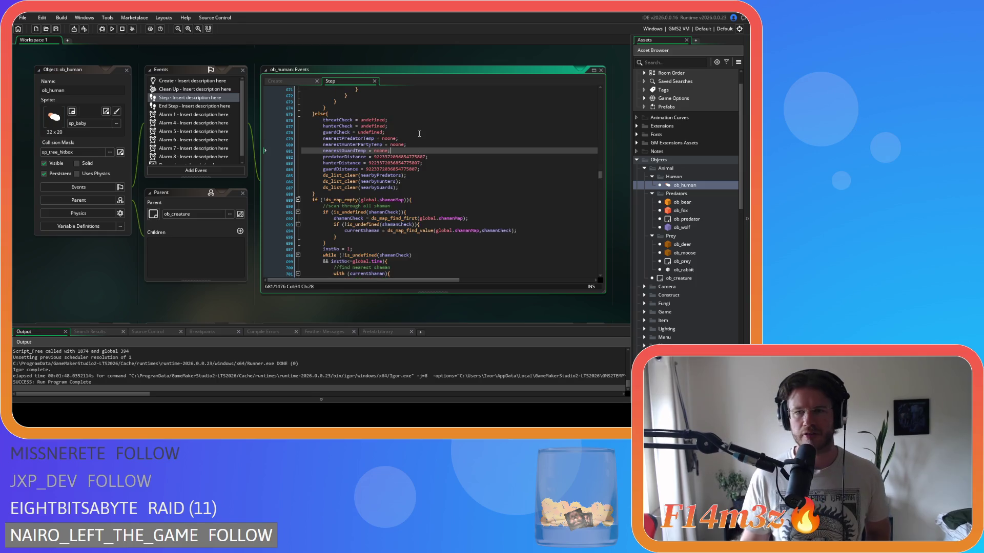
Delete the nearestShaman = noone line from the shaman else block.
scroll(420, 134, up, 3)
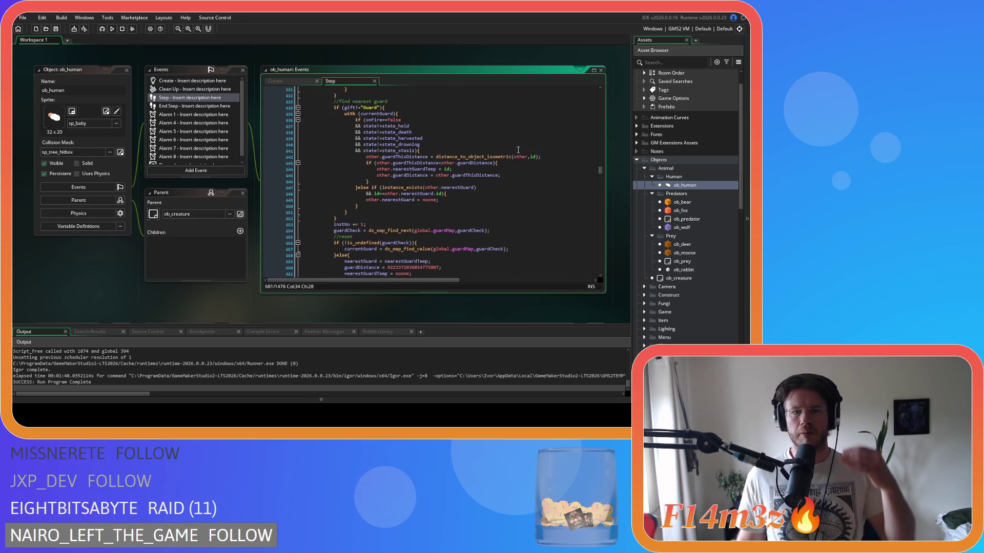
scroll(507, 149, down, 17)
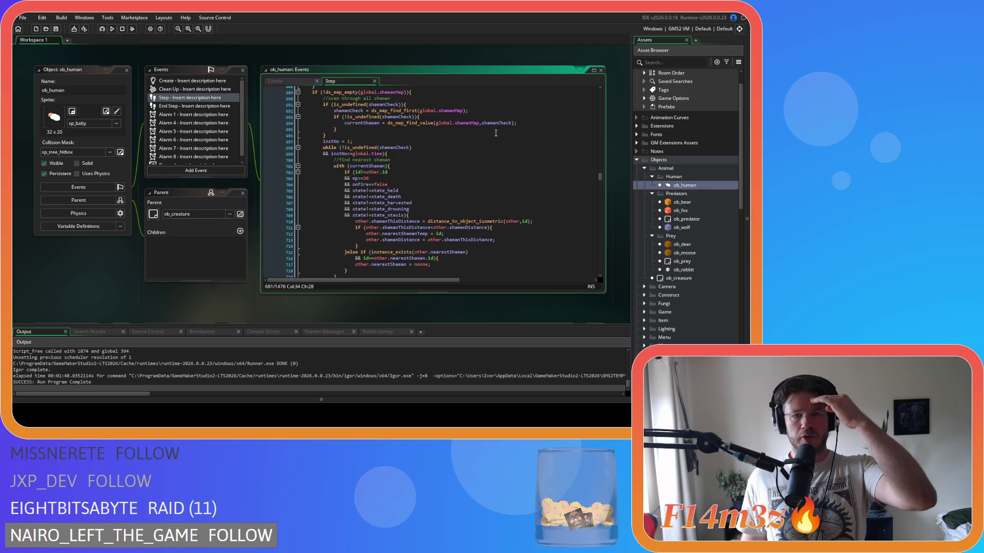
scroll(494, 131, down, 4)
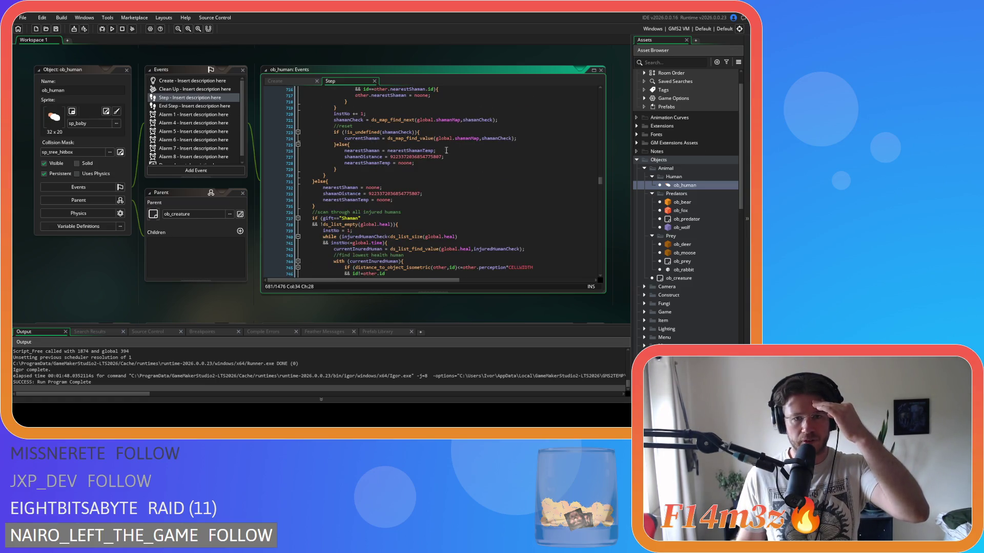
click(394, 188)
click(397, 194)
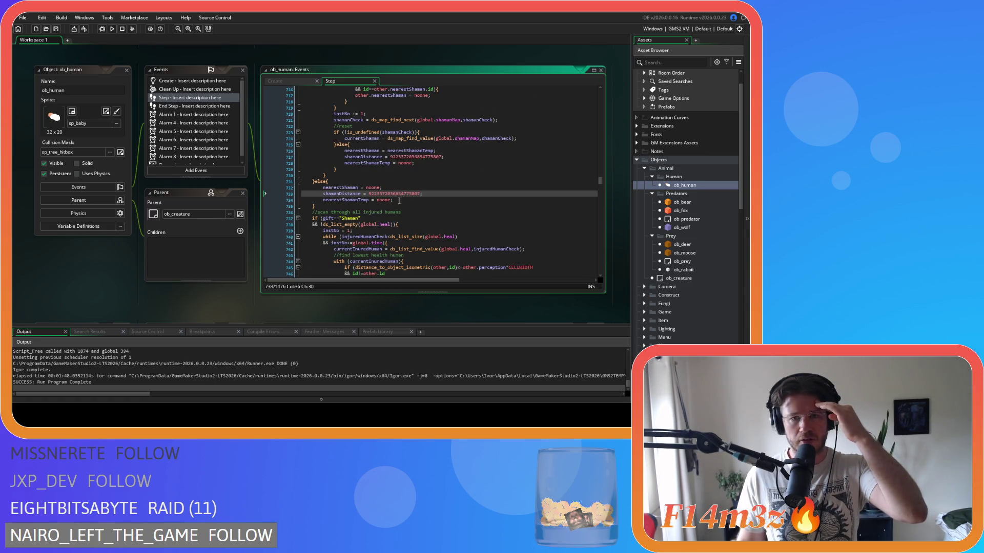
click(399, 200)
drag(383, 187, 266, 188)
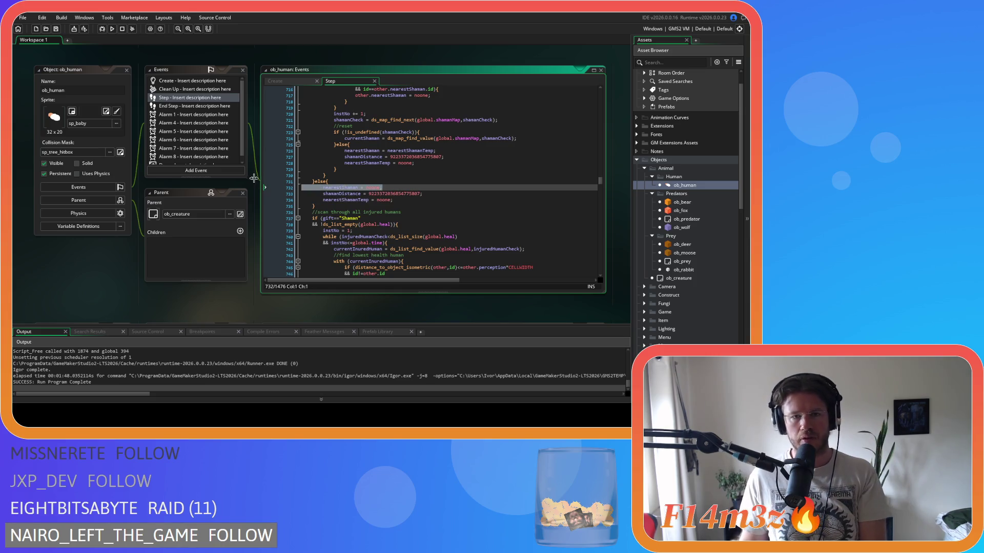
key(Delete)
key(Delete)
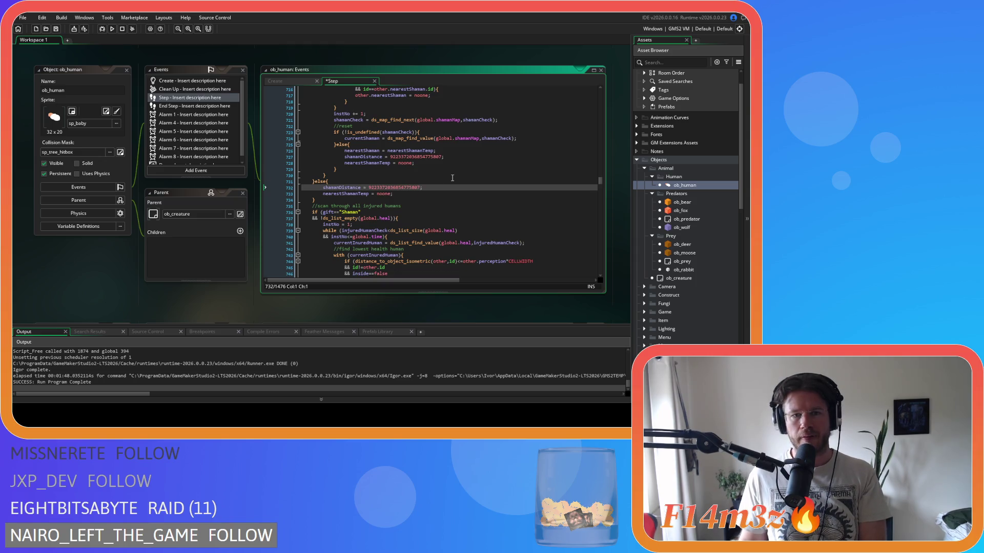
Delete the lowestHealthHuman = noone line from the injured-human else block.
scroll(452, 178, down, 10)
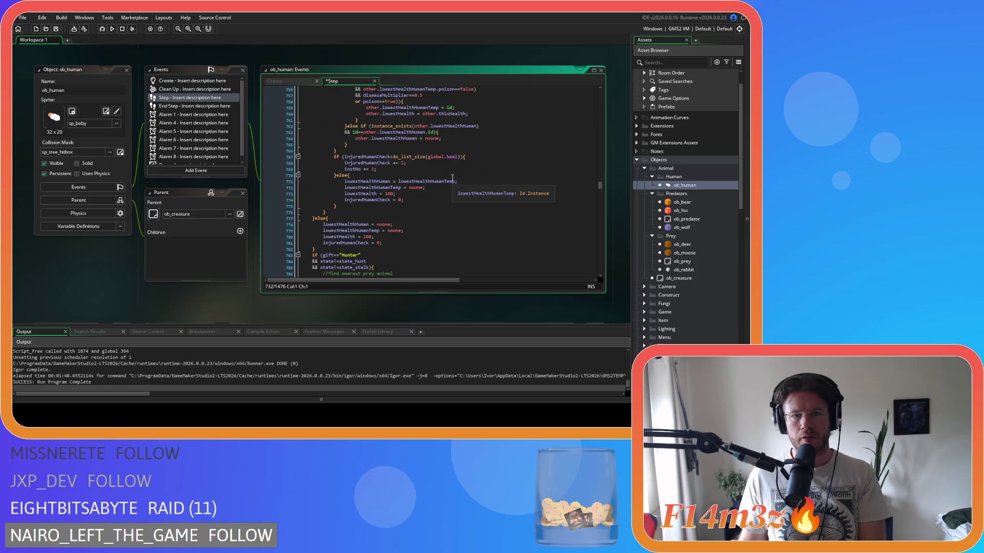
scroll(453, 178, down, 2)
click(405, 179)
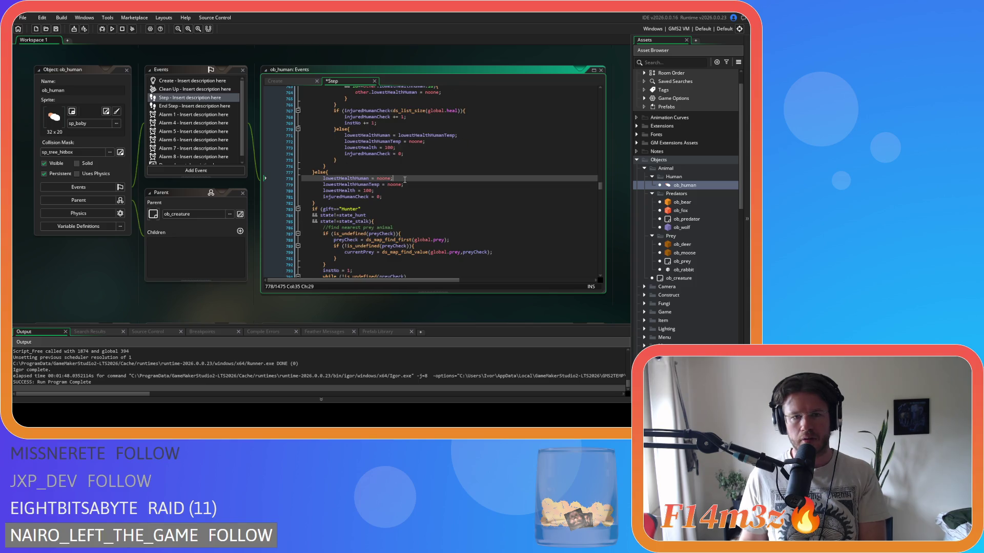
click(398, 197)
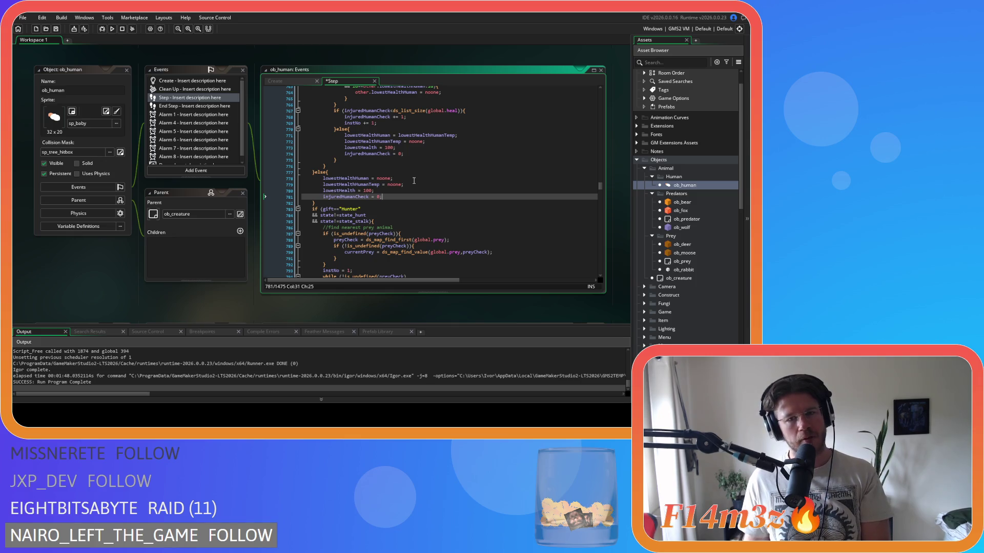
drag(406, 178, 265, 178)
key(BackSpace)
key(BackSpace)
Review the remaining lowestHealth and injuredHumanCheck resets and the surrounding code.
click(409, 179)
click(379, 184)
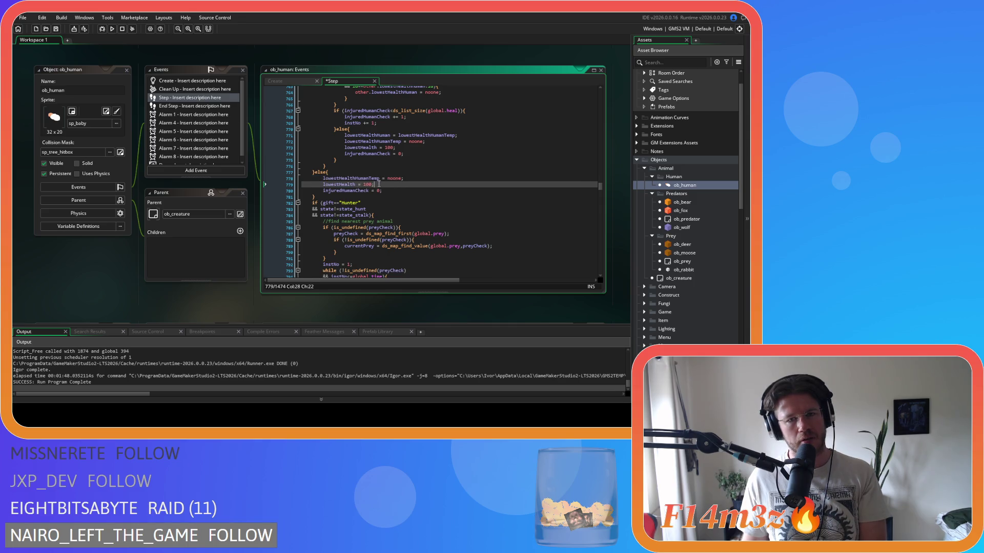
click(384, 191)
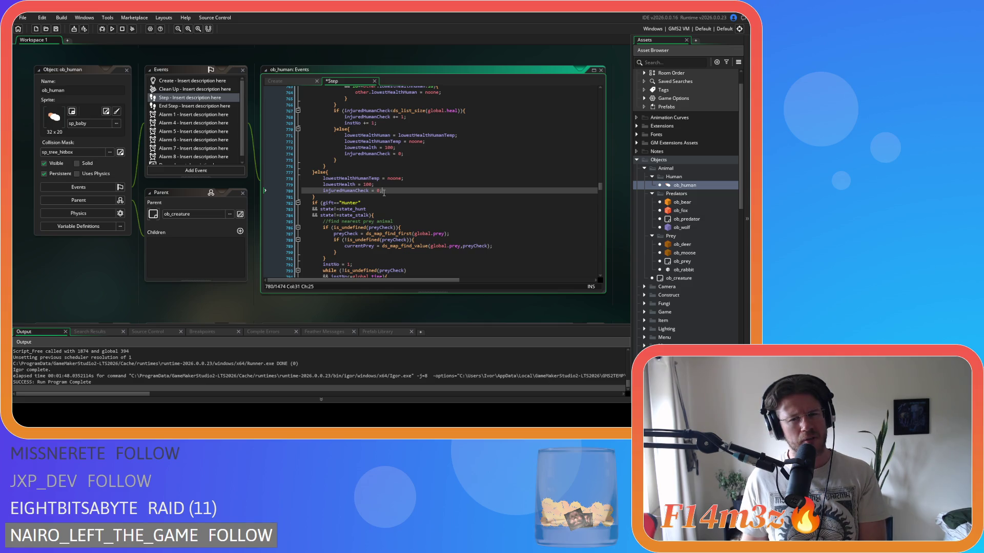
scroll(384, 193, down, 3)
scroll(382, 187, down, 3)
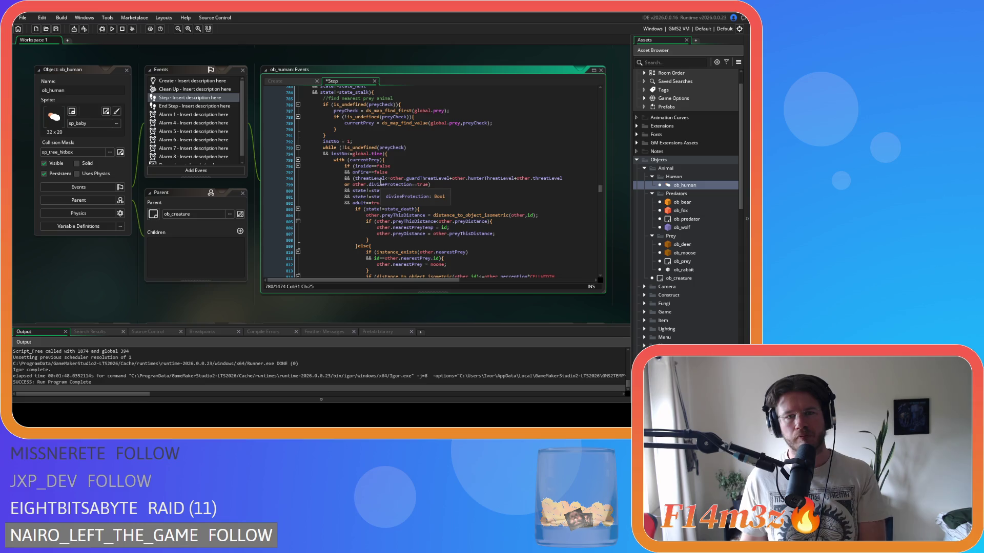
scroll(381, 182, down, 3)
scroll(381, 182, down, 4)
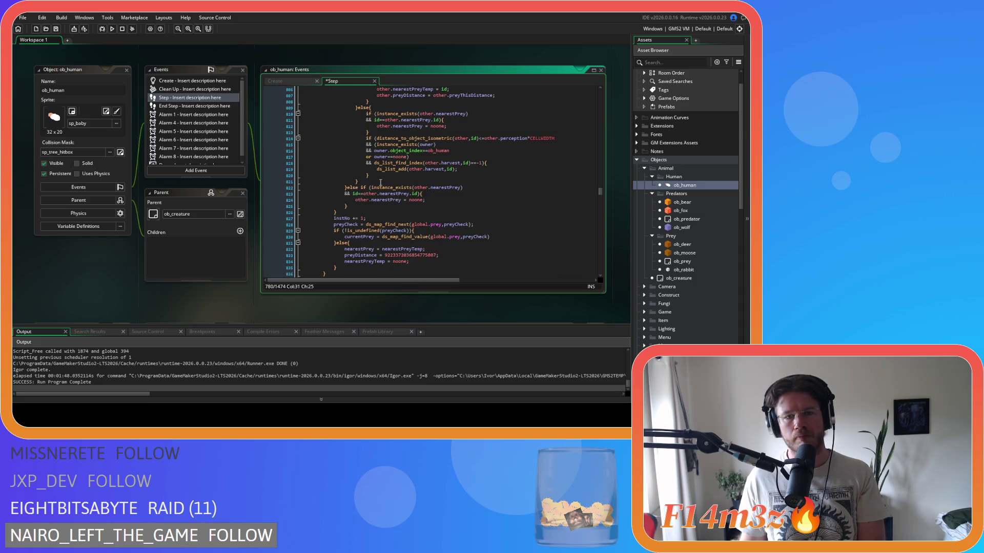
scroll(381, 182, up, 10)
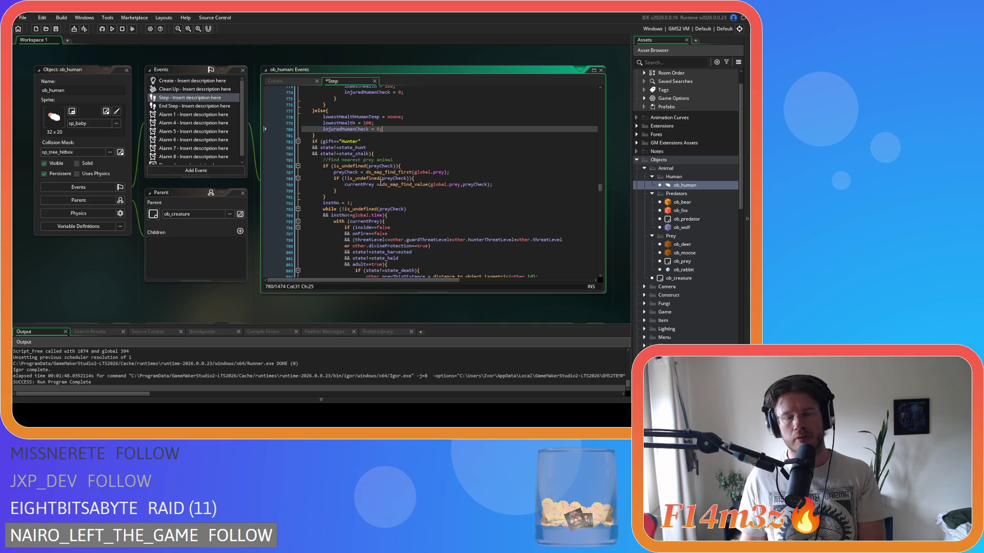
scroll(381, 182, up, 10)
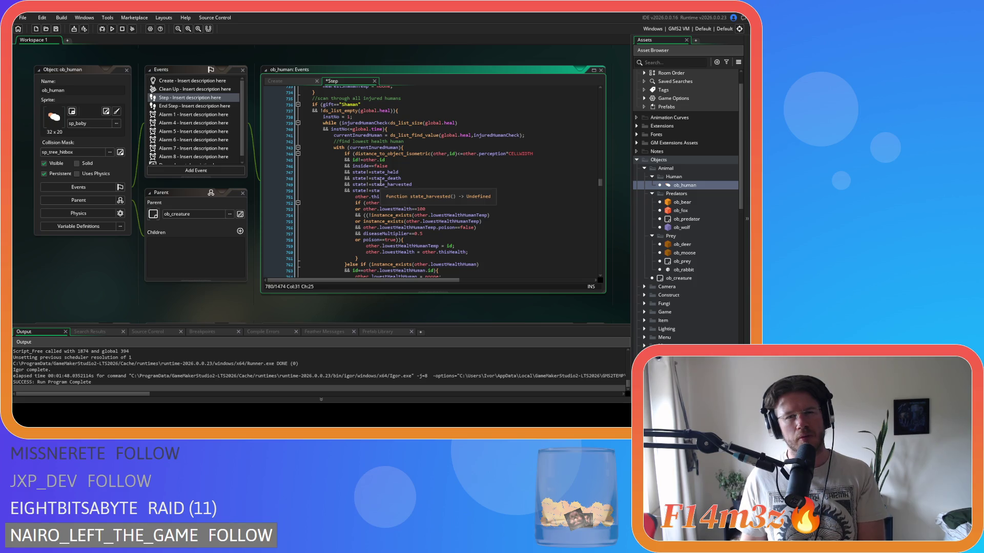
scroll(380, 182, down, 8)
Insert a blank line in the else block, then undo to restore the nearestShaman and lowestHealthHuman resets.
click(329, 203)
key(Return)
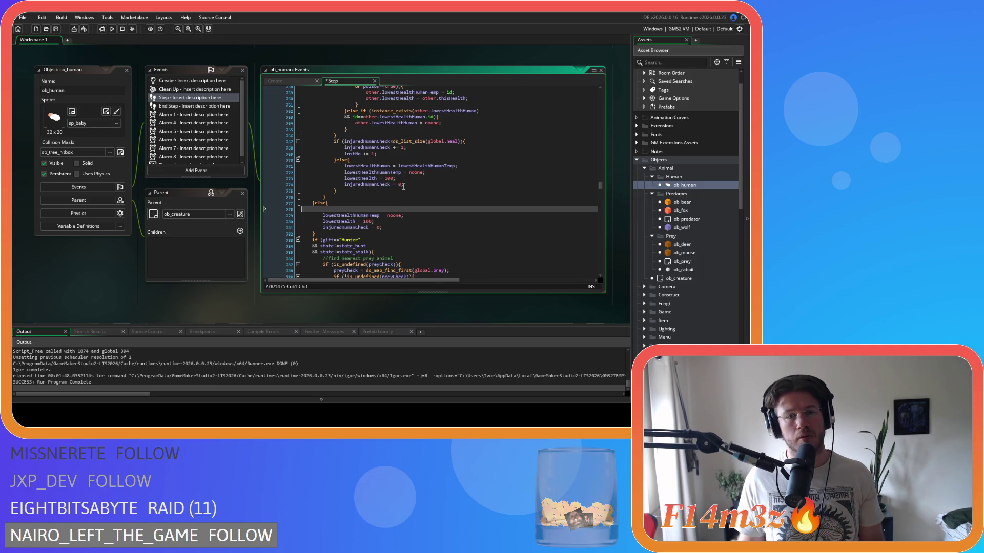
scroll(403, 187, up, 8)
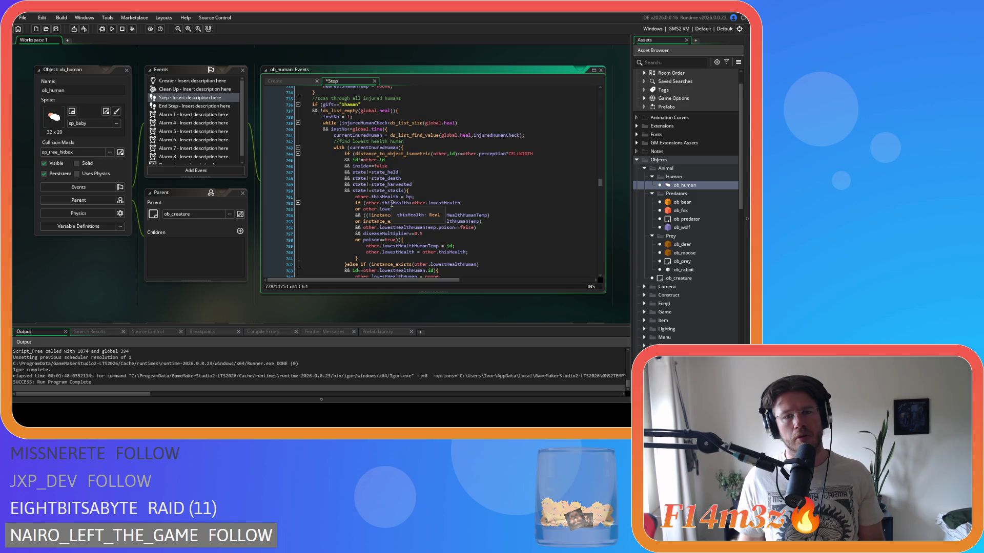
scroll(392, 204, down, 8)
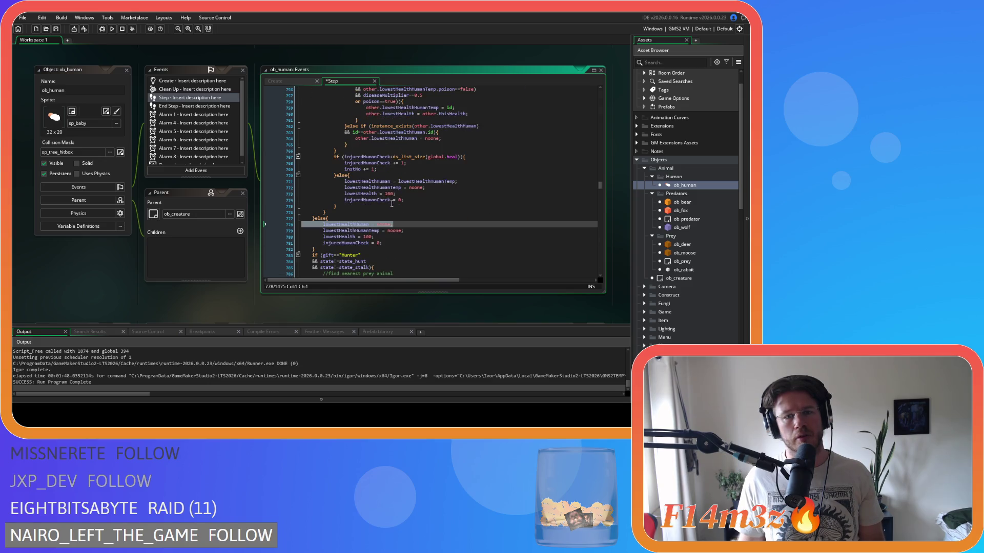
click(391, 236)
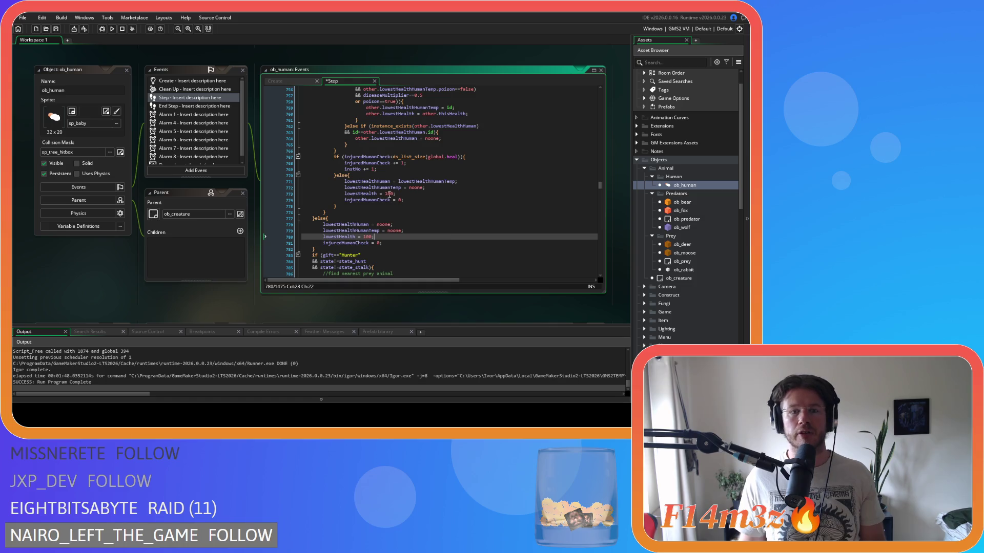
key(ctrl+z)
key(ctrl+z)
key(ctrl+z)
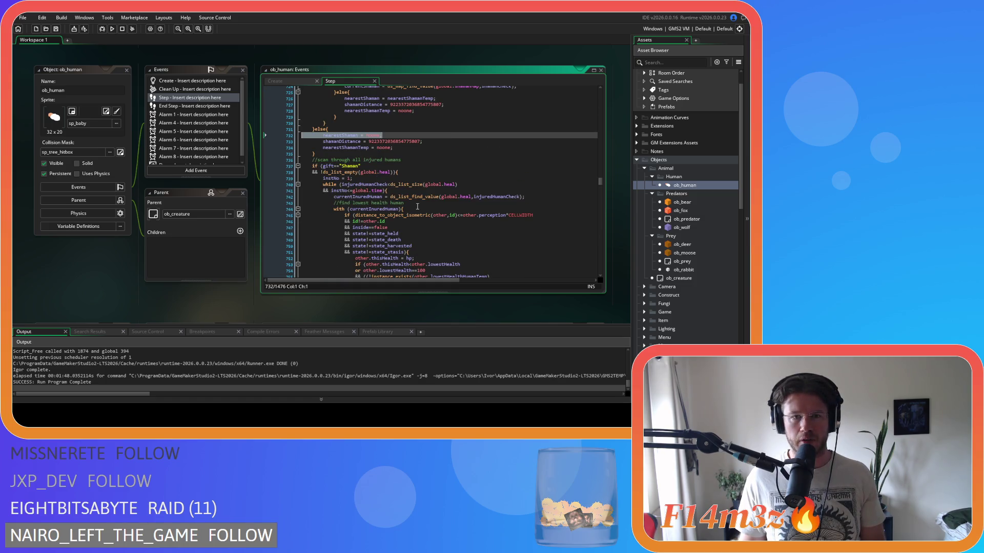
scroll(418, 206, up, 4)
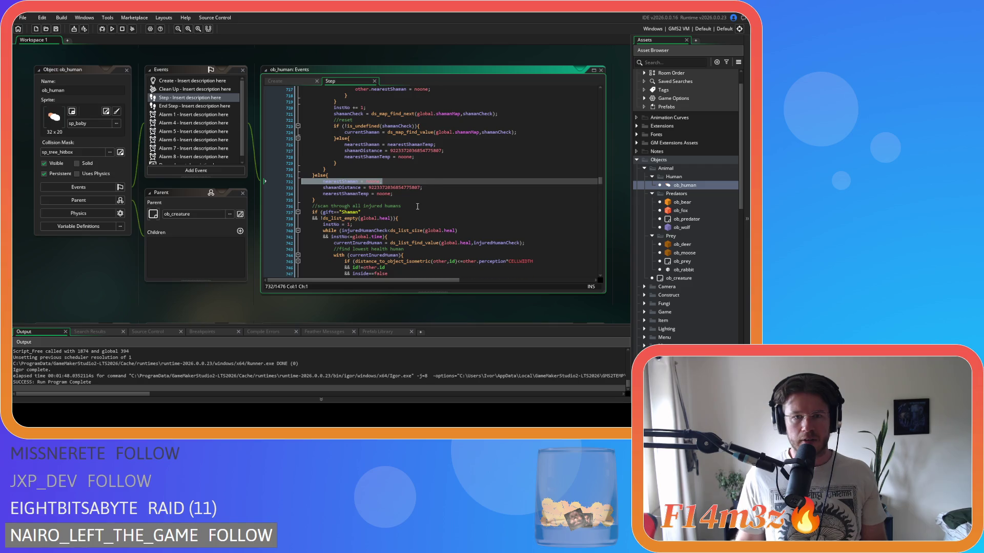
scroll(417, 207, up, 10)
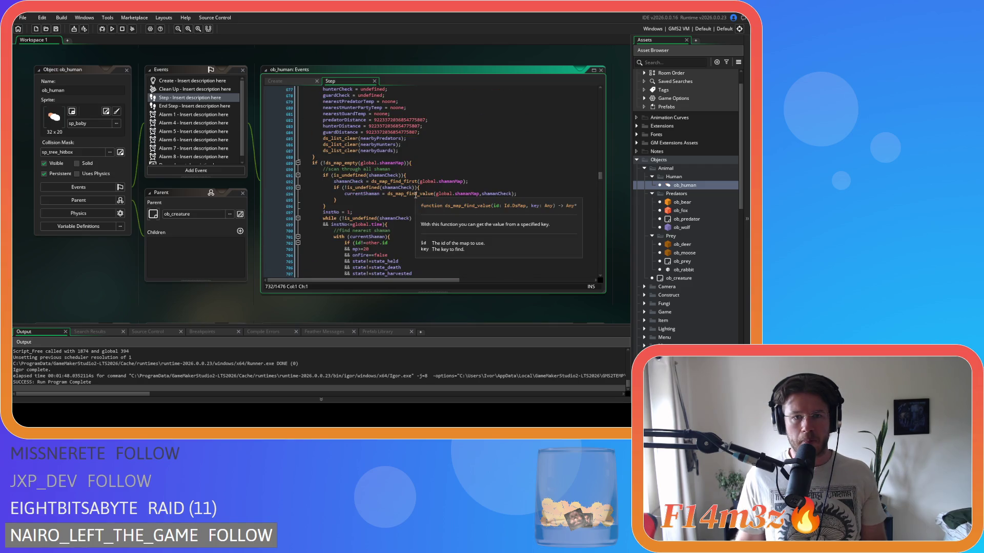
scroll(416, 195, up, 2)
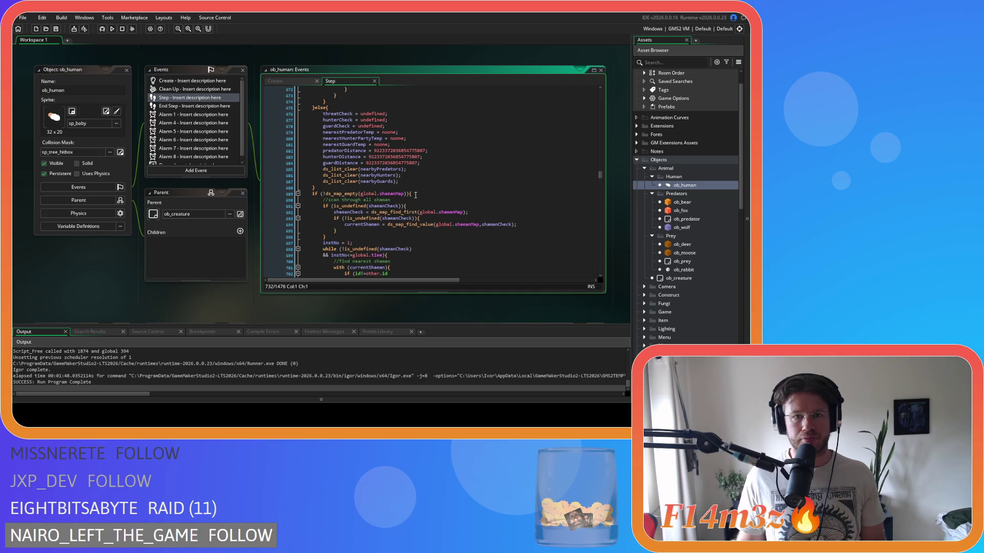
key(ctrl+z)
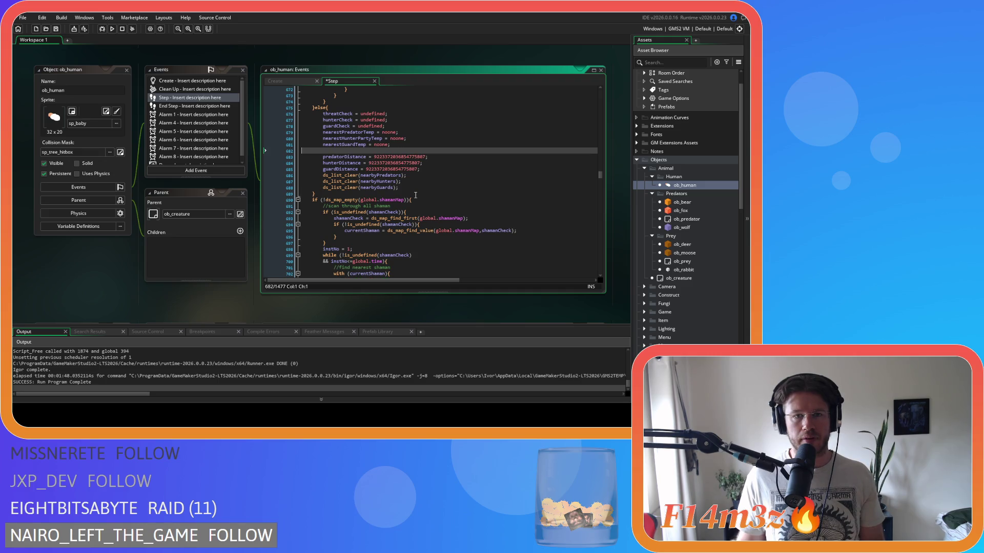
key(ctrl+z)
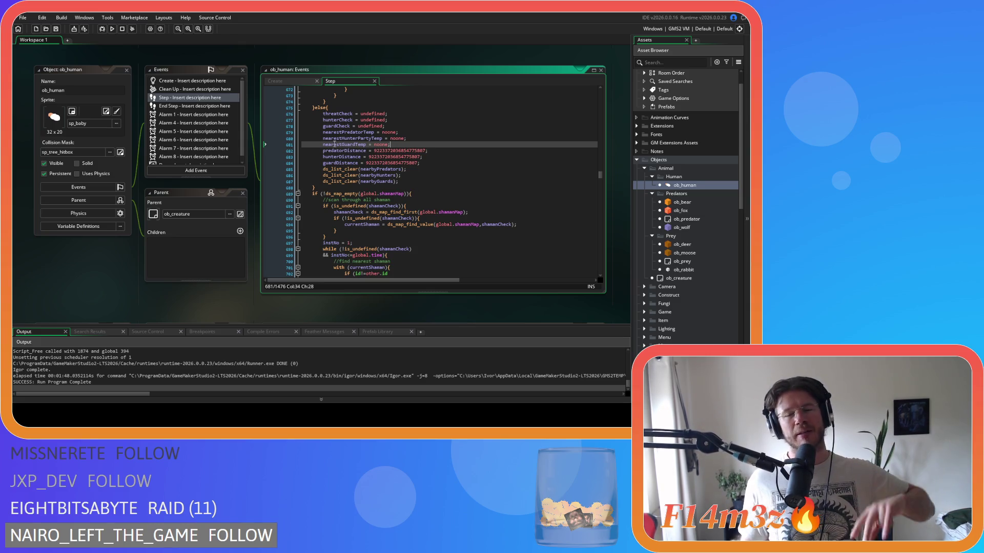
click(410, 135)
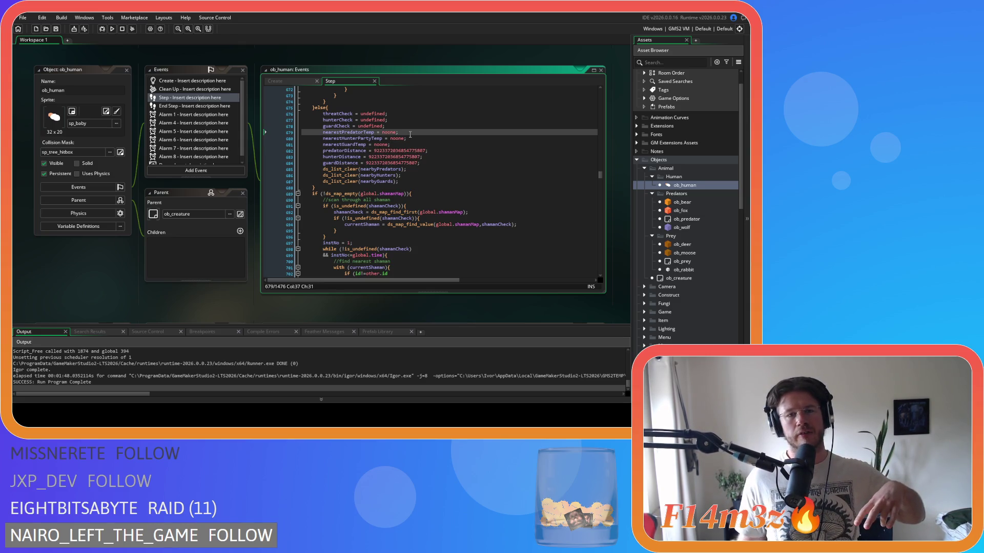
scroll(402, 206, down, 13)
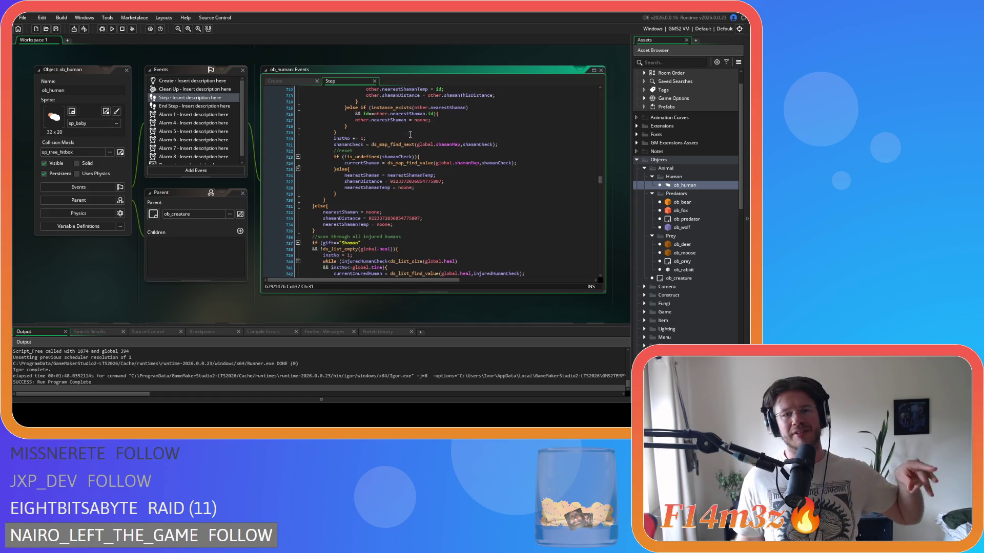
click(398, 212)
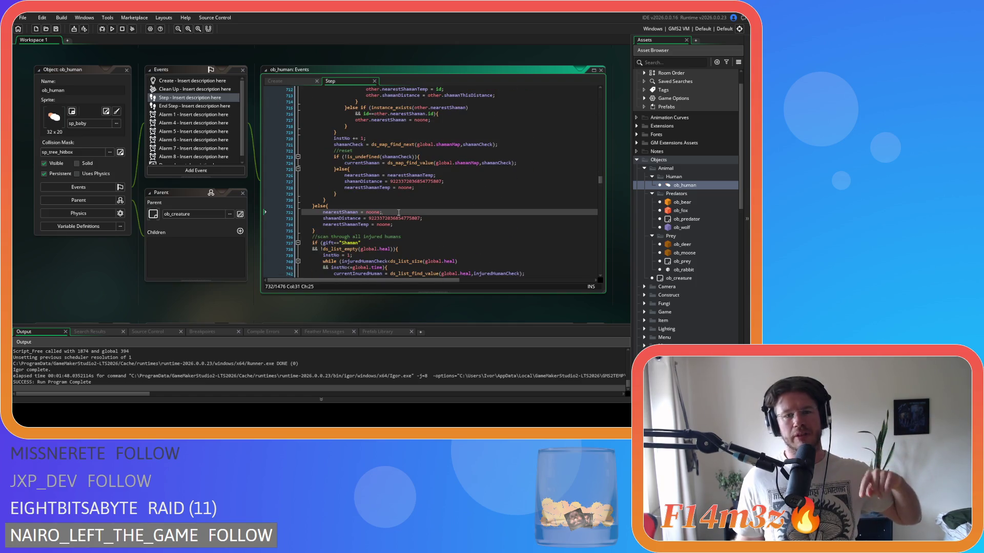
mouse_move(357, 212)
mouse_down()
mouse_move(383, 212)
mouse_move(364, 212)
mouse_up()
click(375, 213)
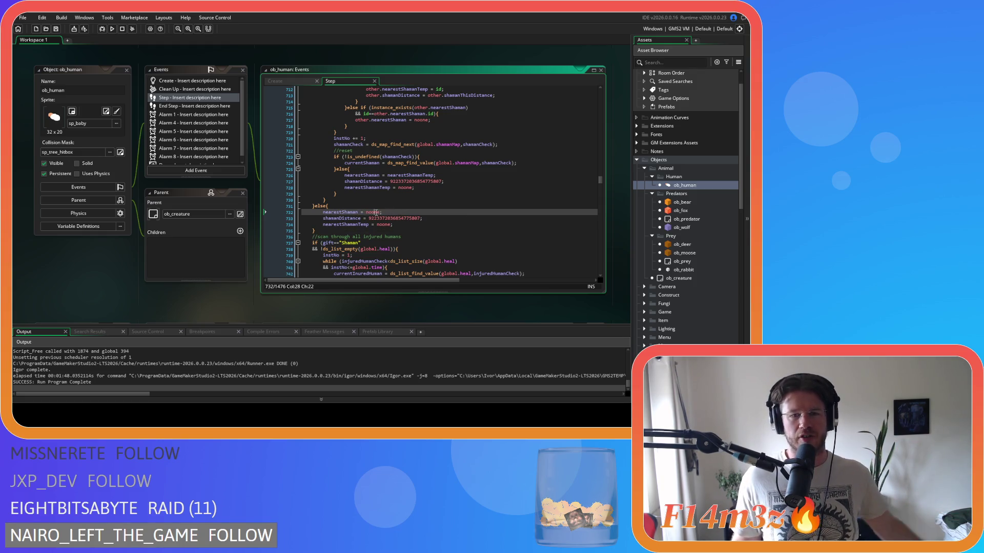
scroll(401, 213, down, 3)
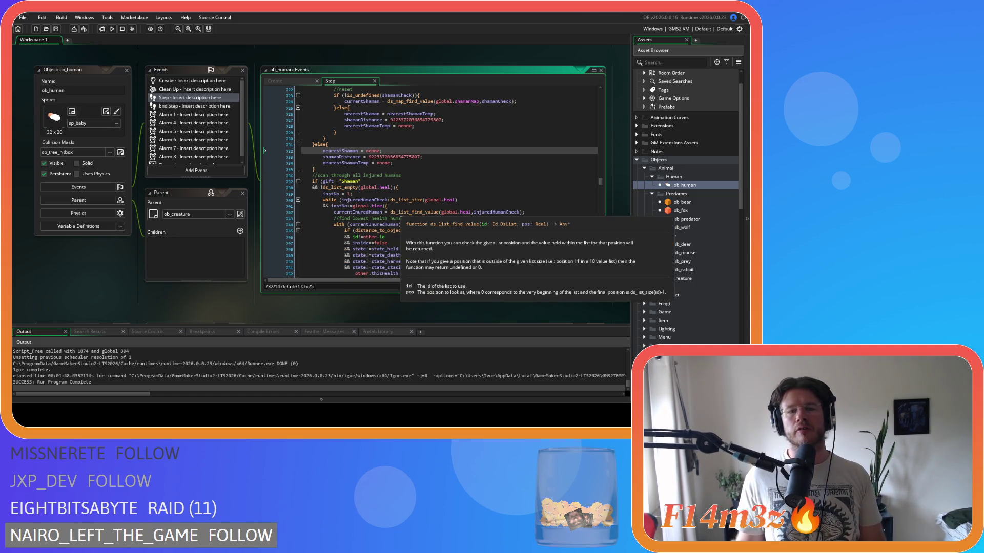
click(401, 163)
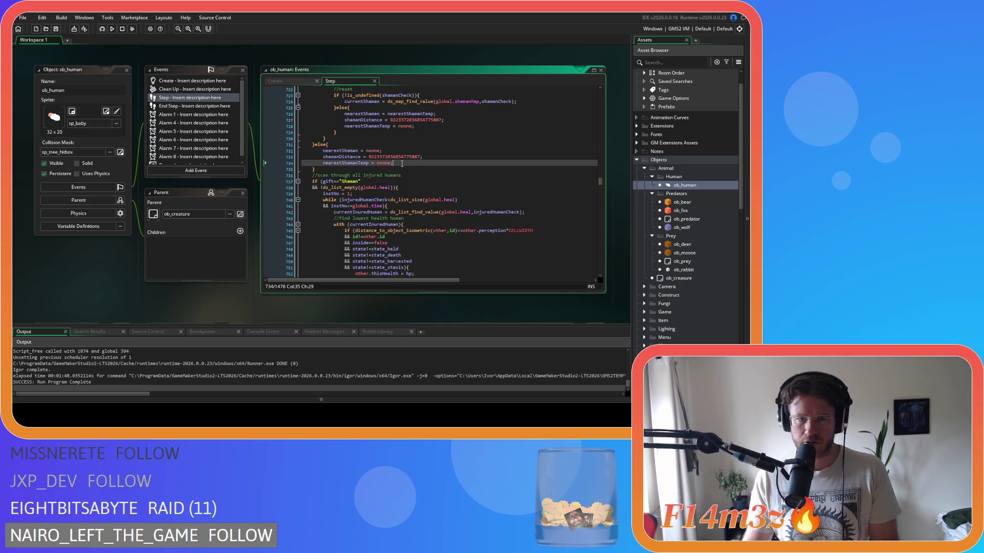
scroll(402, 164, up, 4)
scroll(401, 164, up, 13)
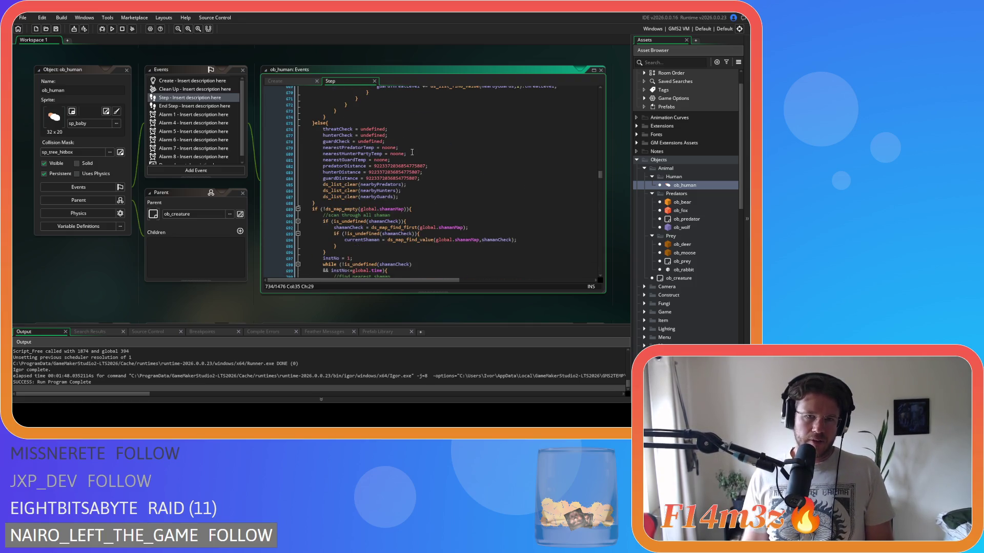
scroll(413, 144, down, 19)
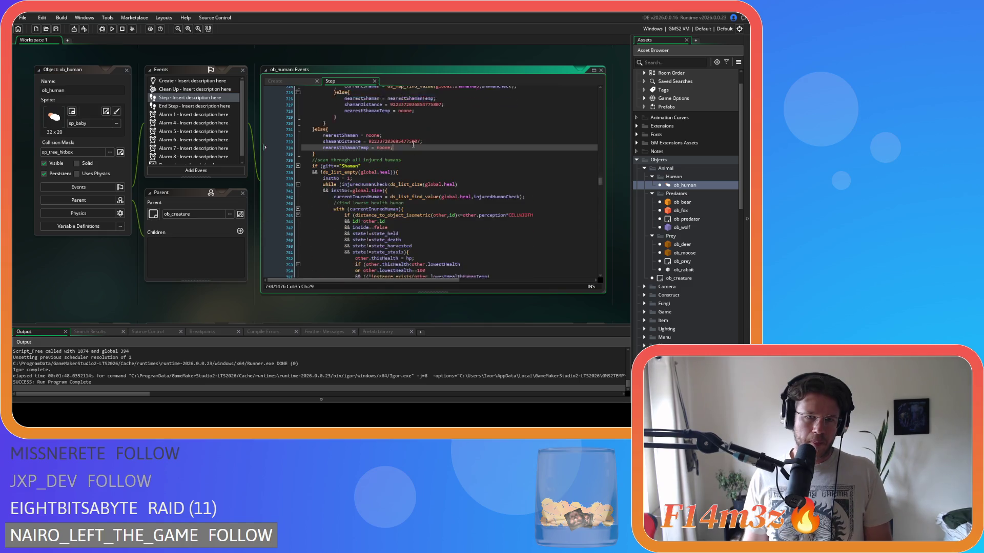
scroll(415, 133, down, 15)
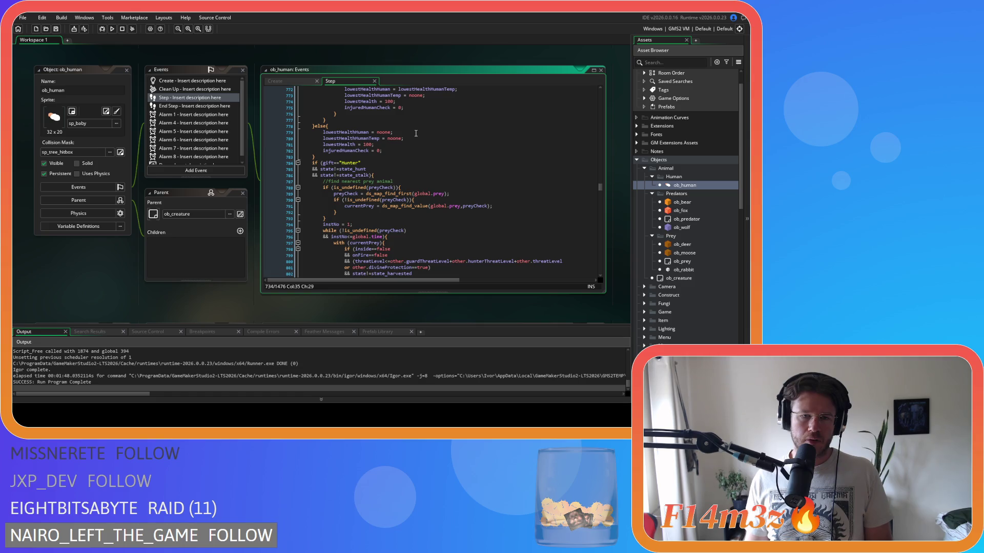
scroll(416, 133, down, 1)
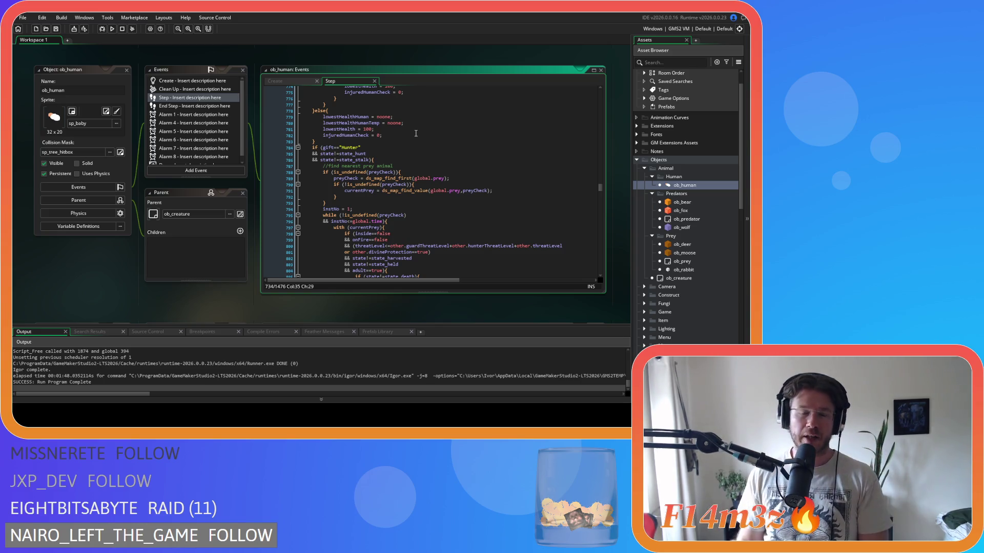
click(363, 143)
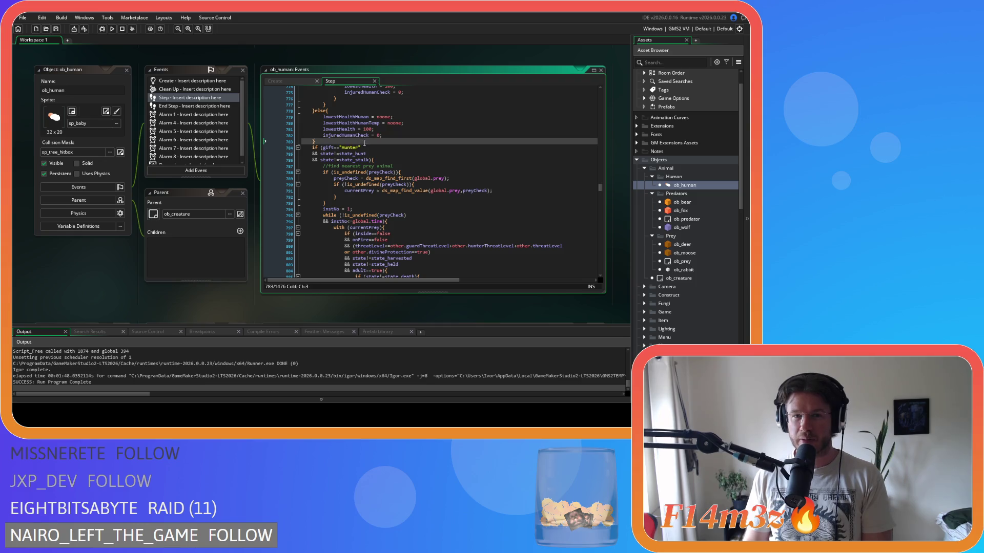
scroll(363, 143, down, 5)
scroll(369, 145, up, 5)
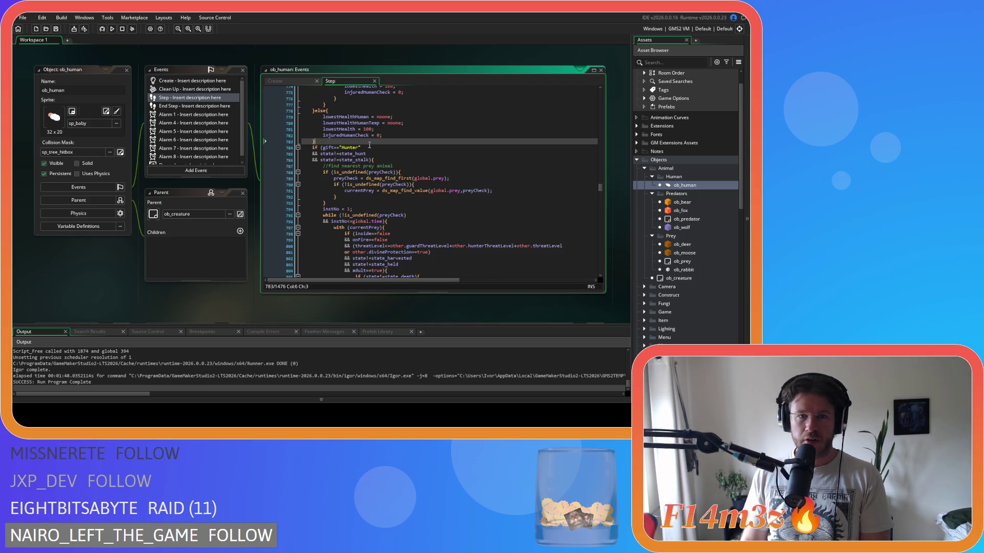
scroll(369, 145, down, 3)
scroll(369, 145, down, 2)
scroll(369, 145, up, 5)
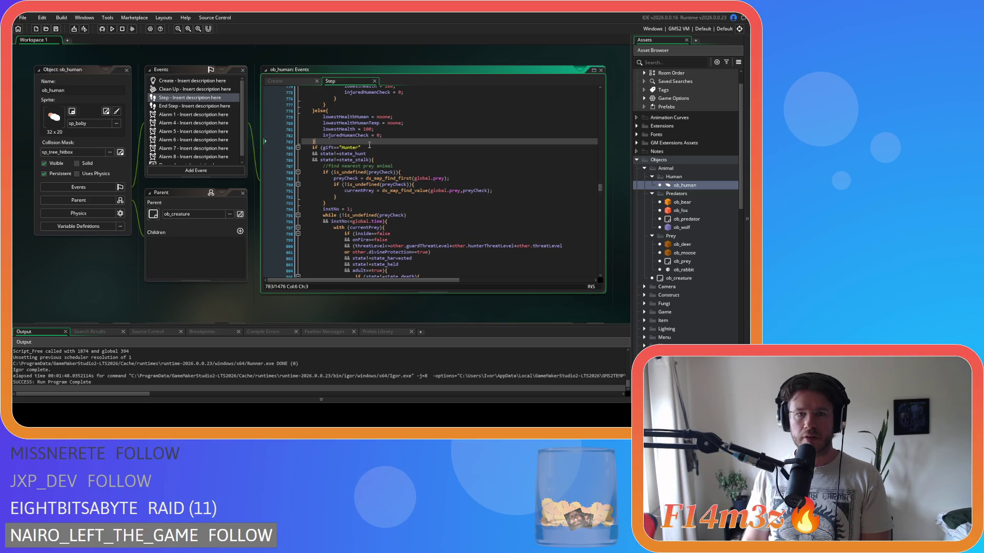
scroll(375, 154, down, 9)
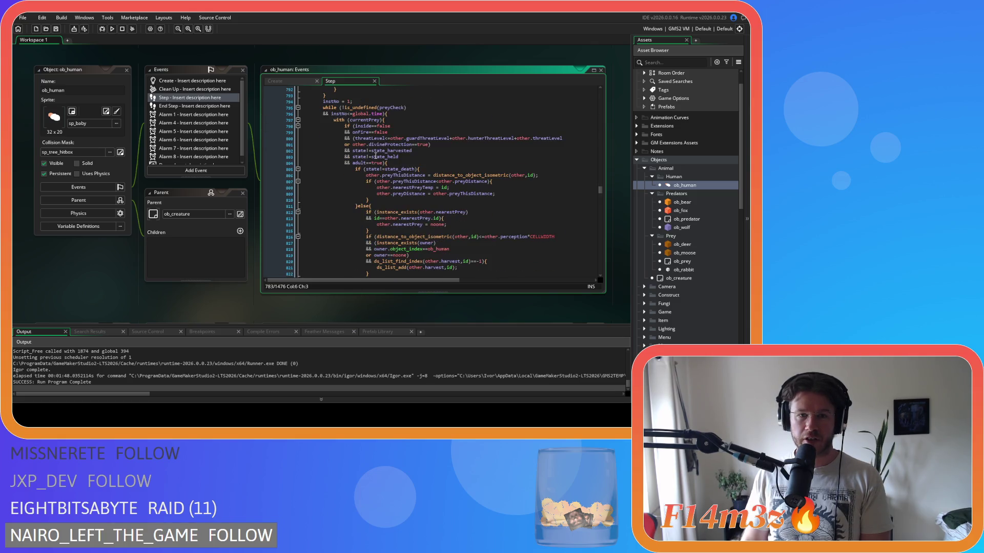
scroll(375, 155, up, 8)
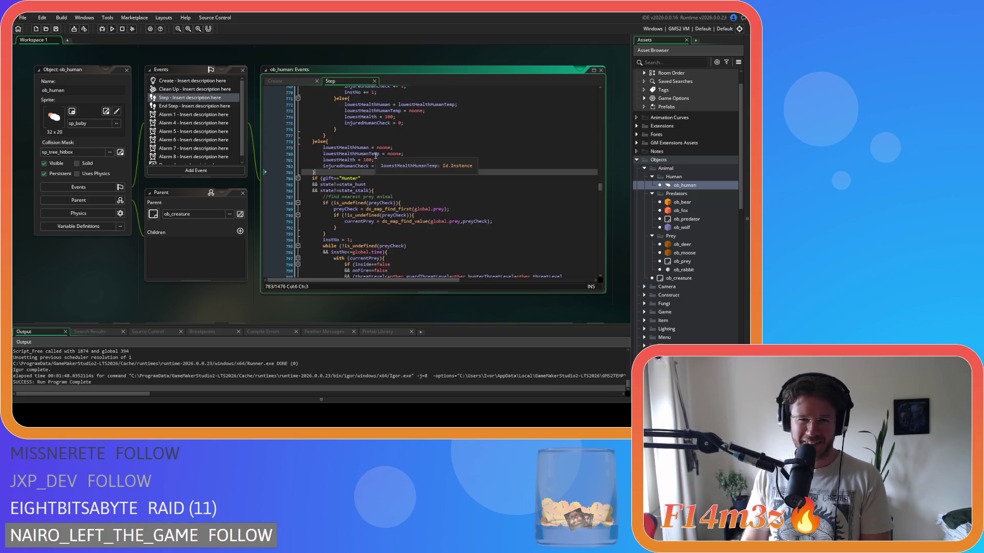
scroll(376, 155, up, 2)
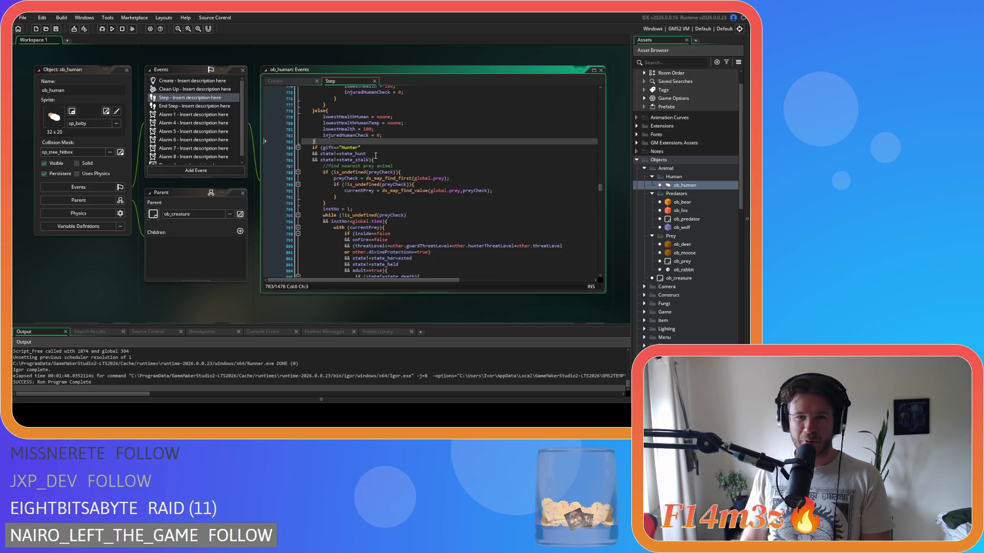
scroll(375, 155, down, 2)
scroll(375, 156, up, 1)
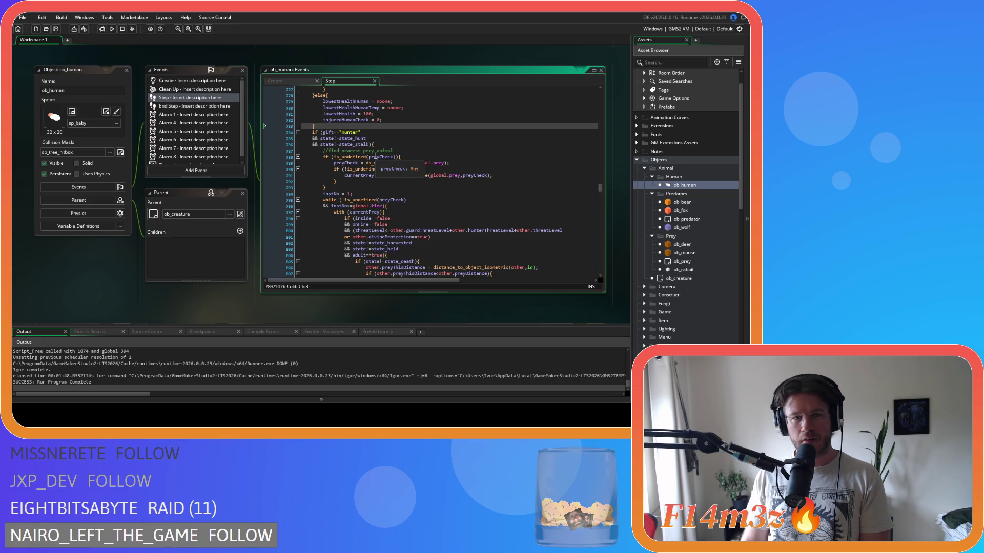
scroll(375, 156, down, 6)
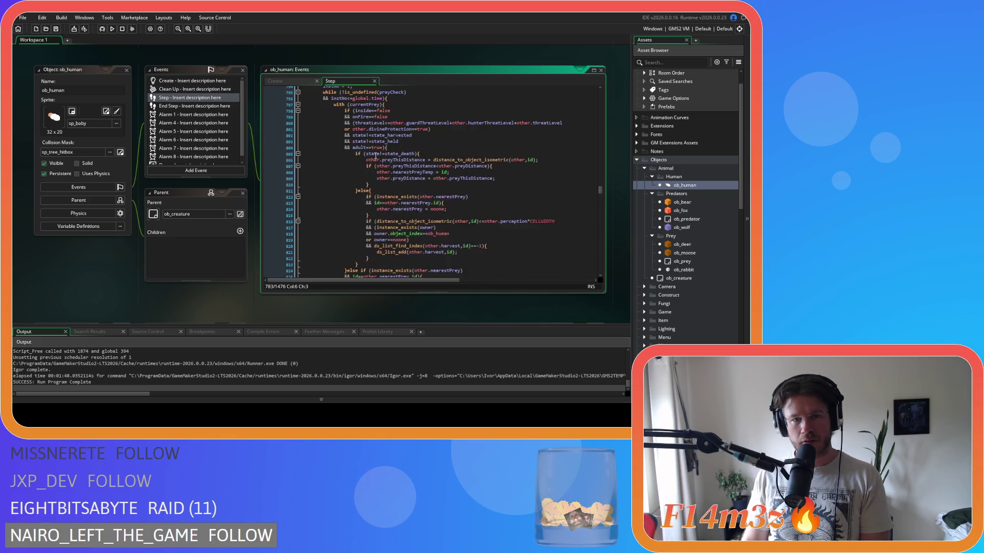
scroll(376, 155, down, 10)
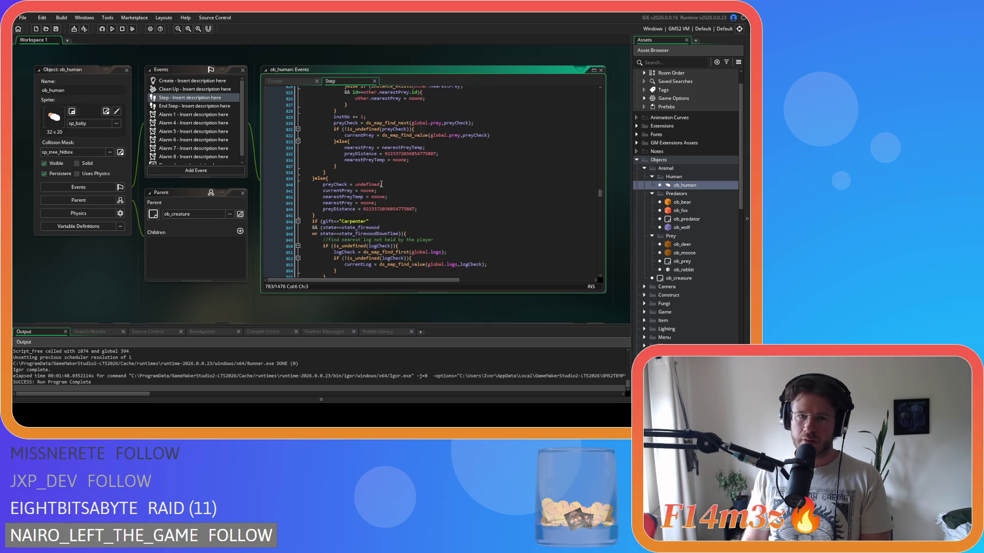
Delete the currentPrey = noone line below preyCheck = undefined in the prey else block.
drag(389, 186, 322, 187)
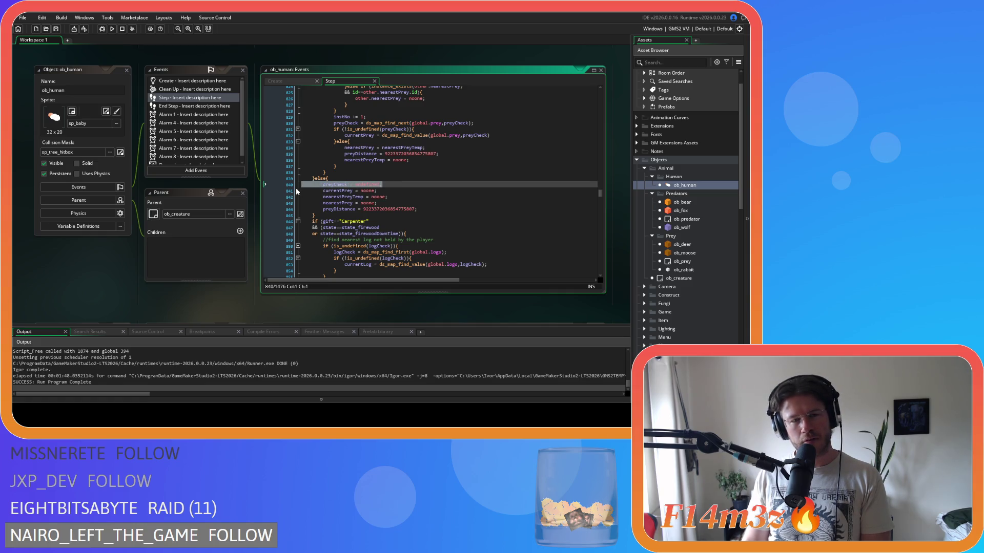
click(384, 190)
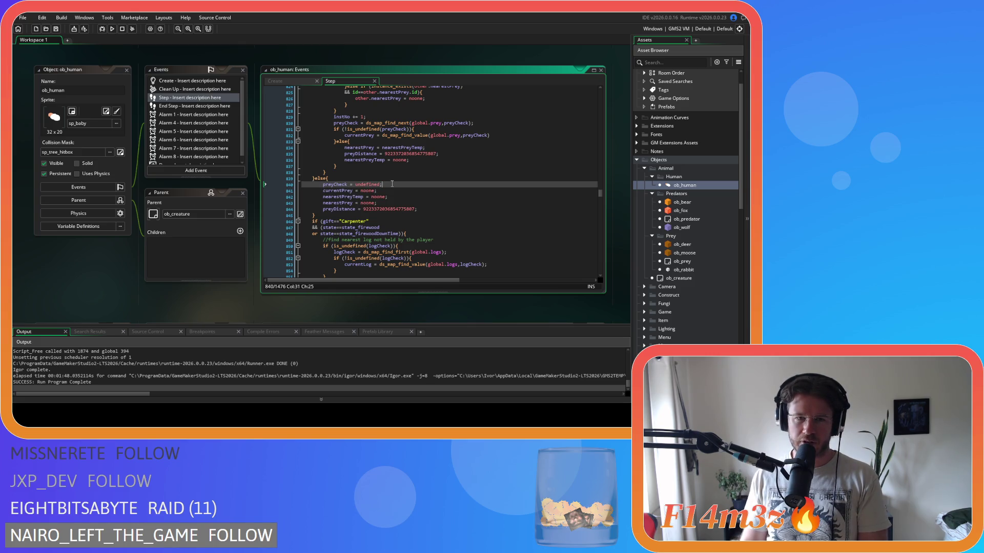
drag(389, 191, 291, 195)
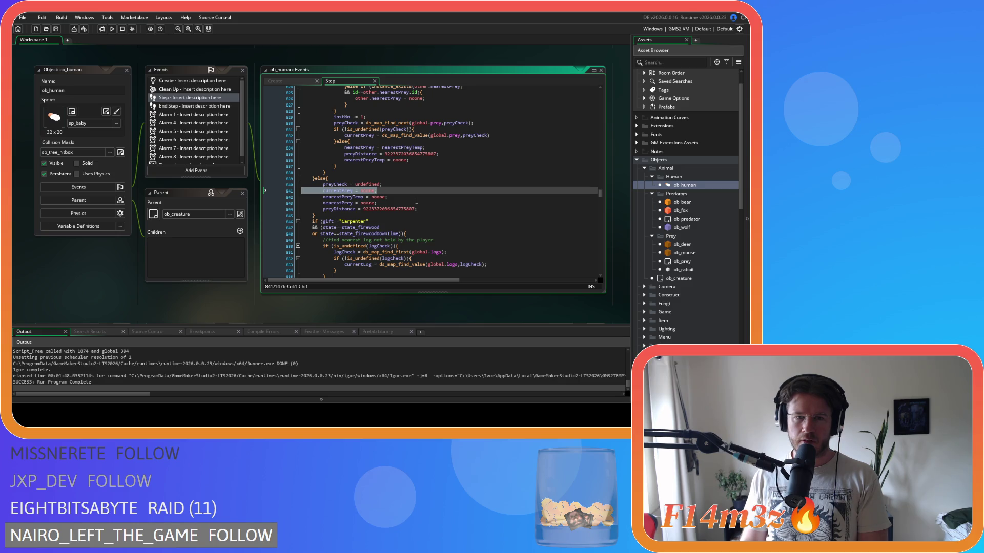
key(Delete)
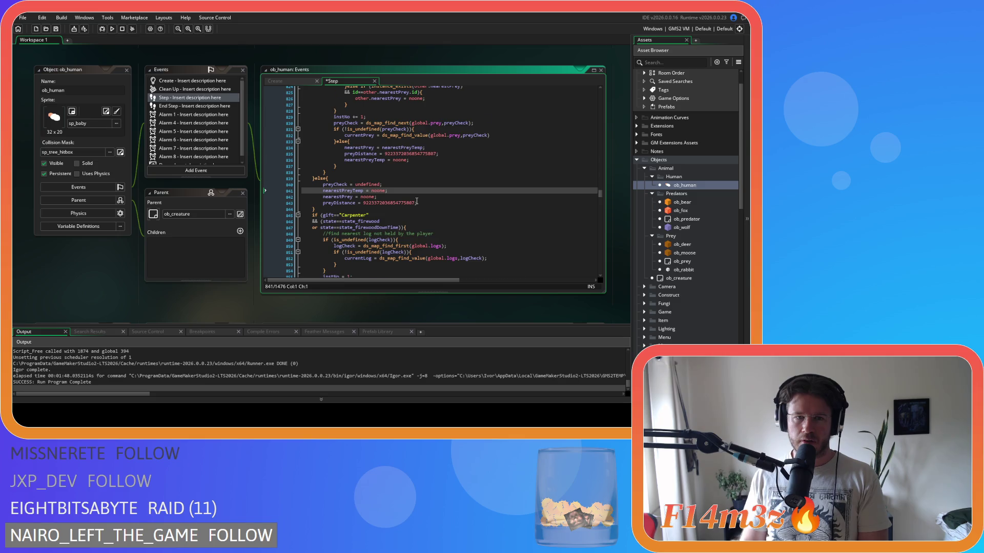
scroll(417, 201, down, 4)
scroll(417, 201, down, 9)
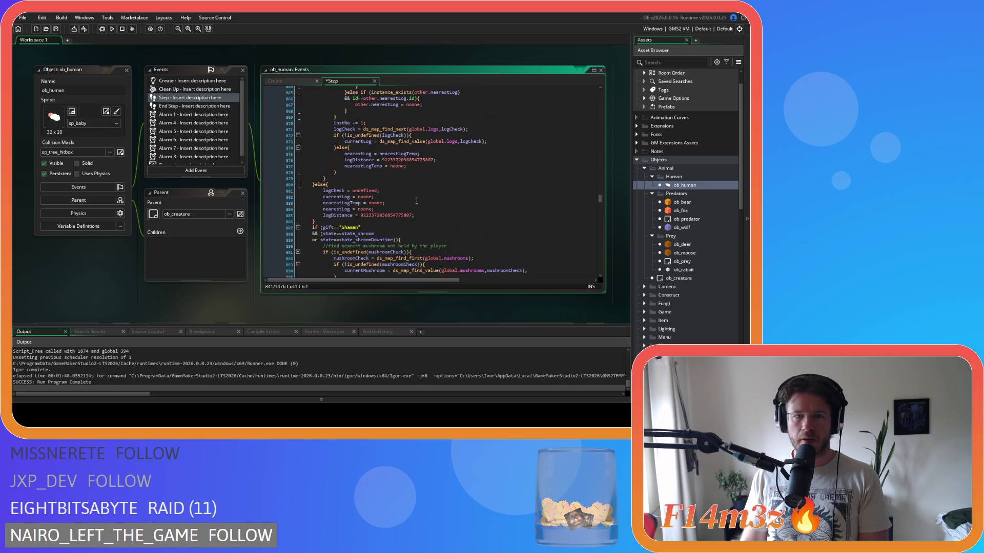
Delete the currentLog and currentMushroom = noone reset lines.
drag(375, 197, 281, 196)
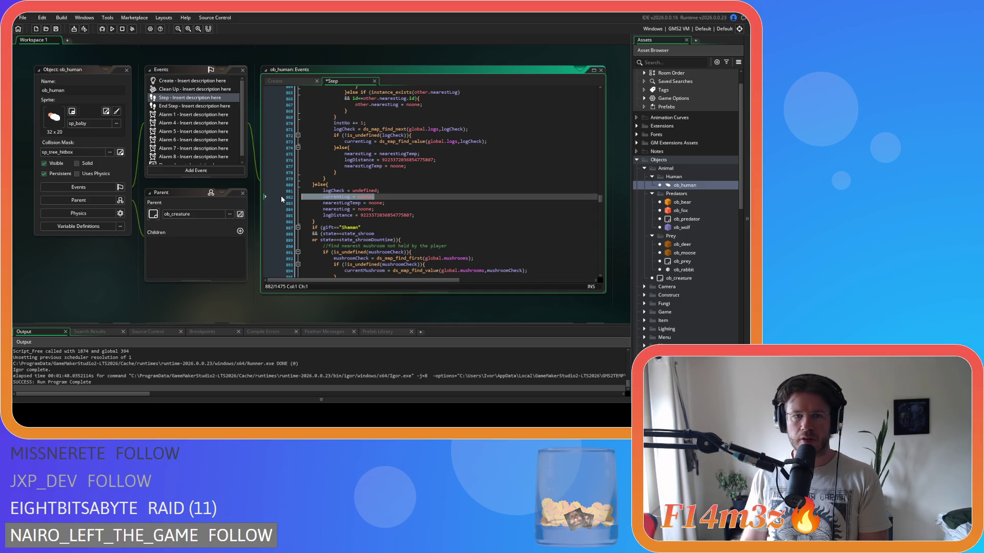
key(Delete)
key(Delete)
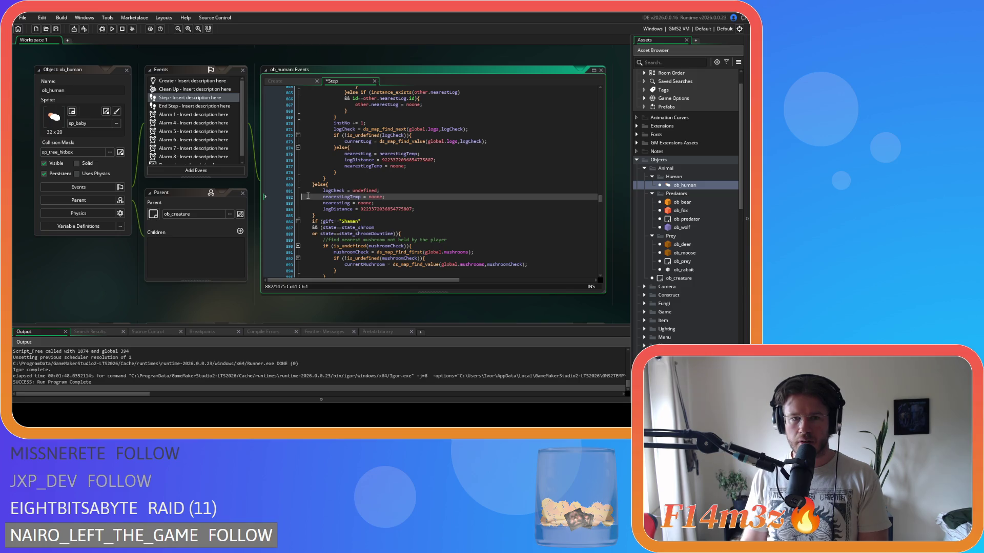
scroll(308, 196, down, 4)
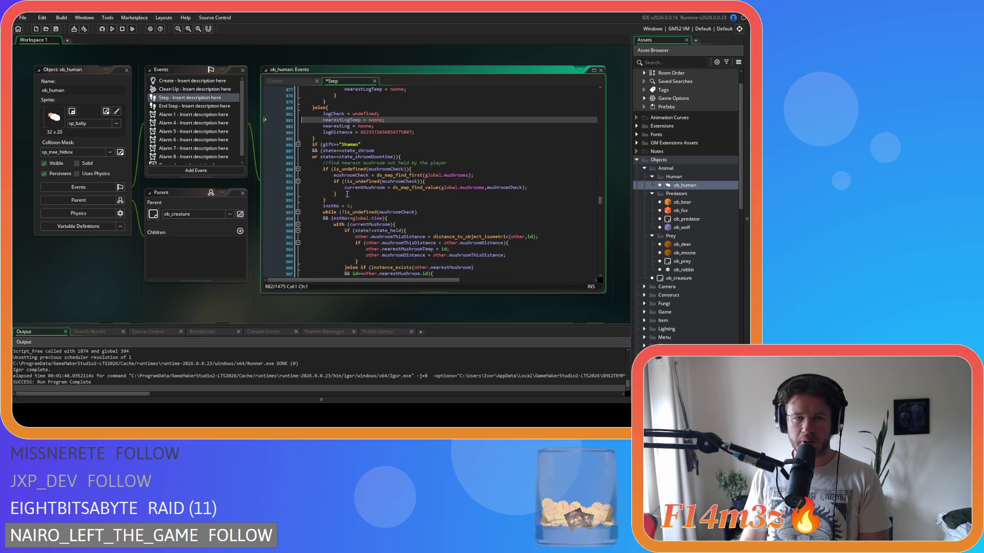
scroll(359, 194, down, 3)
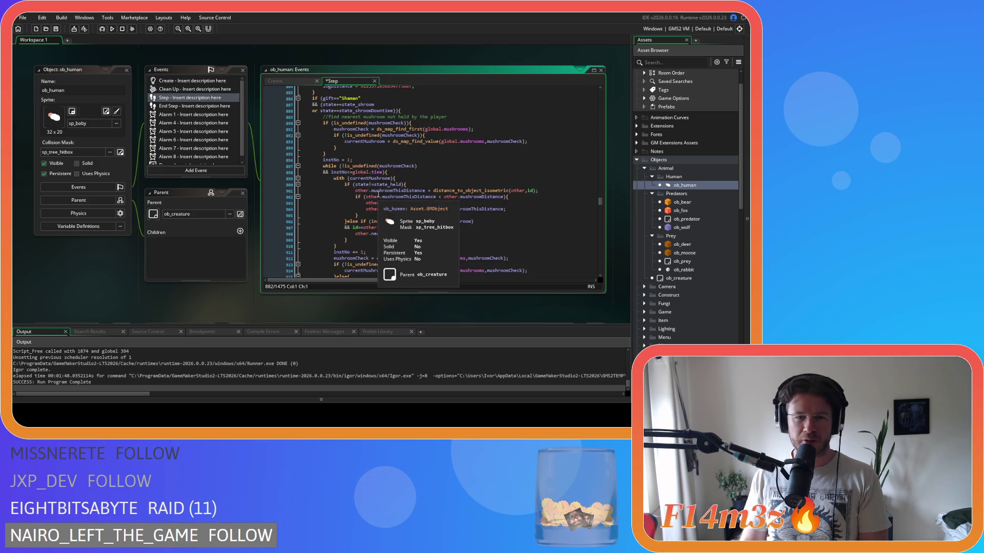
scroll(387, 200, down, 6)
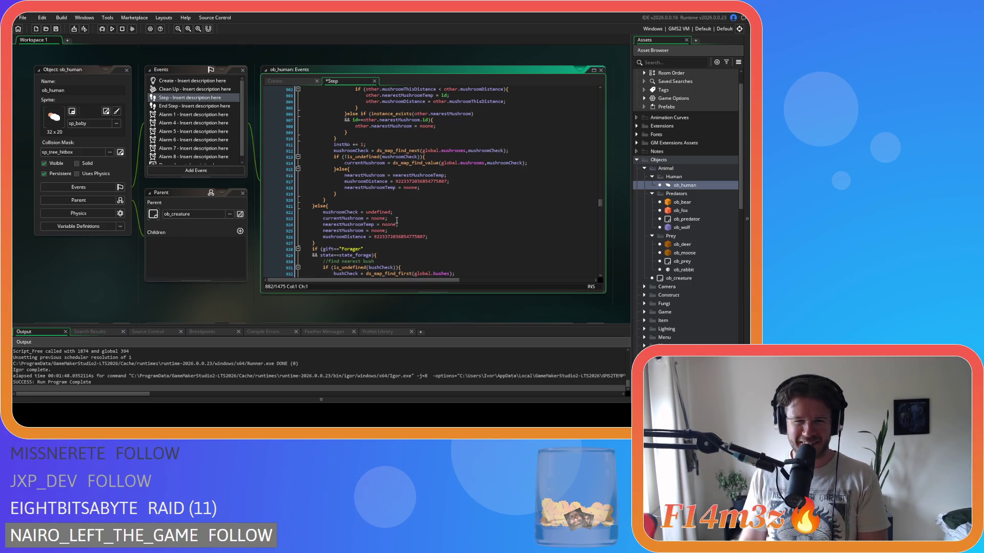
drag(397, 219, 300, 219)
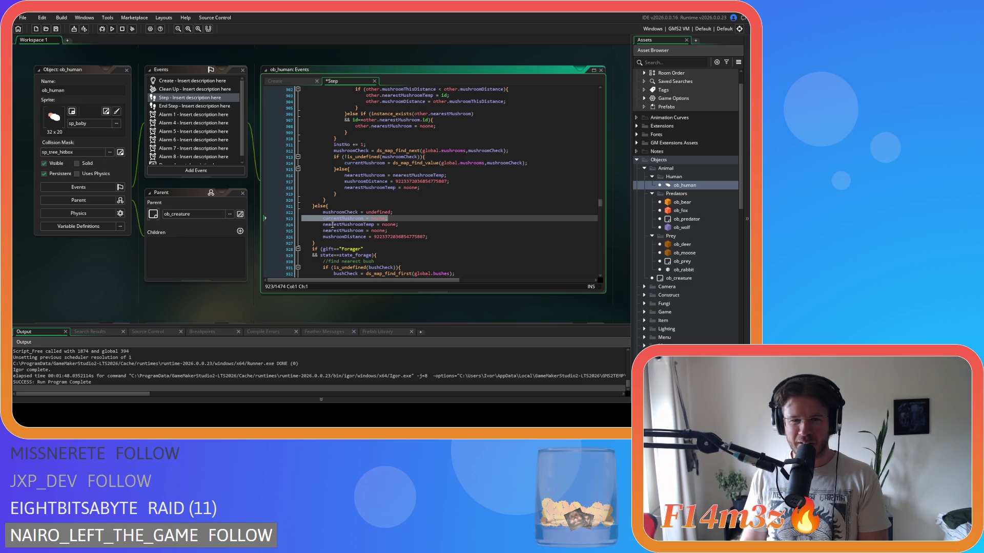
key(Delete)
key(Delete)
Delete the currentBush and currentDrum resets, save ob_human's Step event, and open ob_bear.
scroll(400, 231, down, 4)
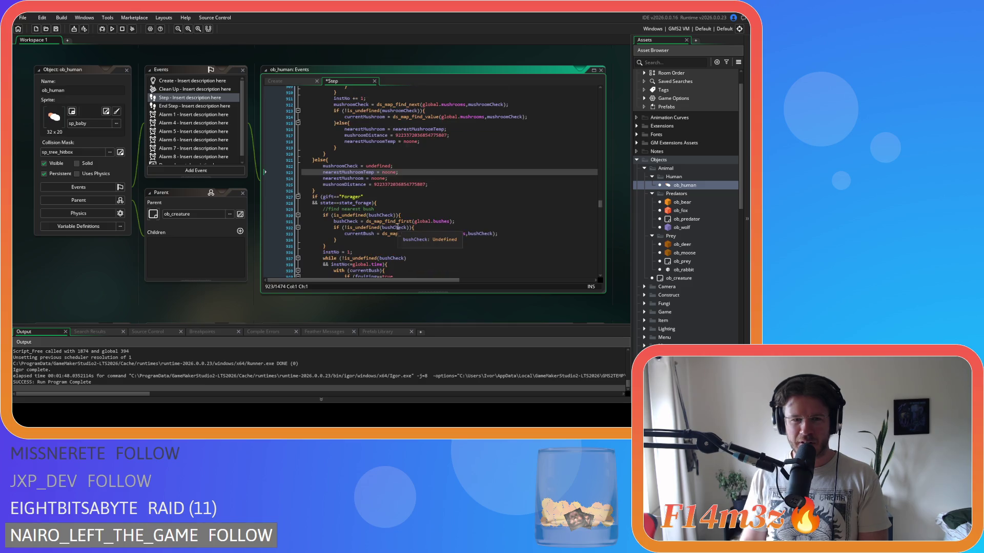
scroll(398, 226, down, 3)
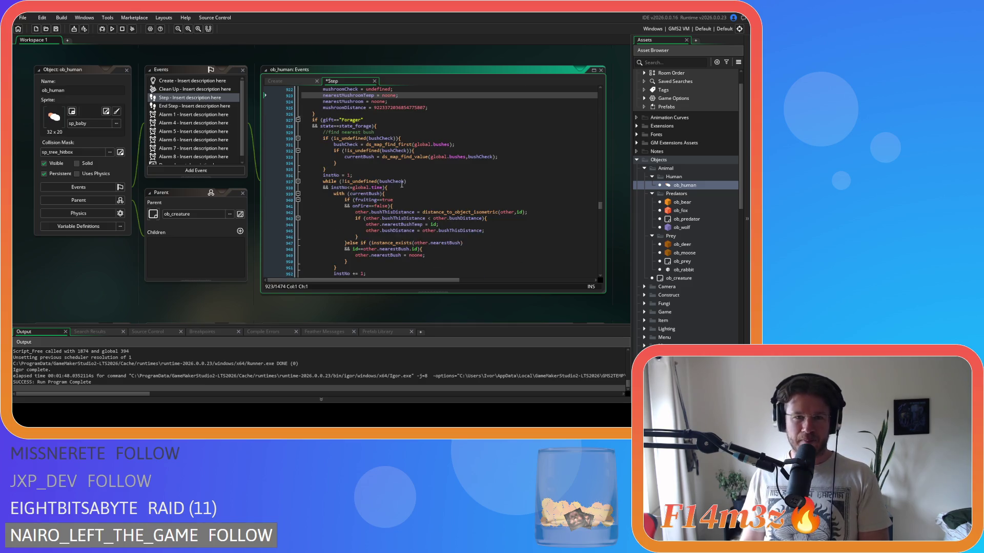
scroll(399, 178, down, 7)
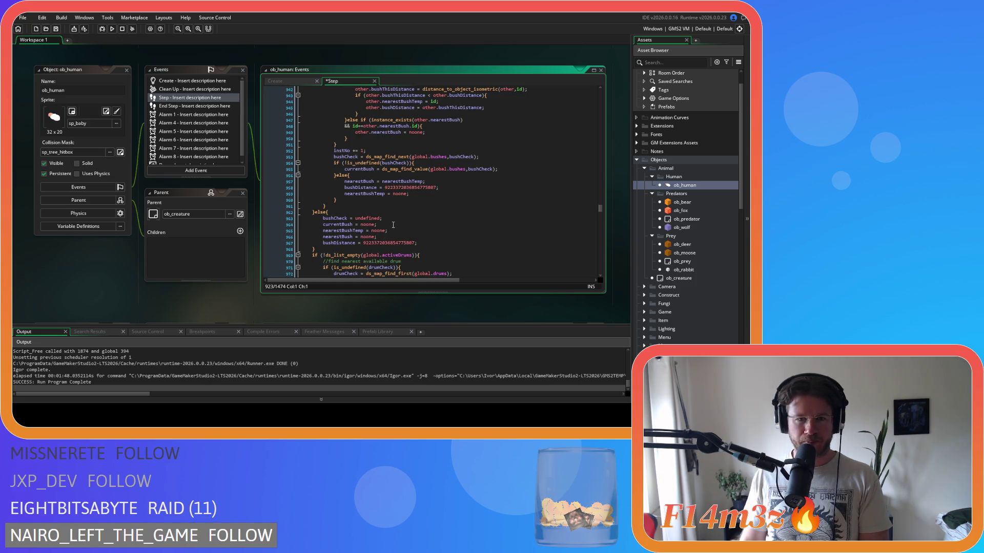
drag(393, 226, 303, 225)
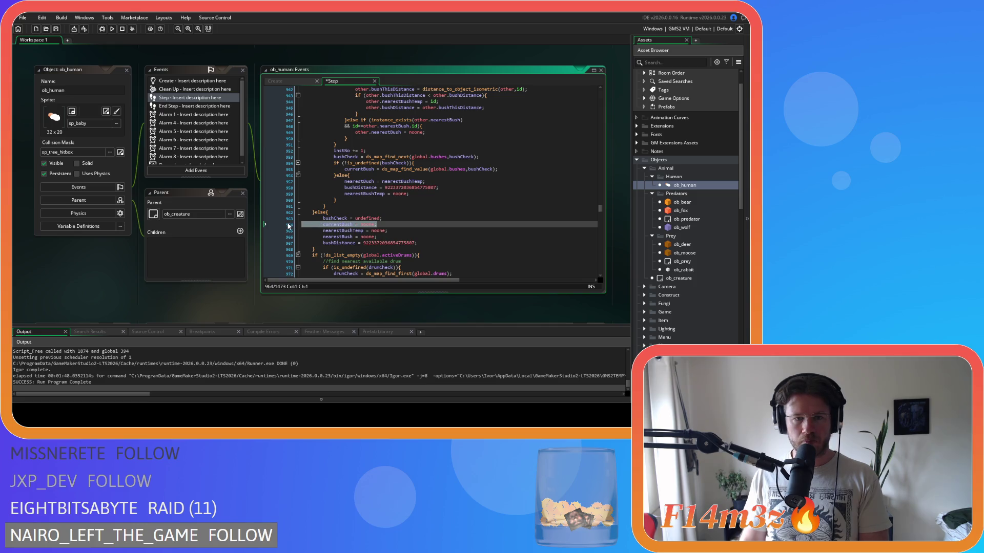
key(Delete)
key(Delete)
scroll(353, 220, down, 12)
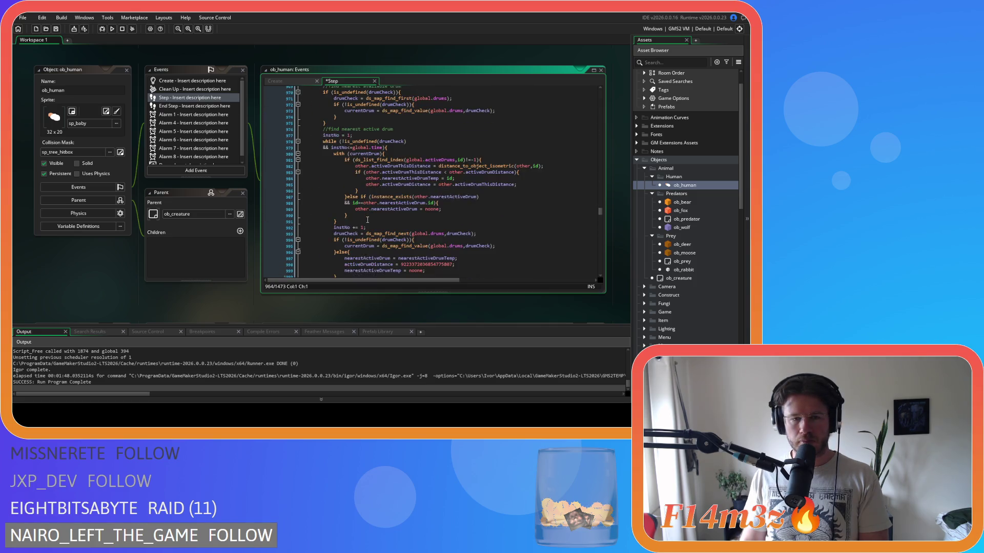
scroll(367, 219, down, 2)
click(271, 210)
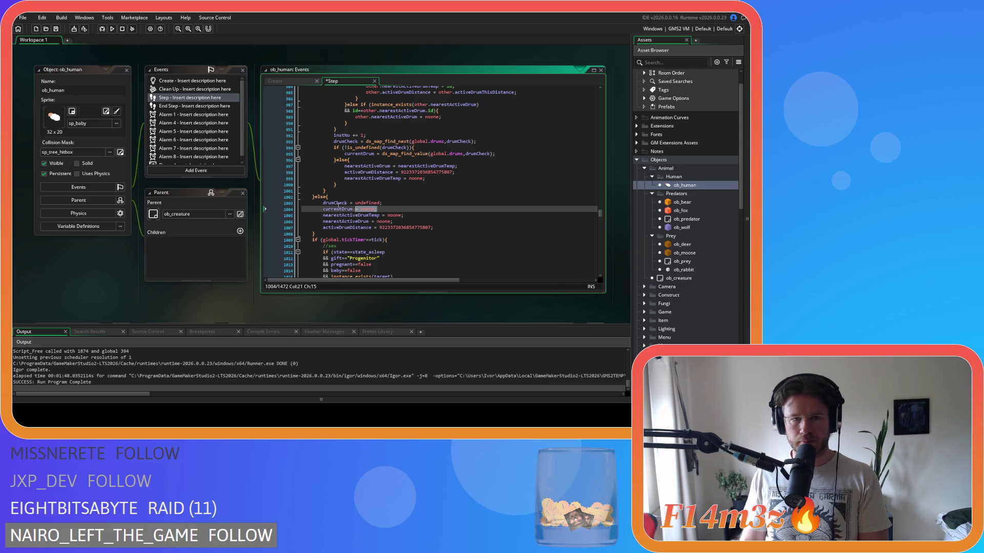
scroll(386, 209, down, 10)
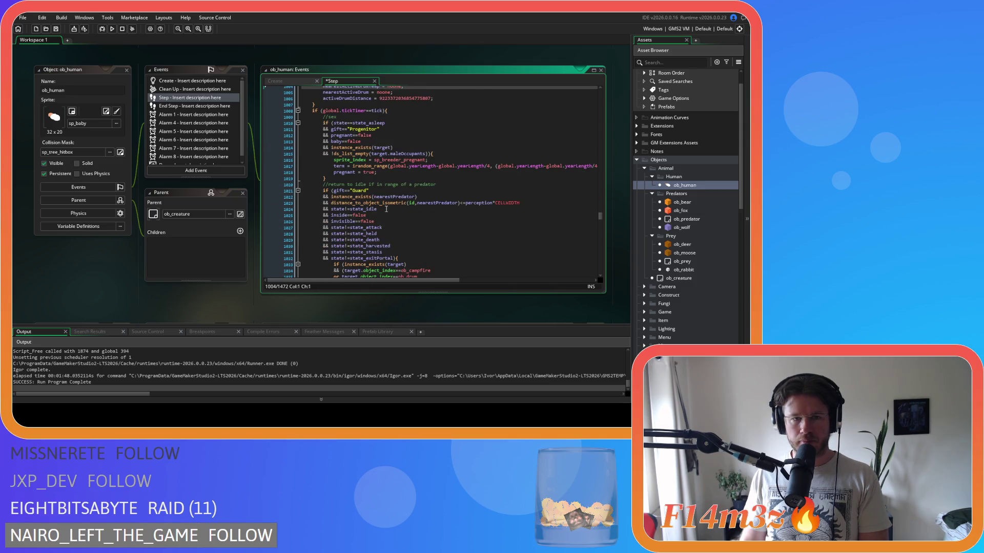
key(ctrl+s)
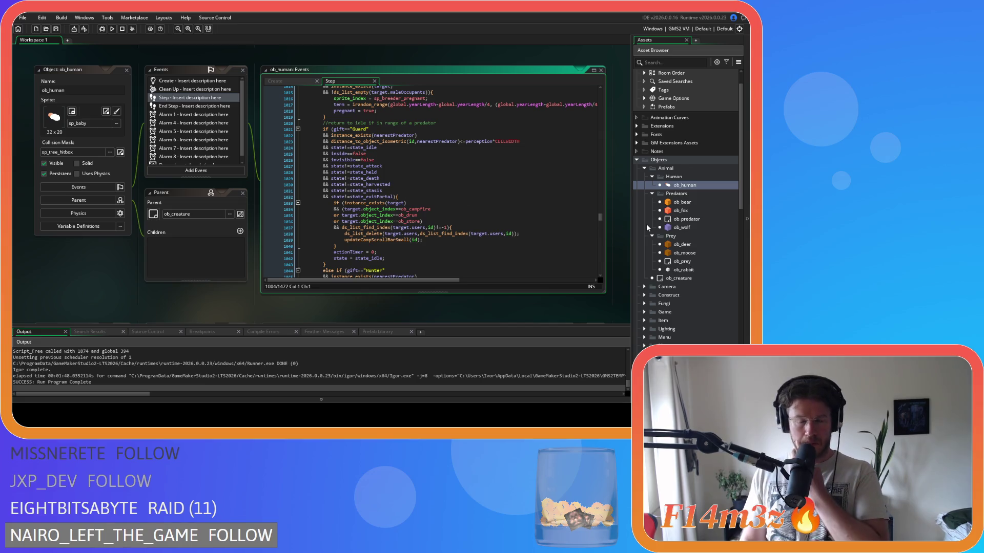
double_click(695, 201)
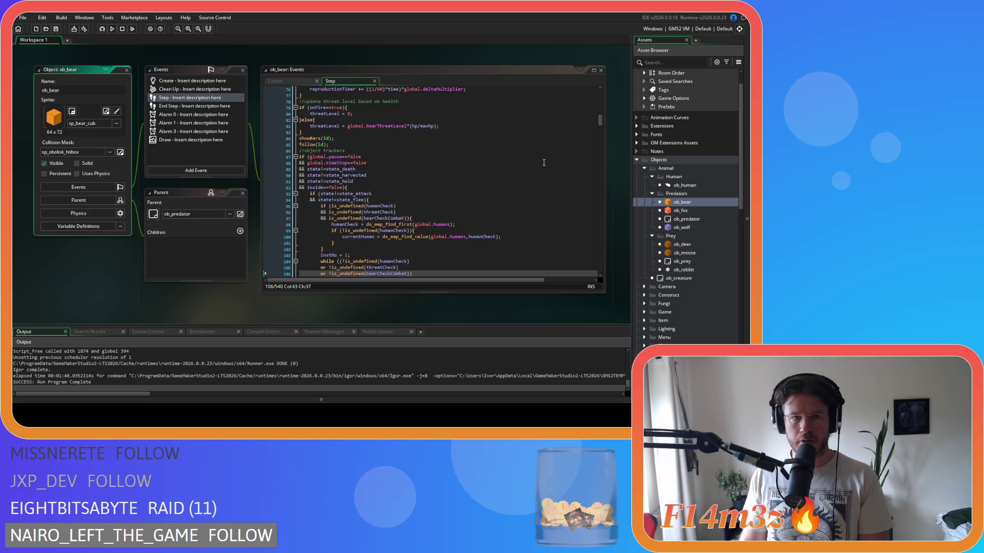
Delete the currentHuman, currentThreat, currentBearCombat and nearestThreat reset lines in ob_bear's Step code.
click(397, 123)
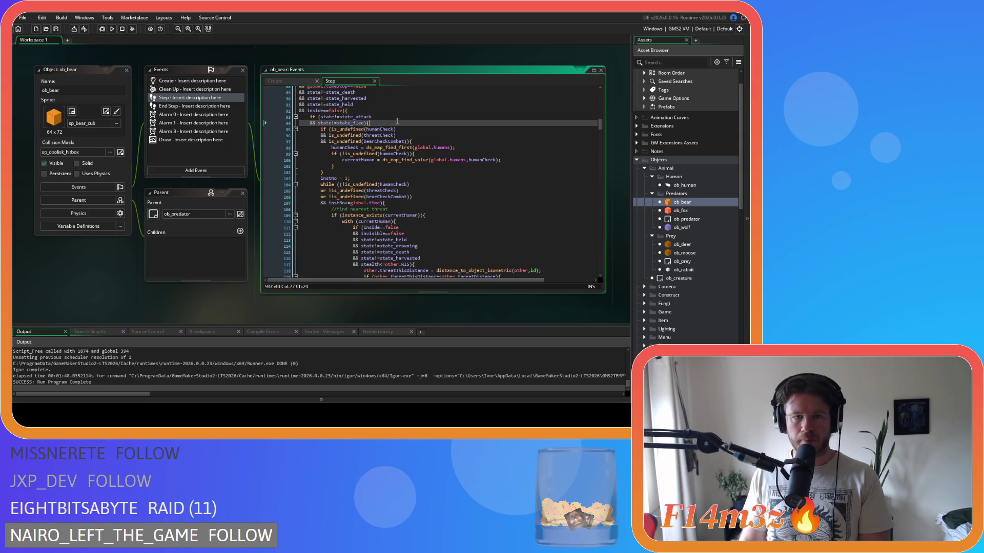
scroll(405, 149, down, 3)
scroll(405, 149, down, 20)
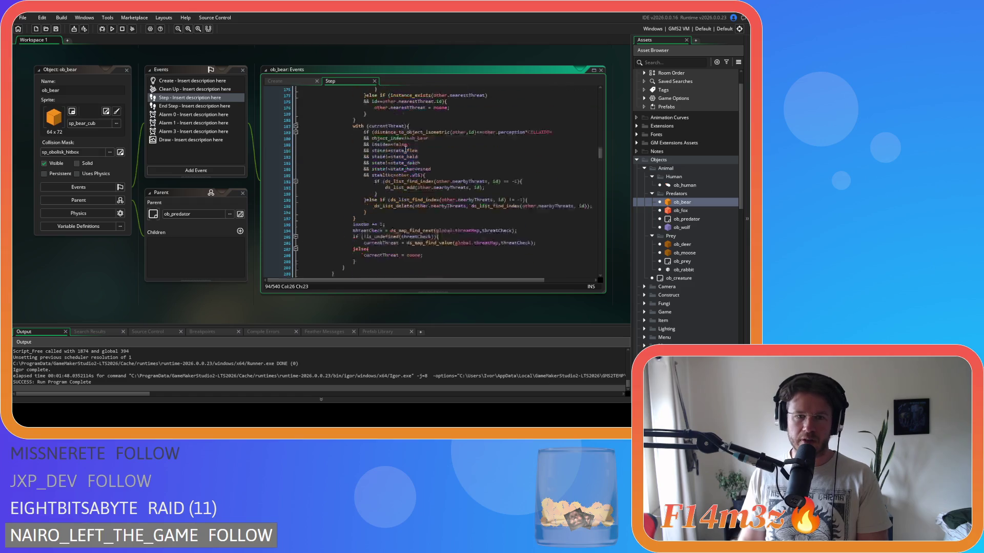
scroll(406, 149, down, 20)
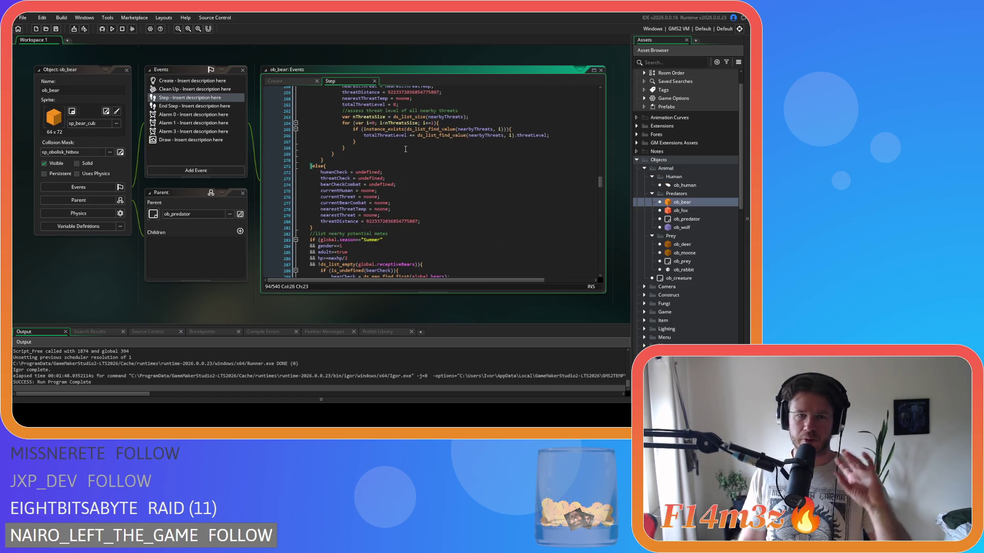
click(393, 184)
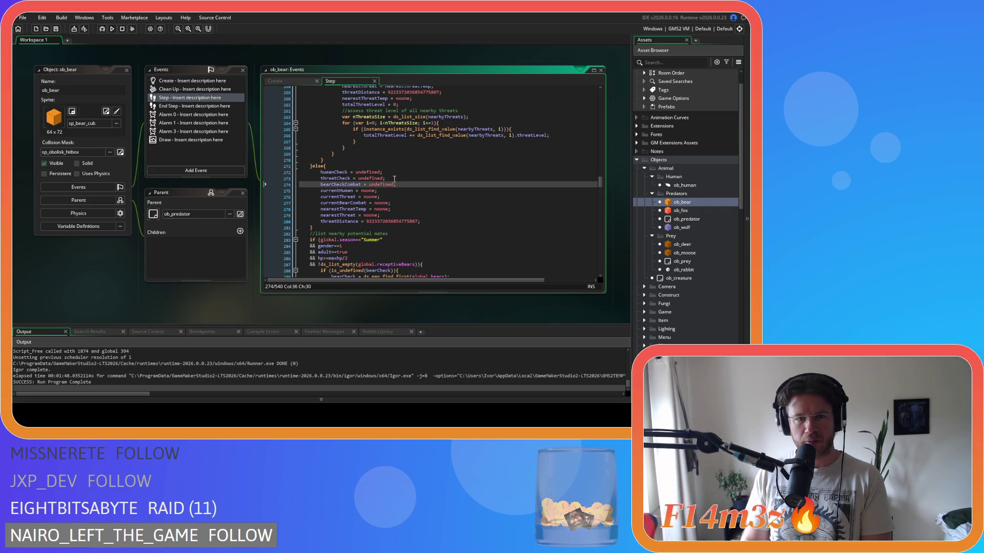
click(400, 192)
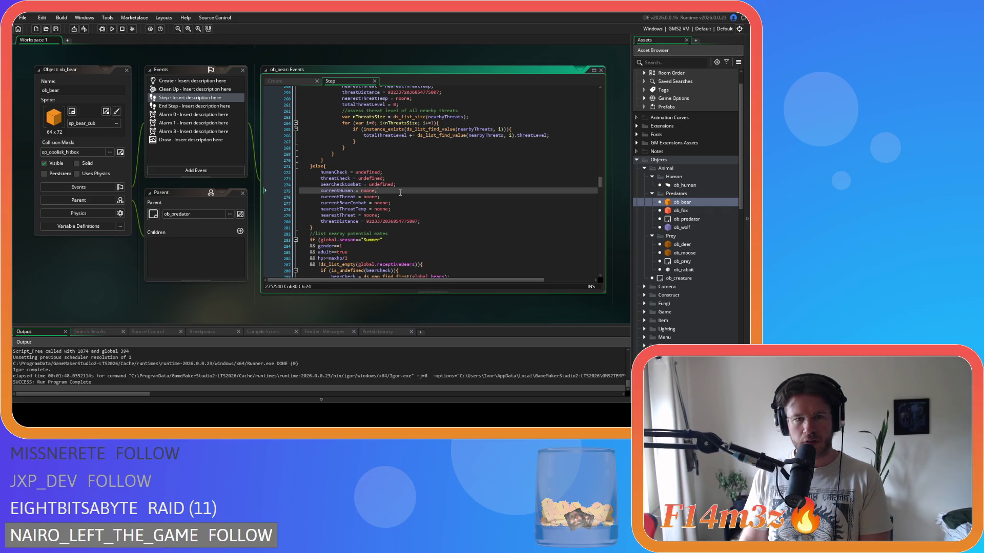
drag(401, 204, 246, 190)
key(BackSpace)
key(BackSpace)
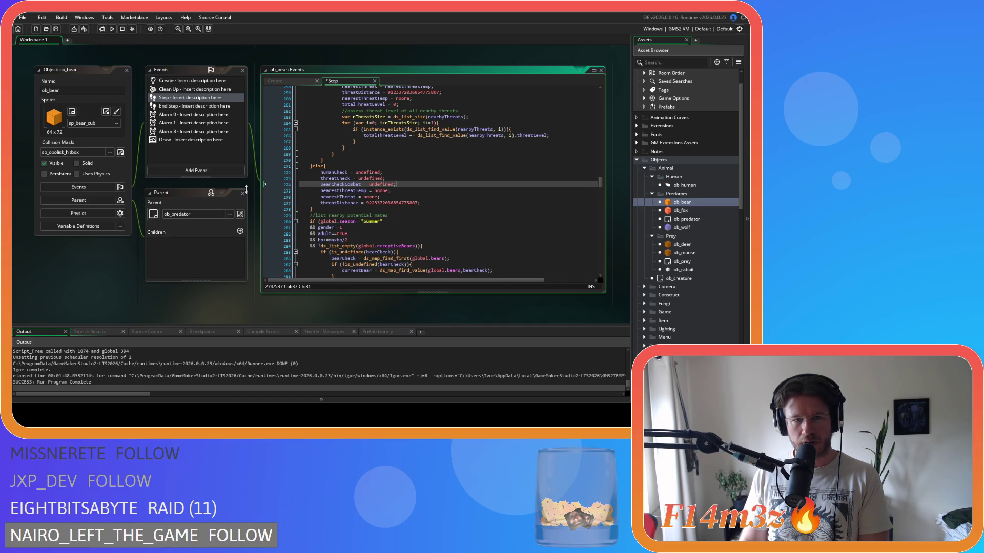
drag(384, 197, 276, 200)
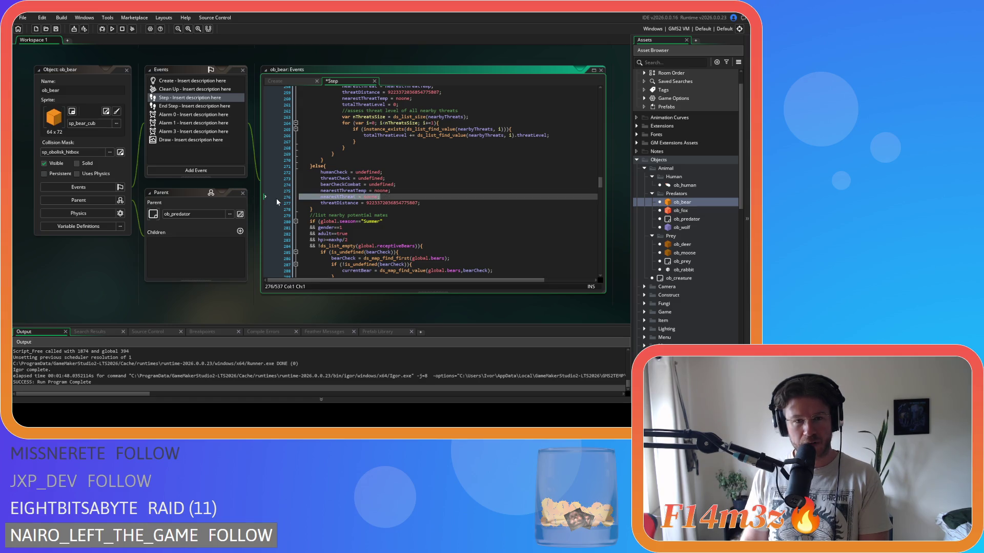
key(BackSpace)
key(BackSpace)
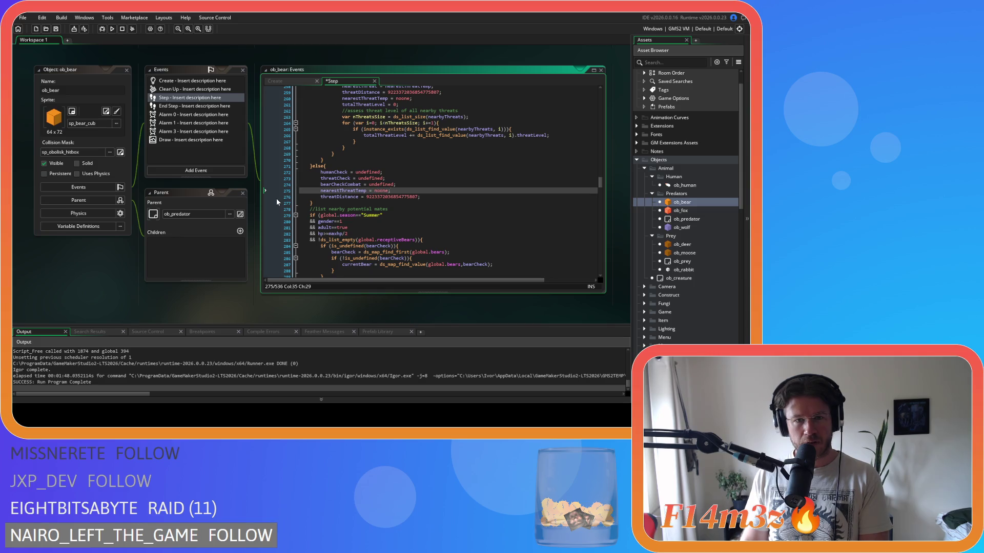
Delete the currentBear reset from the mate-search else block, leaving only bearCheck = undefined.
click(438, 185)
scroll(437, 184, down, 4)
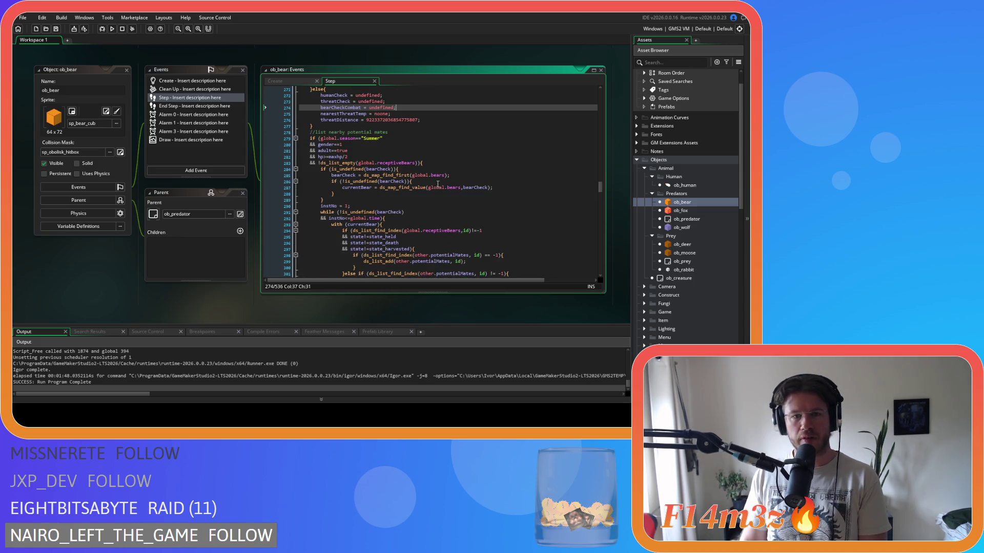
click(432, 163)
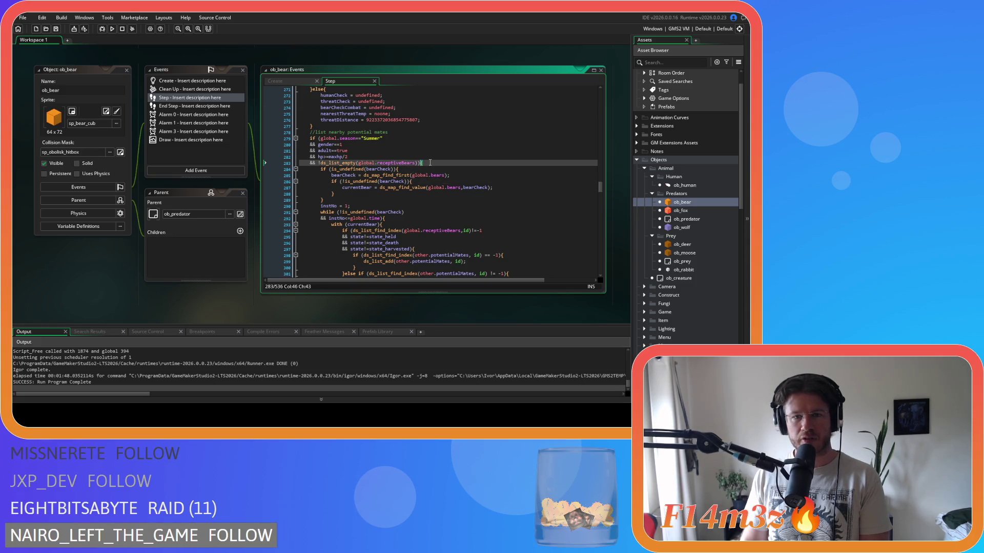
scroll(433, 168, down, 8)
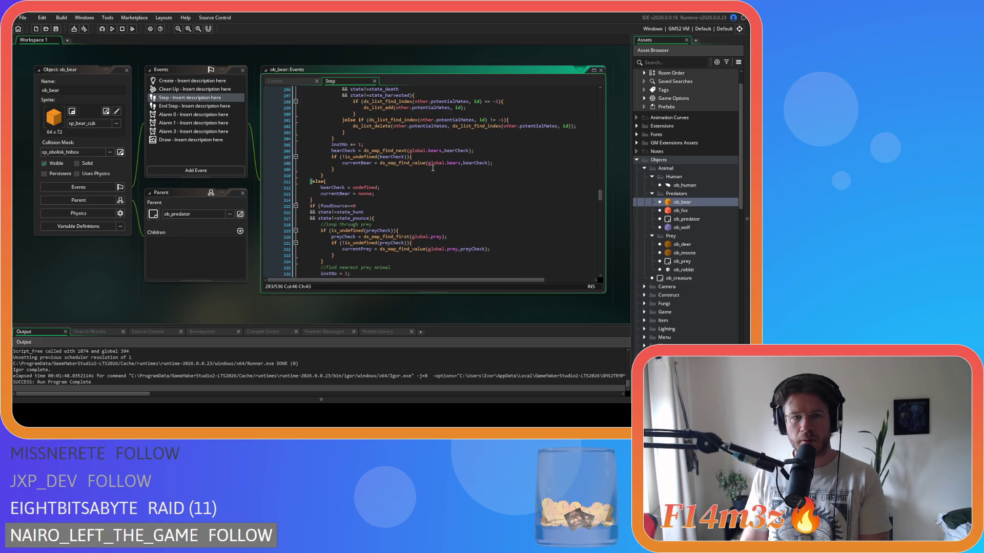
scroll(433, 168, down, 1)
drag(376, 179, 282, 182)
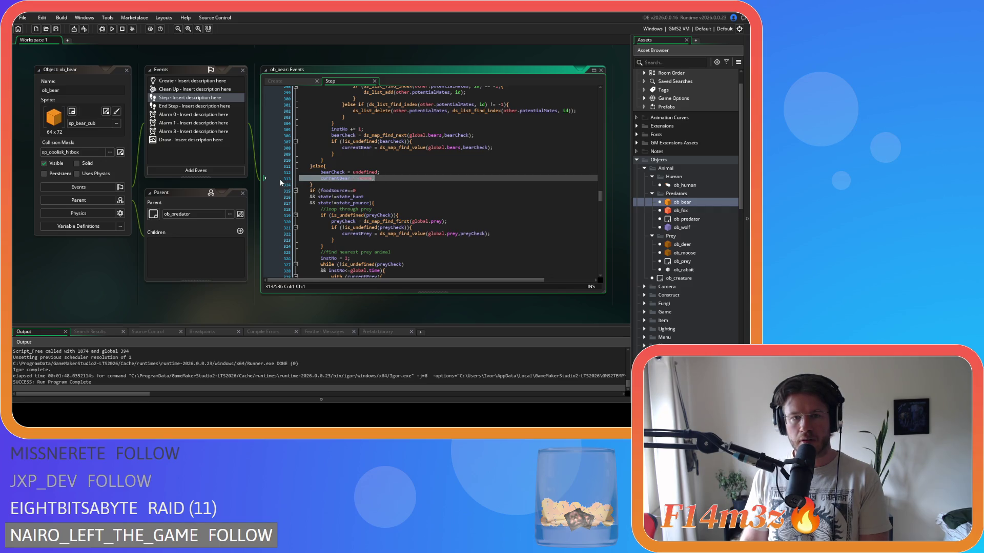
key(BackSpace)
key(BackSpace)
scroll(328, 192, up, 8)
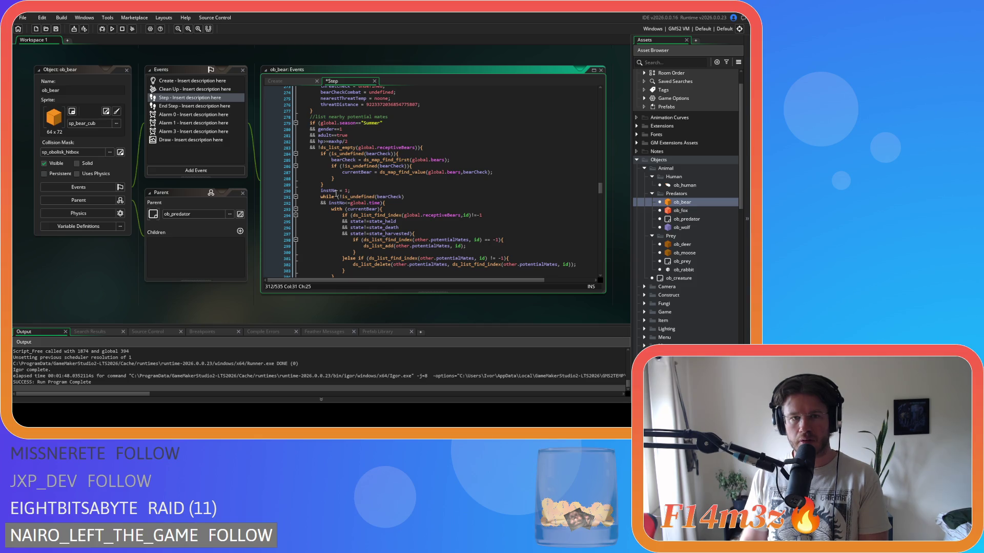
scroll(336, 193, down, 3)
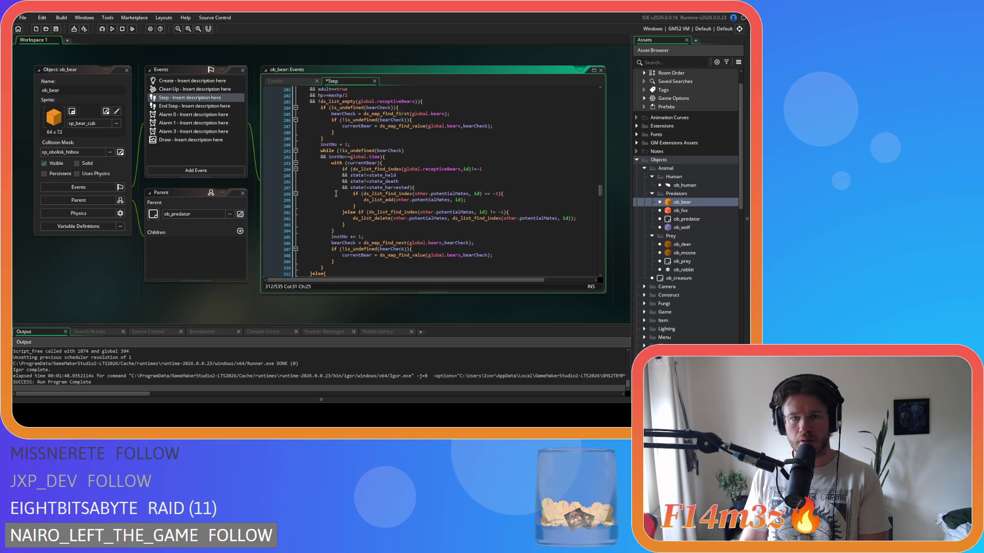
scroll(336, 193, down, 6)
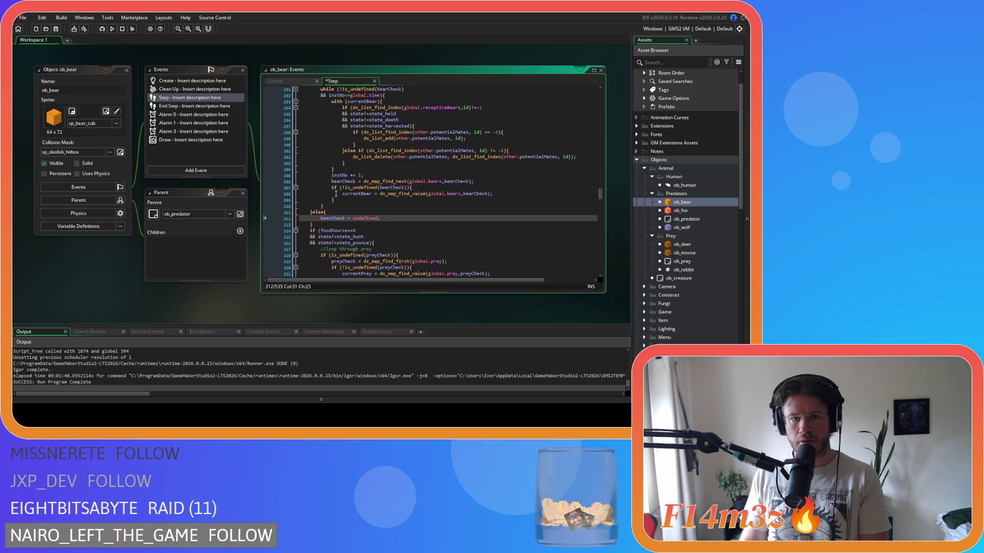
scroll(336, 194, down, 1)
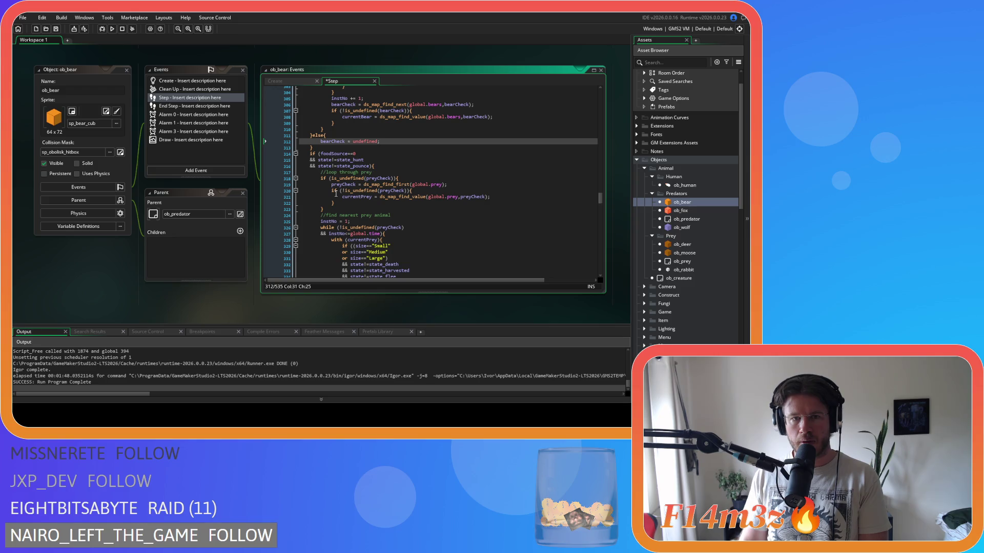
scroll(336, 193, up, 14)
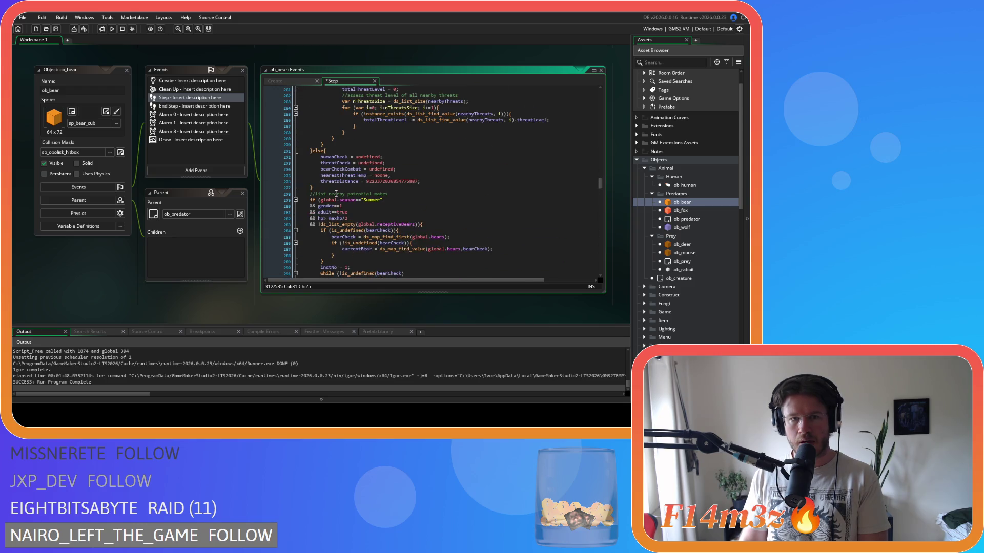
scroll(336, 193, down, 9)
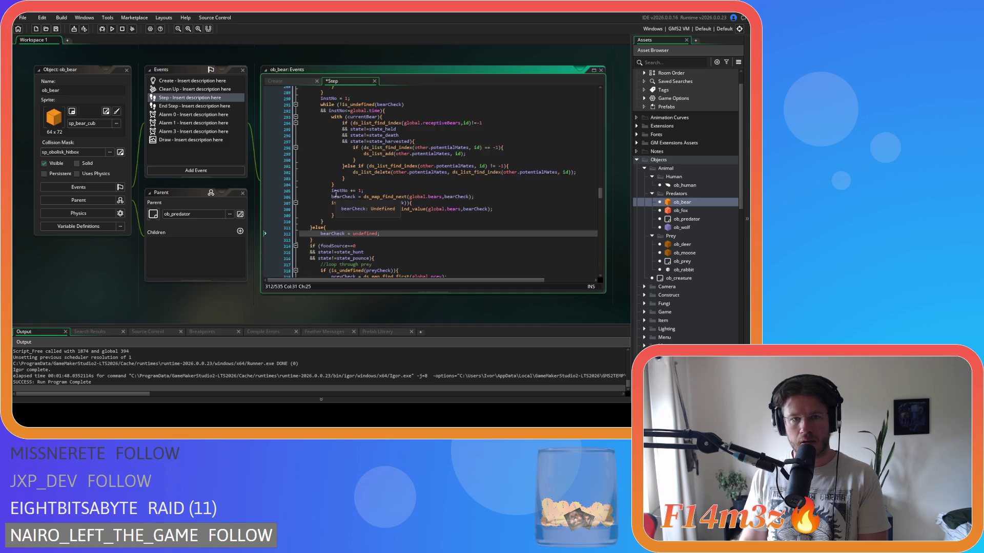
scroll(337, 194, down, 5)
Delete the currentPrey and currentBush = noone lines from ob_bear's else blocks.
click(371, 166)
scroll(388, 191, down, 13)
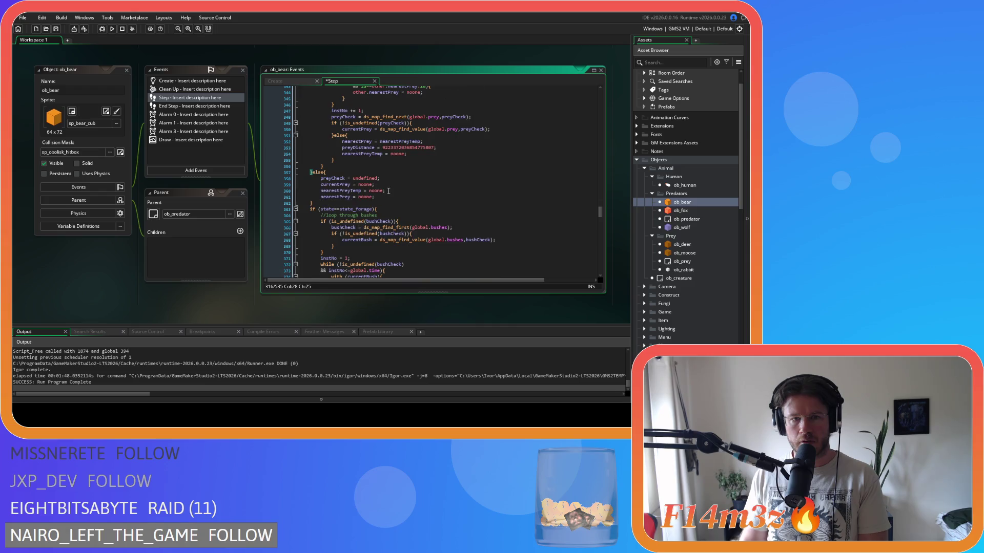
drag(378, 185, 278, 186)
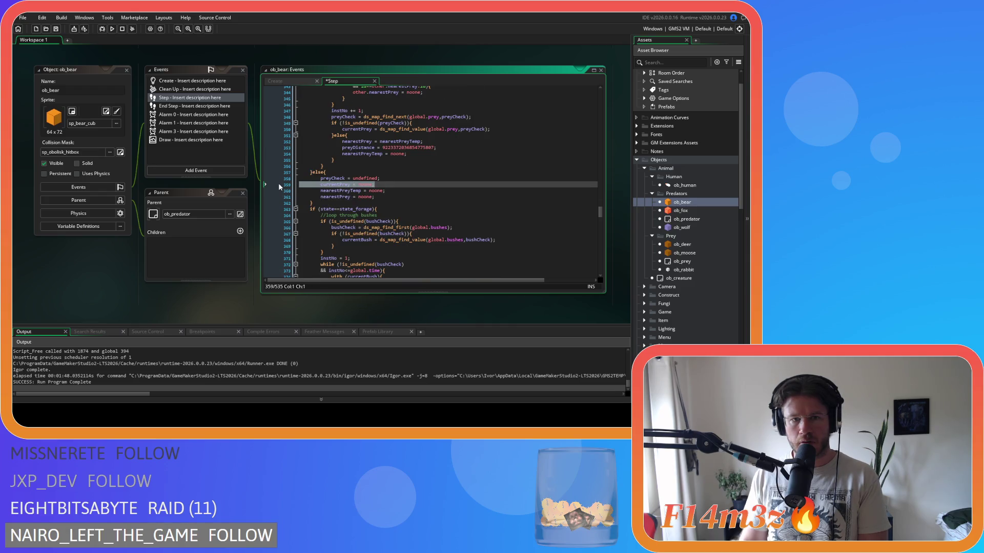
key(Delete)
key(Delete)
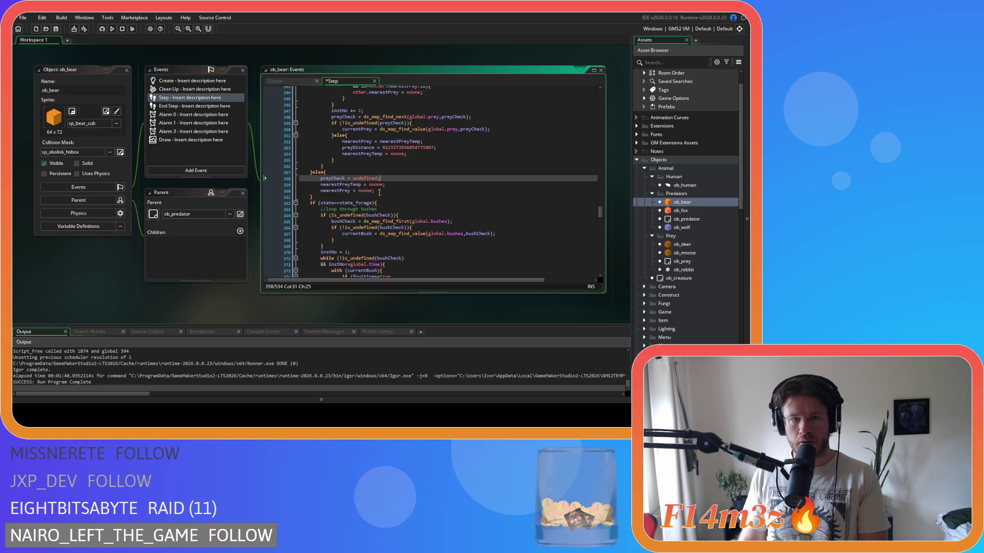
scroll(368, 192, down, 2)
click(394, 173)
key(Left)
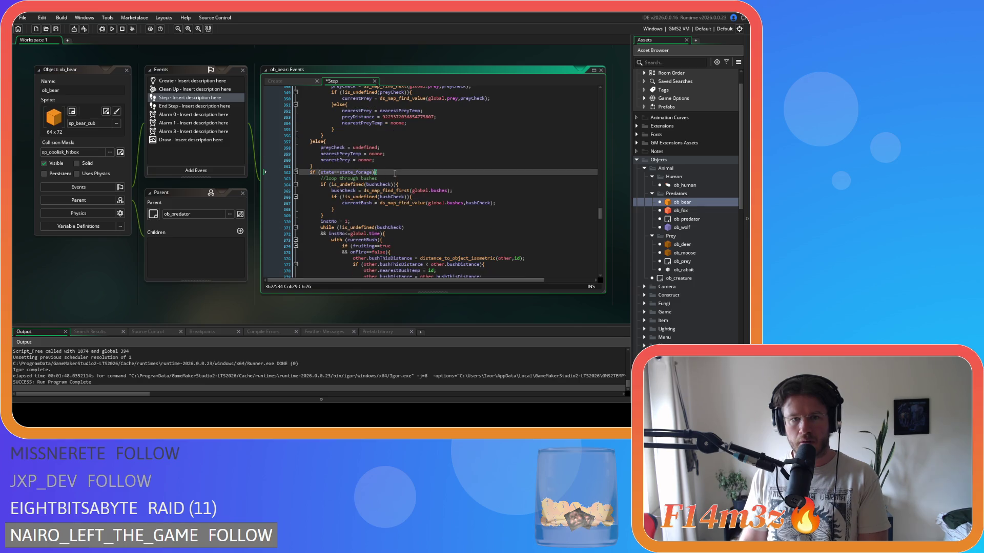
scroll(395, 173, down, 13)
drag(375, 163, 281, 162)
key(BackSpace)
key(BackSpace)
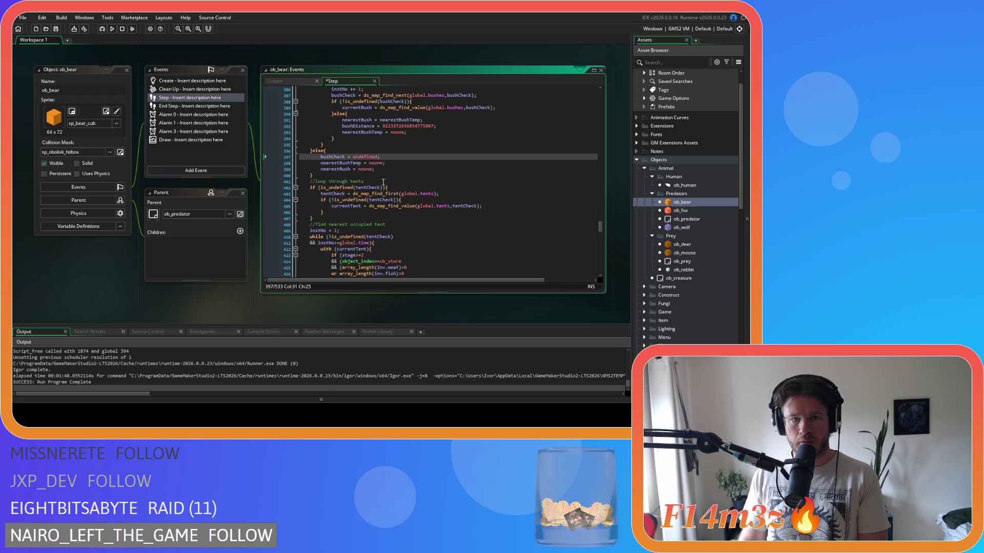
Check the rest of ob_bear's Step code, then open the ob_fox object editor.
click(400, 186)
scroll(399, 187, down, 5)
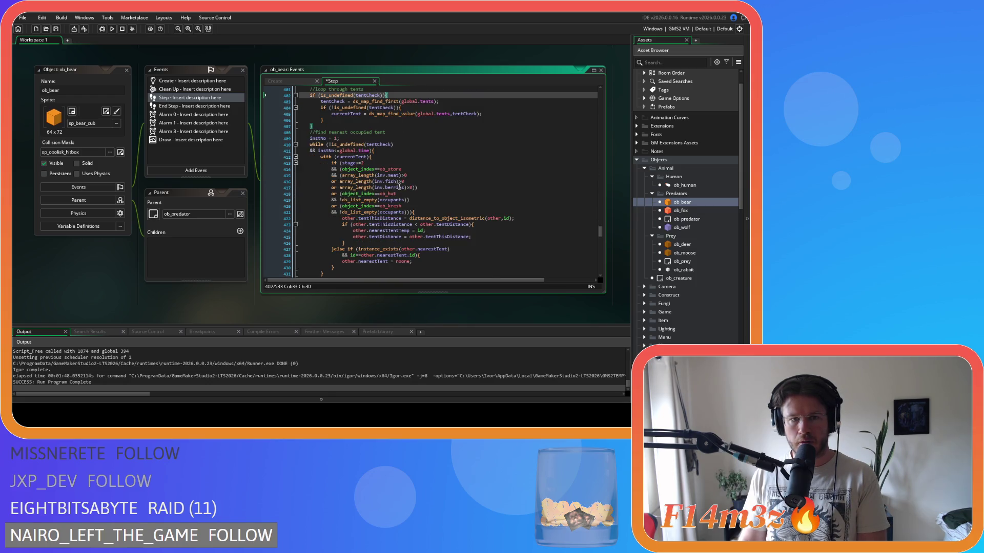
scroll(401, 152, up, 2)
scroll(401, 153, down, 6)
scroll(401, 153, down, 2)
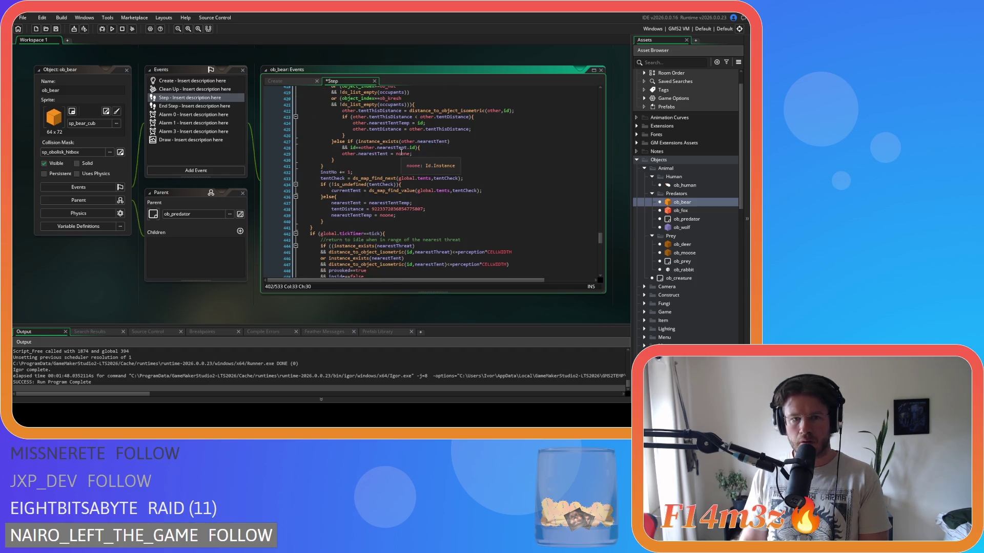
scroll(402, 152, down, 2)
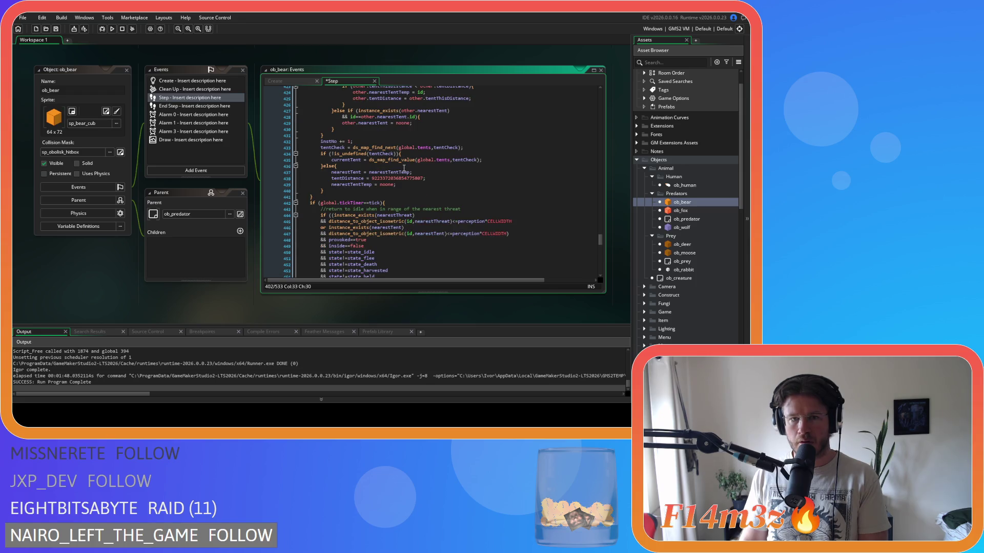
scroll(405, 168, down, 3)
scroll(405, 168, down, 2)
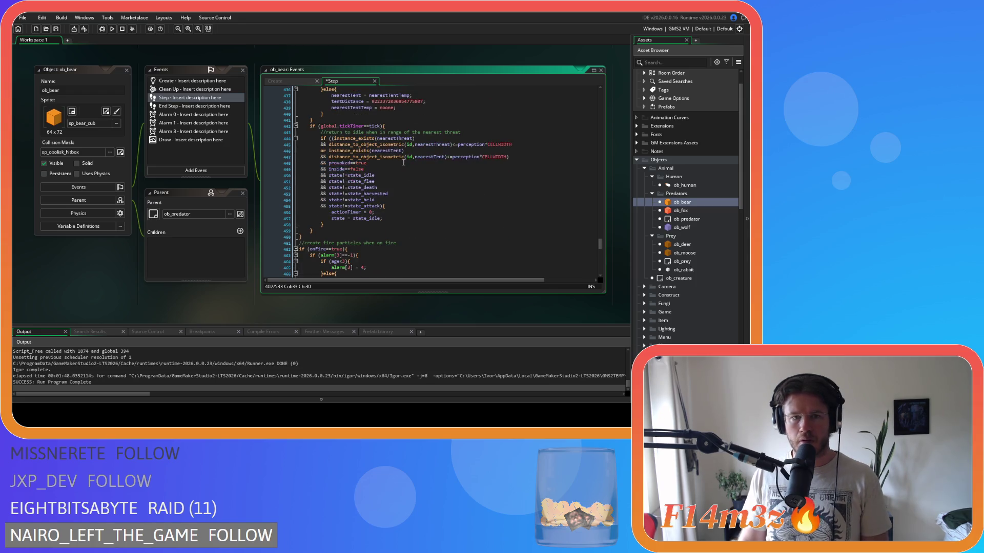
double_click(681, 211)
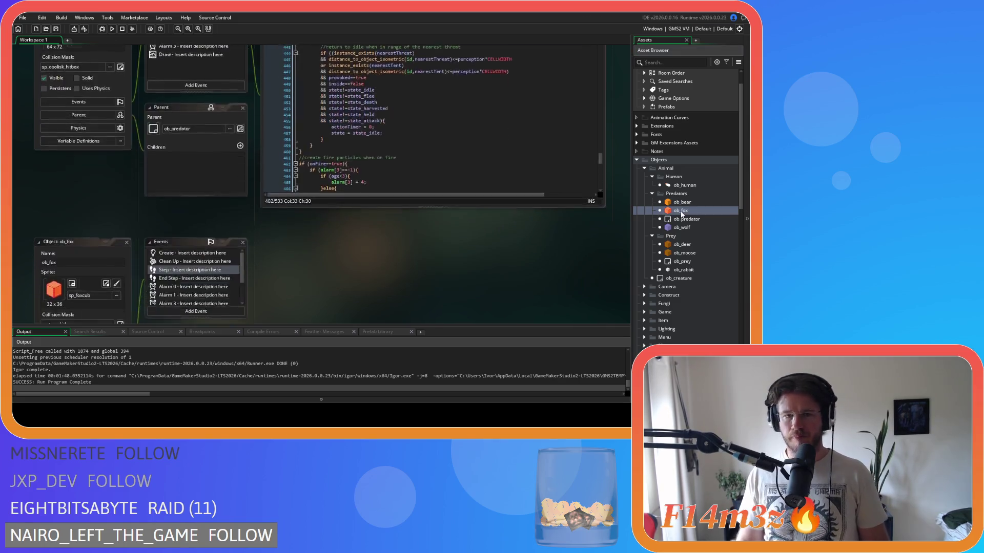
Show ob_fox's Step event code and bring its else-block reset lines into view.
click(327, 81)
scroll(394, 154, down, 10)
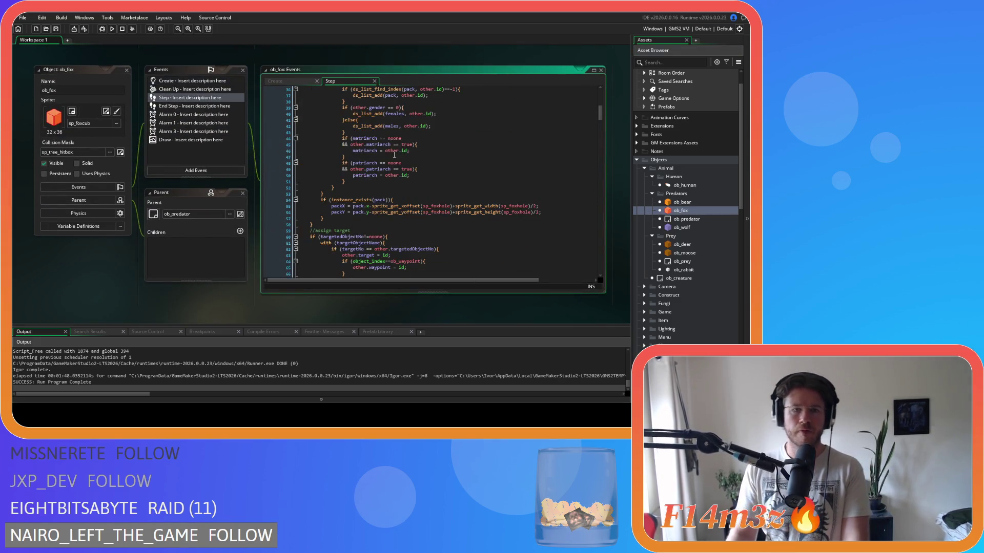
scroll(394, 153, down, 20)
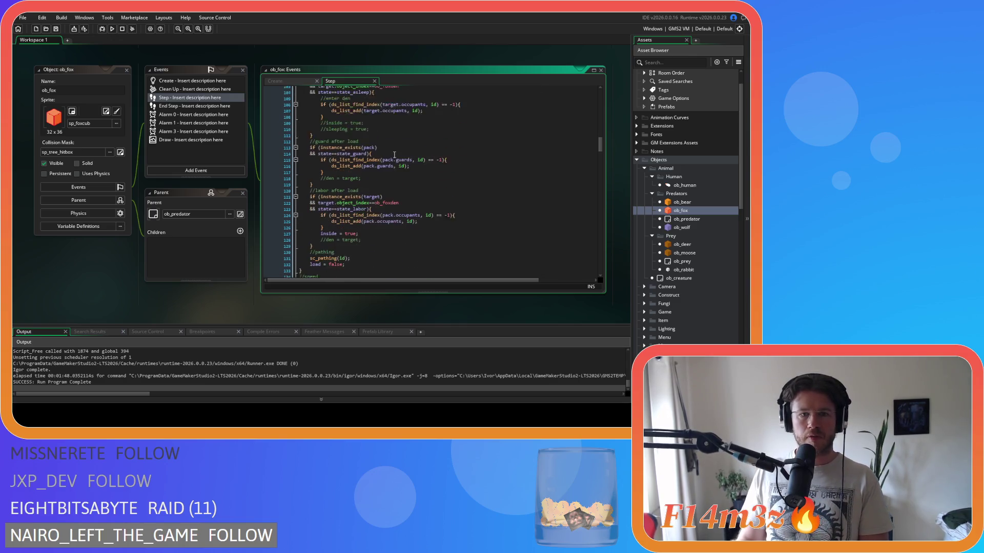
scroll(394, 155, down, 4)
click(388, 157)
scroll(388, 158, down, 20)
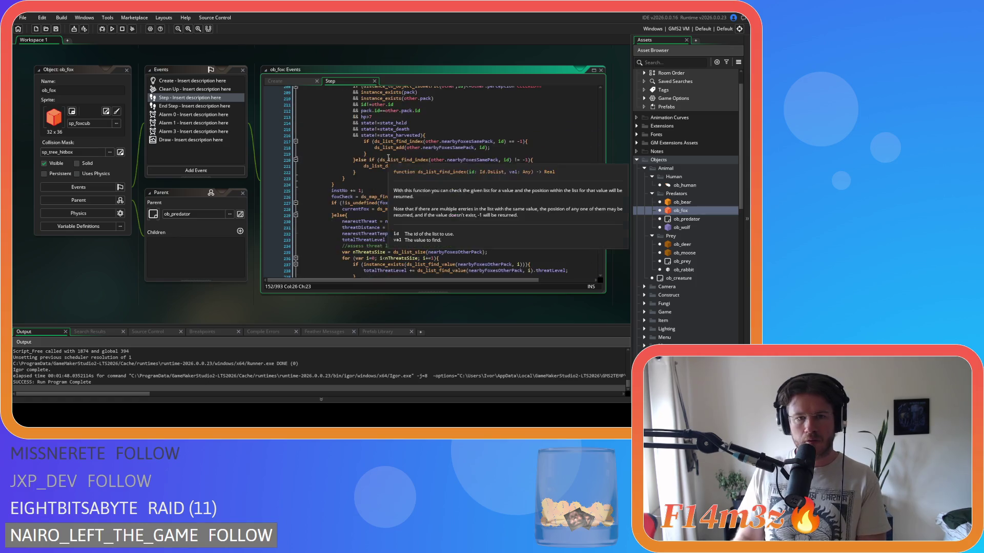
scroll(388, 158, down, 1)
Delete 'currentFox = noone;' and 'nearestThreat = noone;', save, then select both ds_list_clear lines.
drag(388, 177, 282, 182)
key(BackSpace)
key(BackSpace)
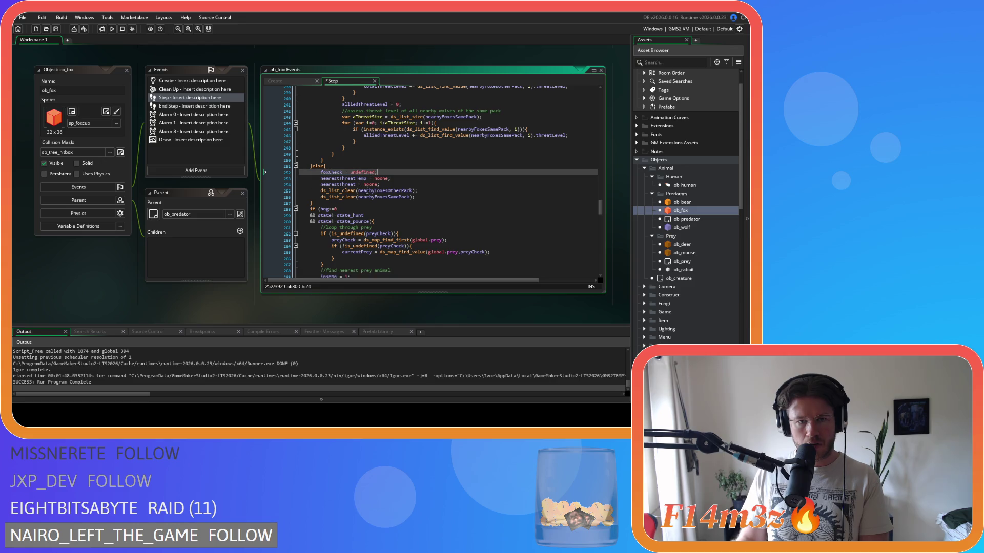
drag(384, 185, 276, 183)
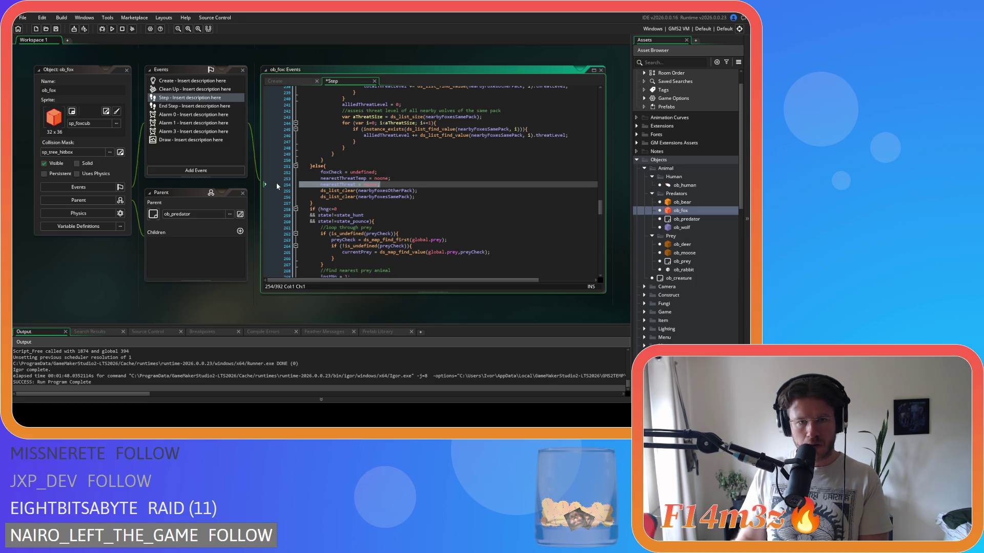
key(BackSpace)
key(BackSpace)
key(ctrl+s)
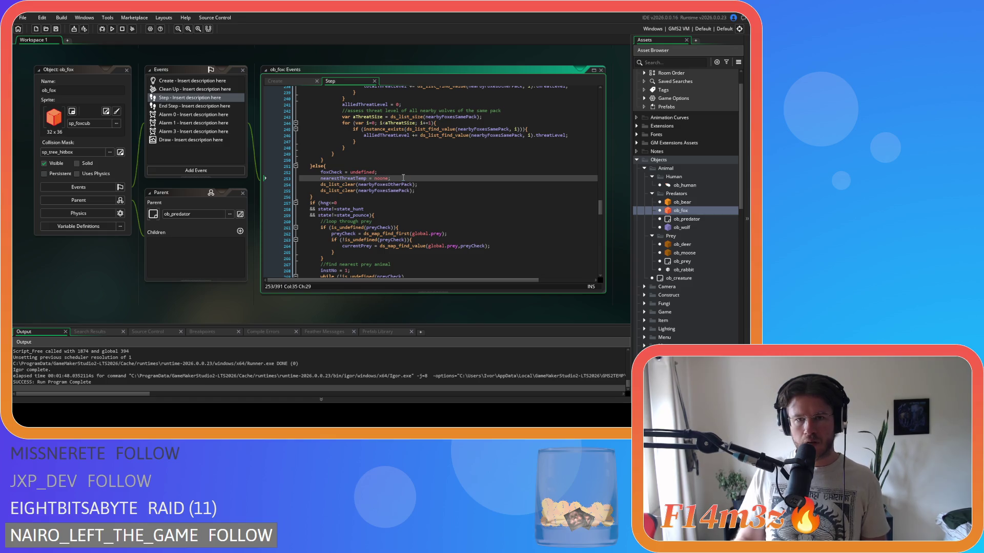
drag(421, 189, 267, 186)
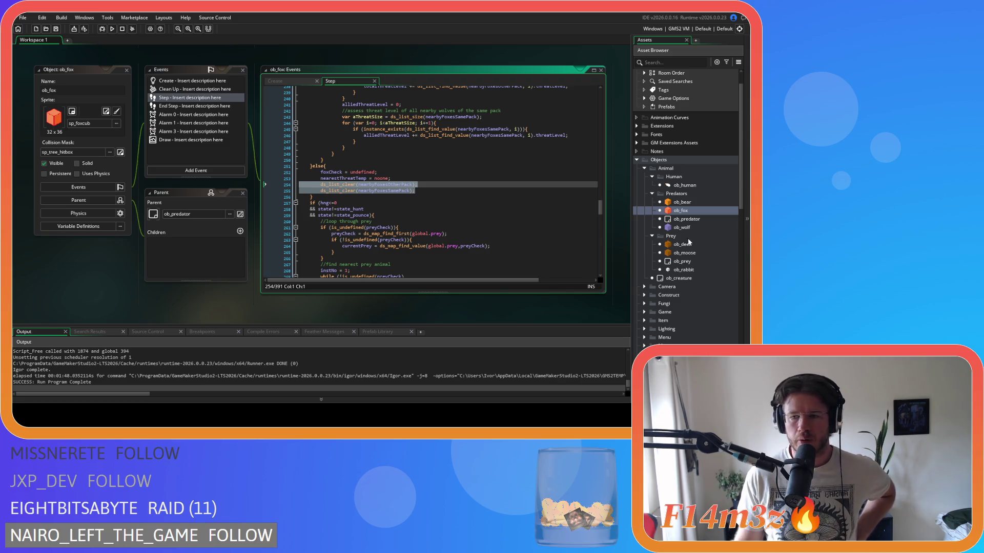
Expand the Trackers scripts folder and open the sc_trackersUpdateCombat script.
scroll(678, 242, down, 15)
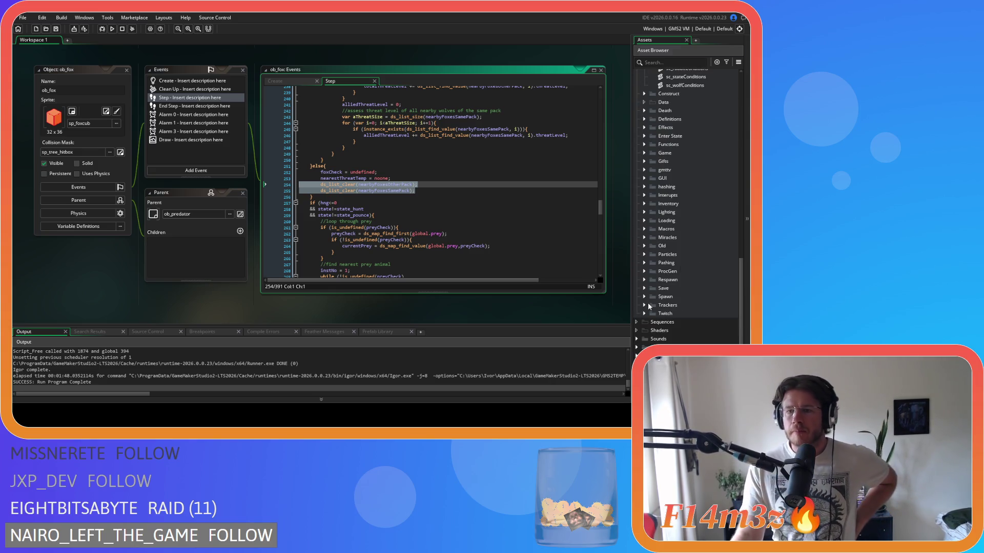
click(646, 305)
scroll(706, 317, down, 4)
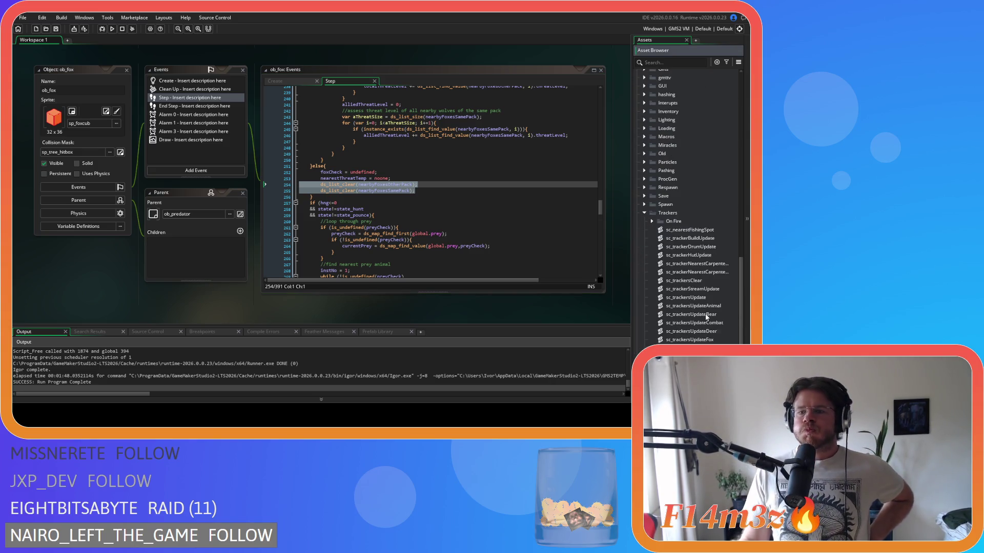
scroll(706, 315, down, 3)
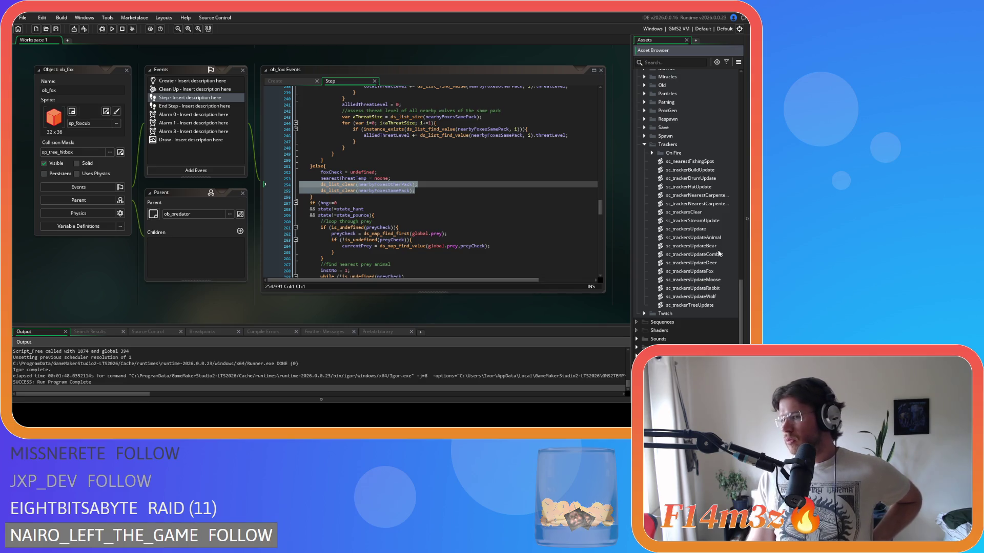
double_click(710, 254)
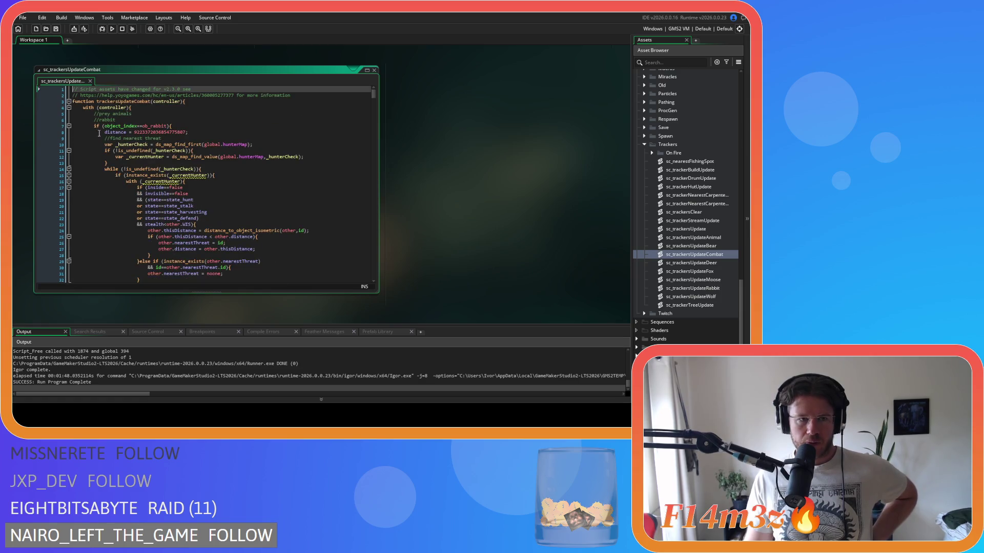
Bring the sc_trackersUpdateCombat window into view and scroll through its code.
scroll(214, 264, down, 4)
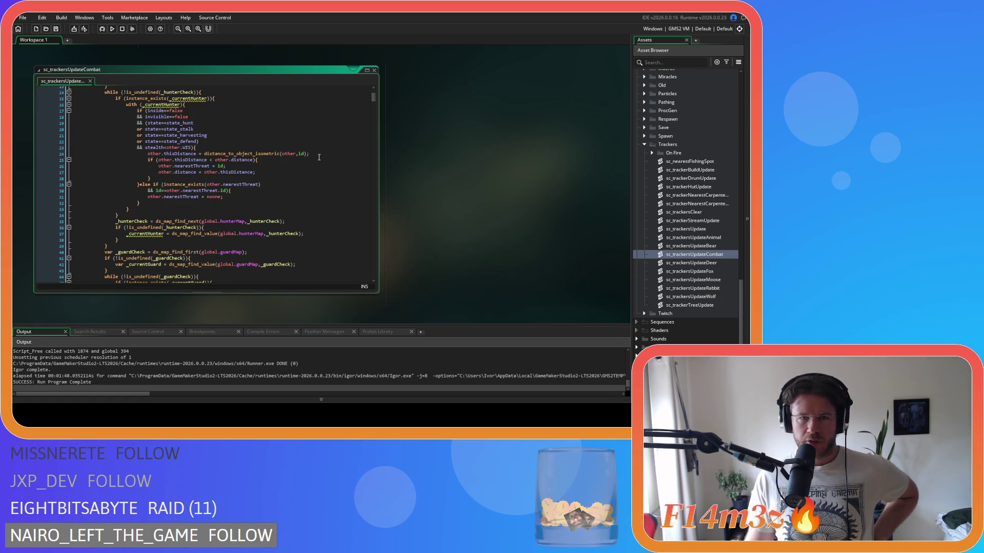
drag(373, 98, 361, 257)
scroll(246, 176, down, 7)
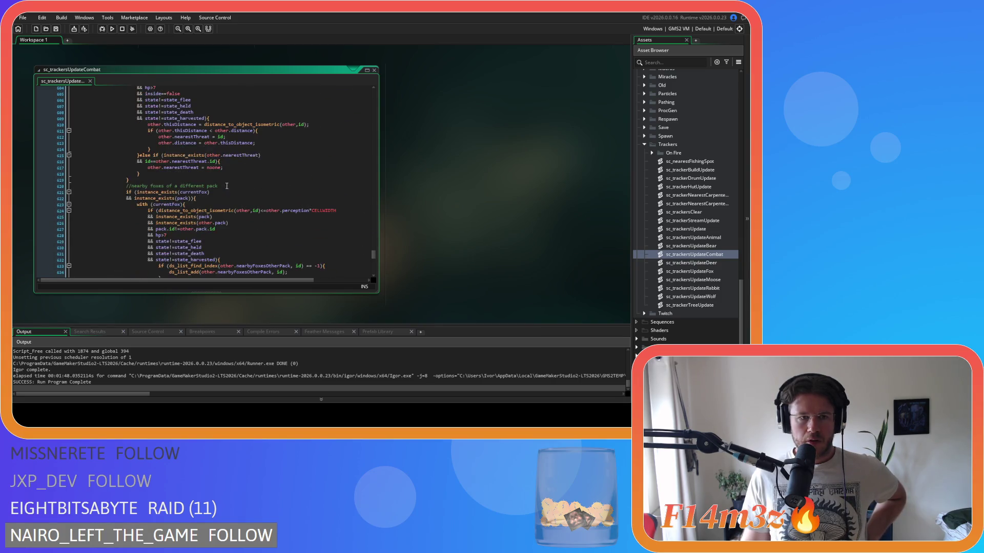
scroll(262, 171, down, 2)
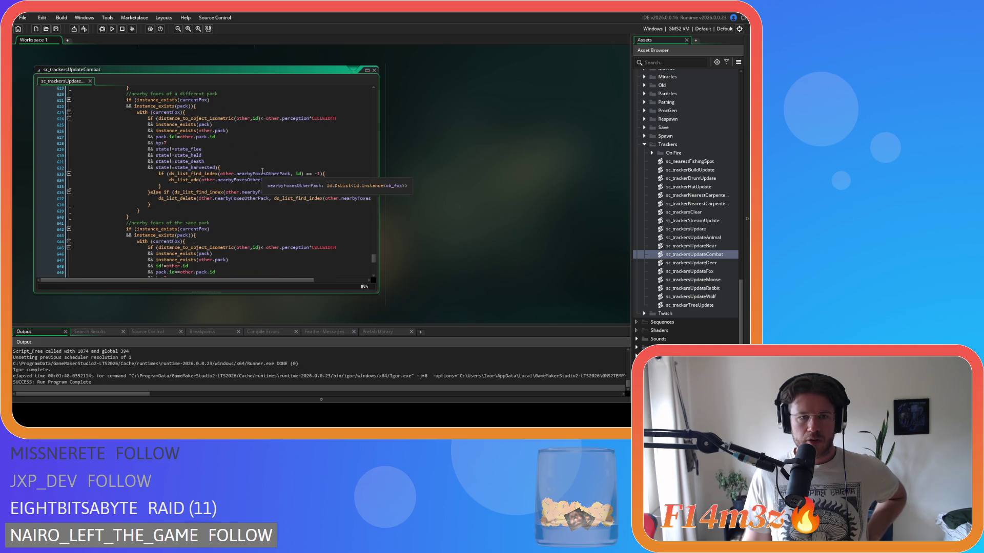
scroll(429, 184, up, 3)
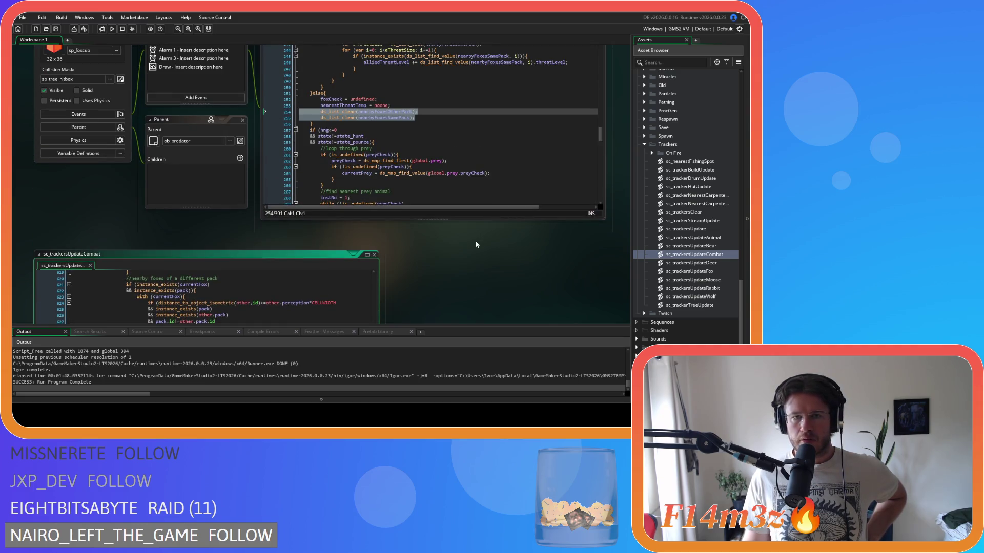
scroll(476, 241, down, 1)
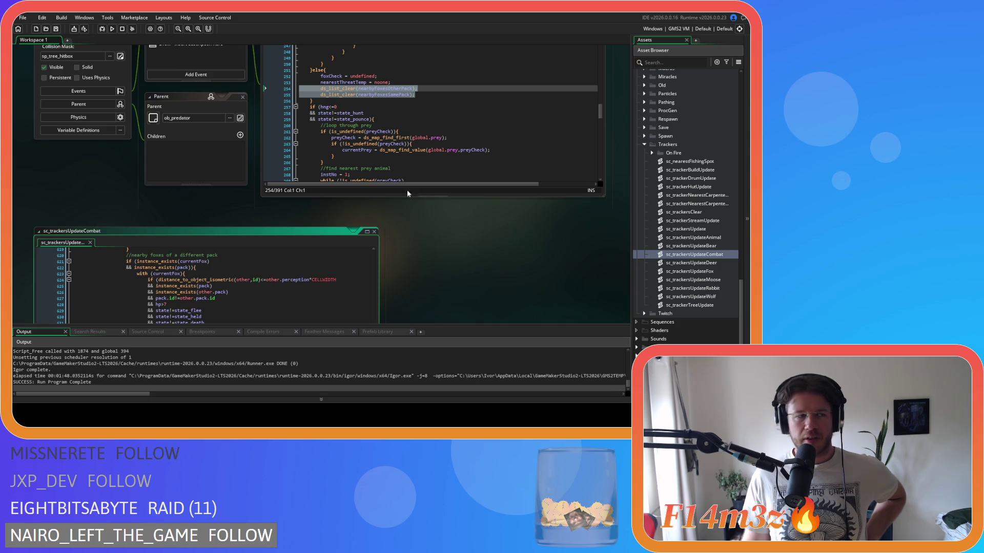
scroll(455, 51, up, 10)
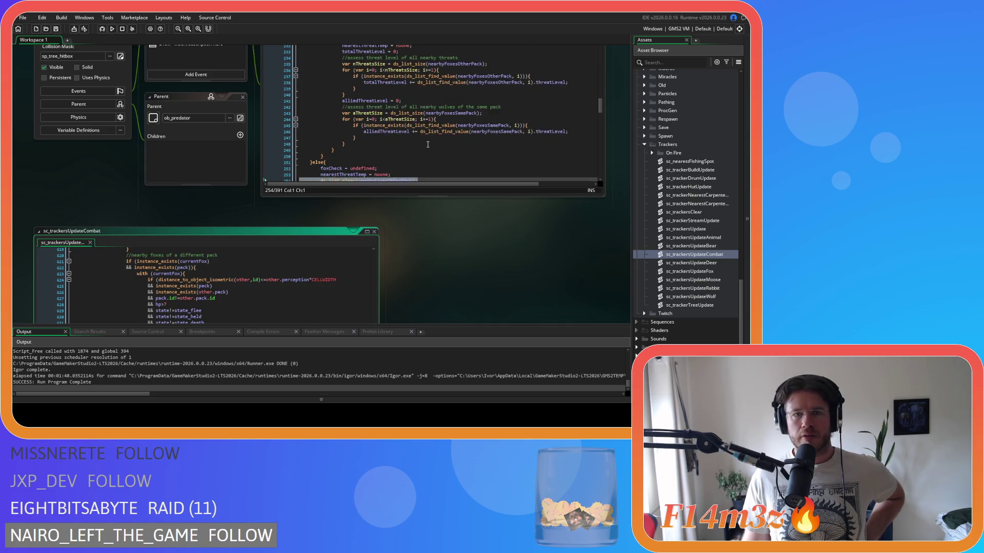
scroll(379, 187, up, 2)
scroll(379, 187, up, 12)
scroll(513, 141, up, 4)
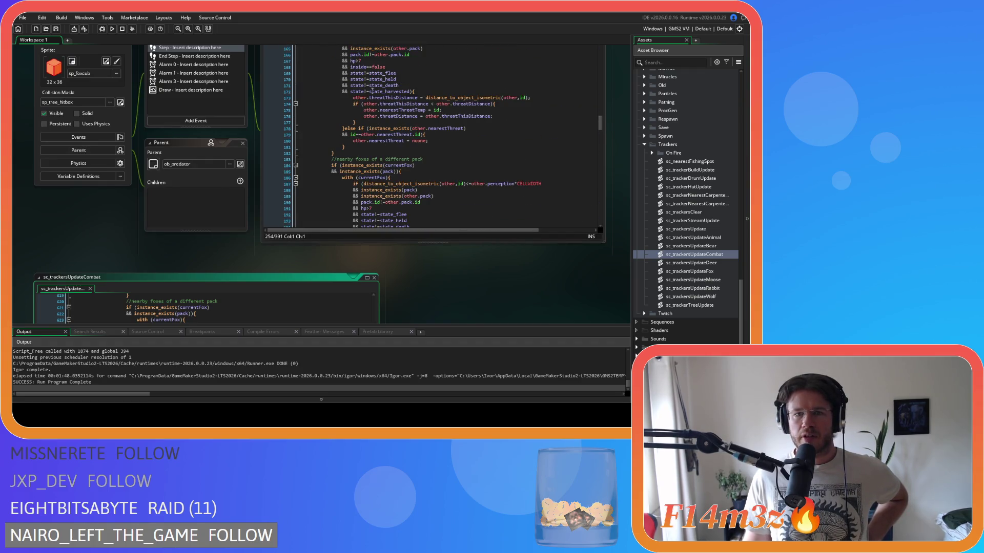
scroll(450, 132, down, 4)
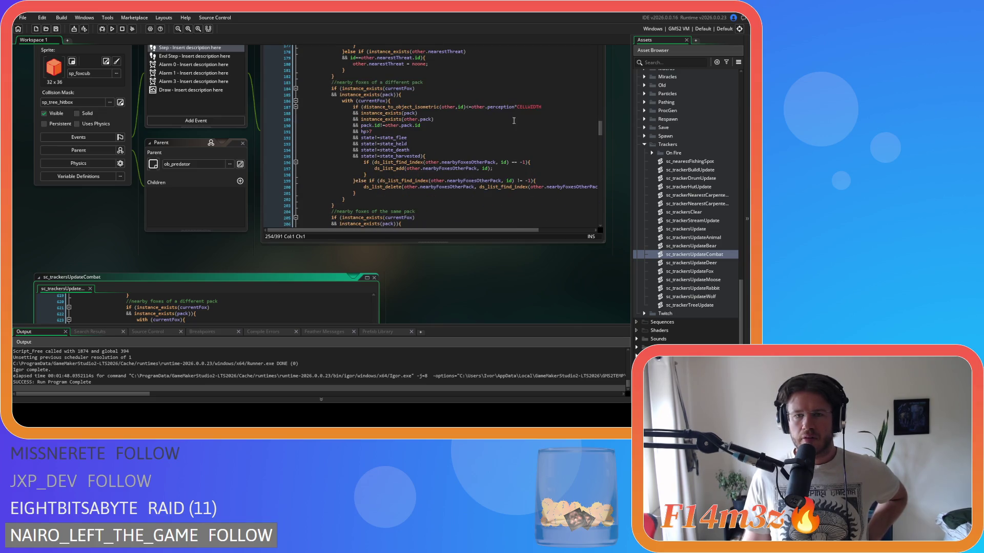
scroll(487, 148, down, 7)
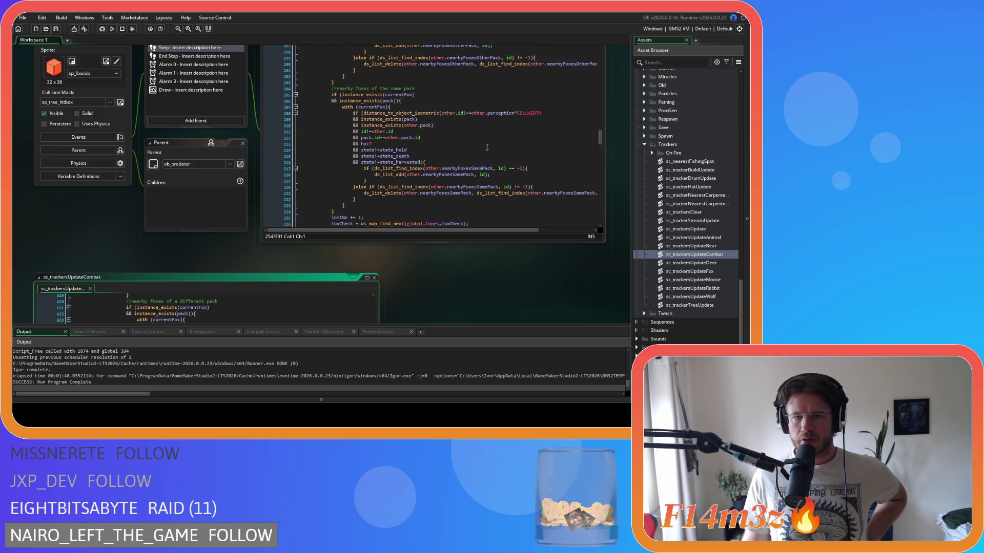
scroll(527, 149, down, 6)
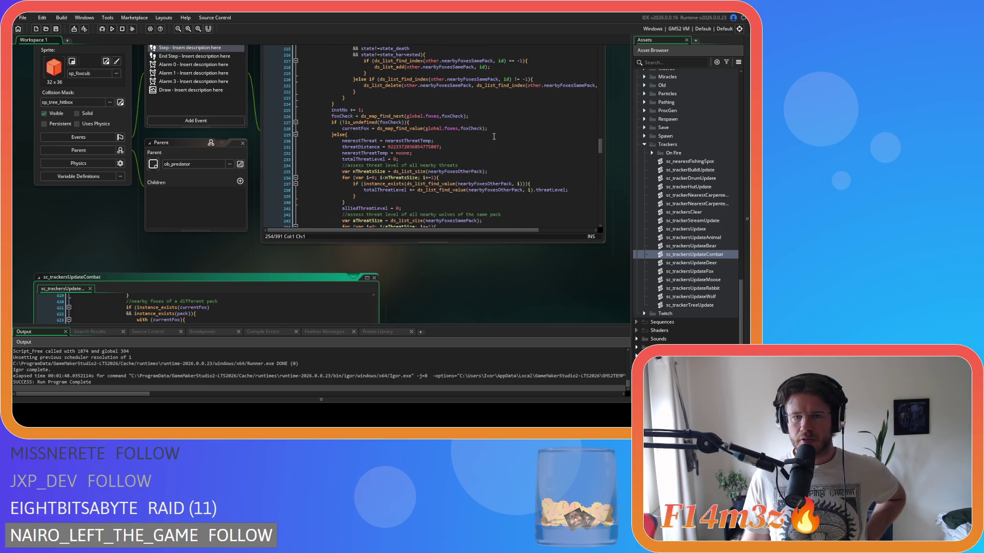
scroll(494, 136, down, 5)
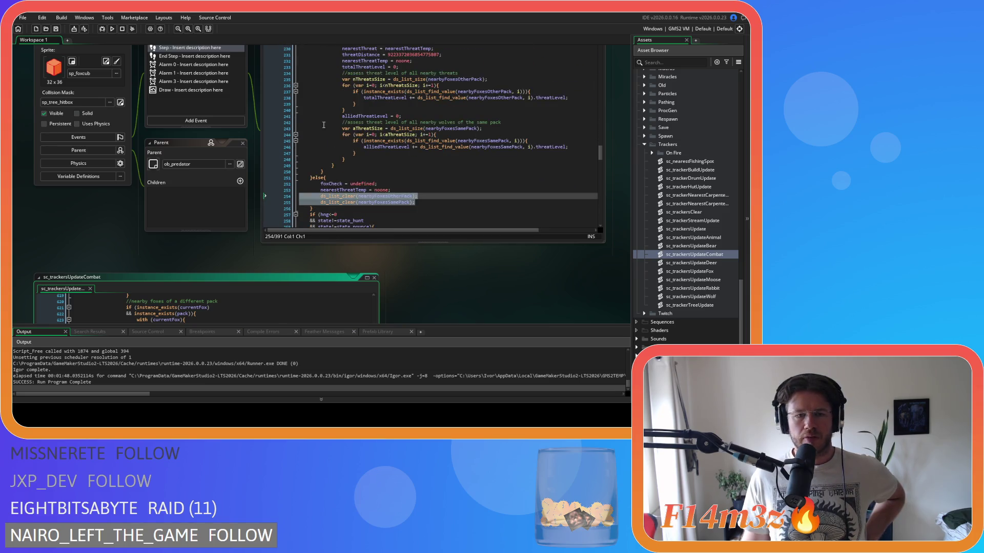
scroll(139, 180, down, 3)
scroll(420, 208, down, 6)
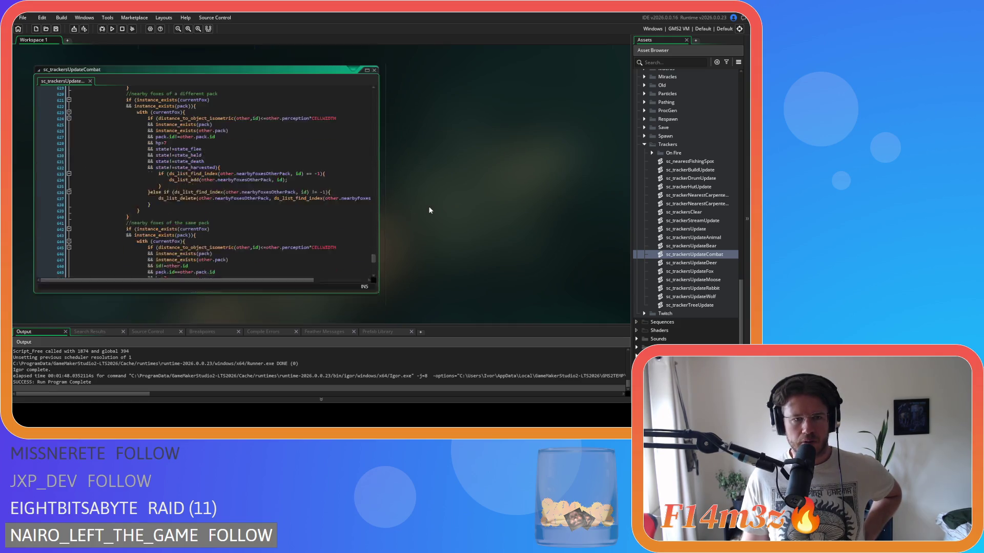
Review the state_held condition and the other-pack and same-pack fox checks around lines 630–638.
click(290, 154)
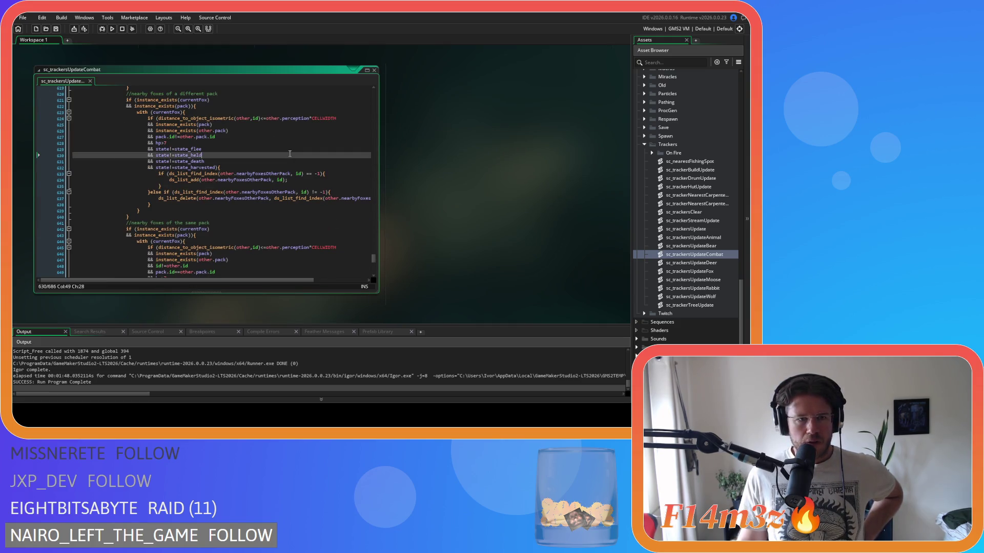
scroll(289, 154, down, 3)
scroll(290, 154, up, 2)
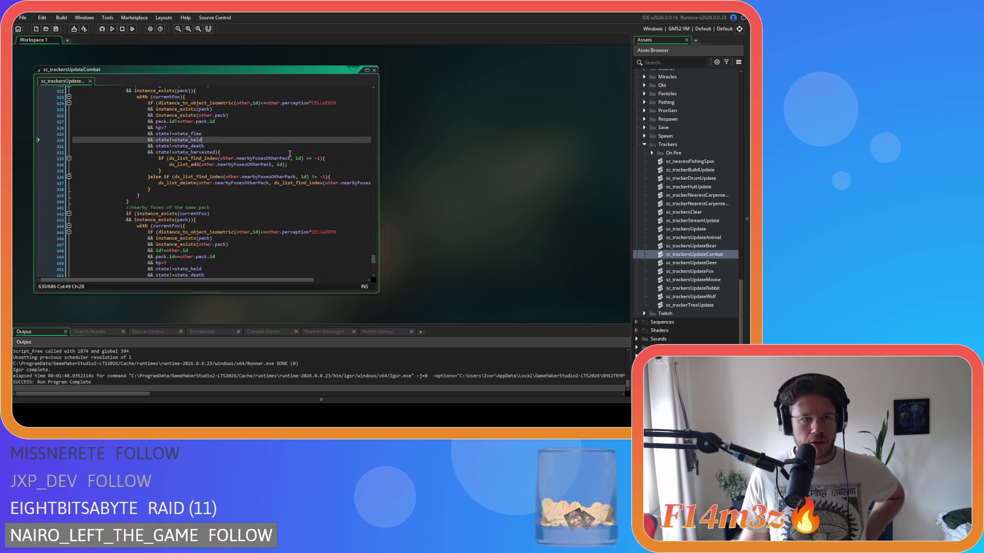
click(208, 190)
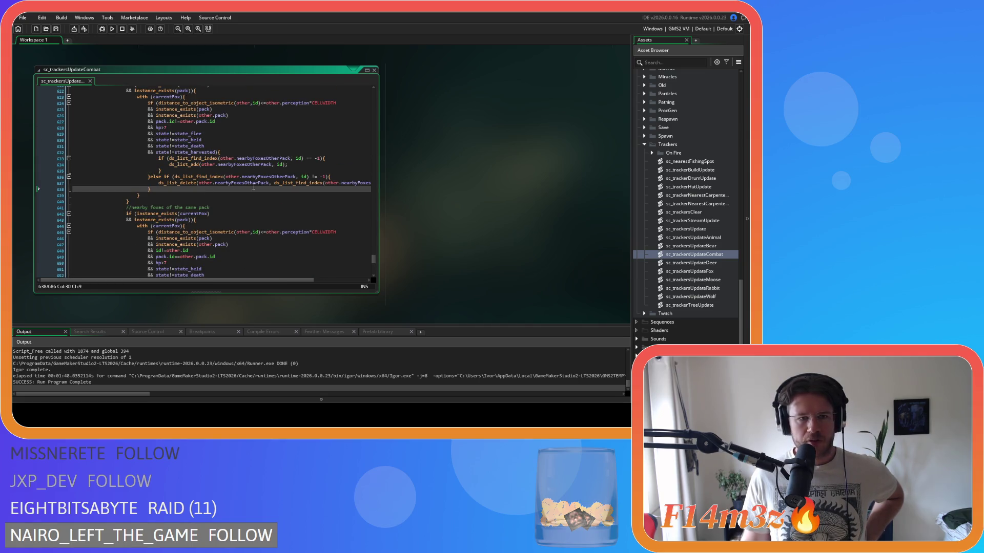
scroll(251, 187, down, 3)
scroll(240, 172, up, 3)
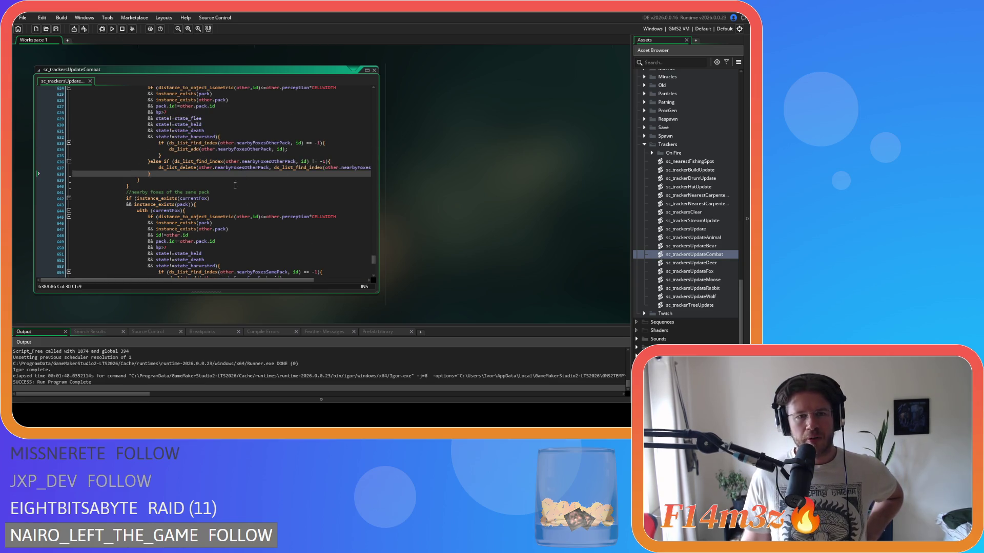
scroll(214, 226, down, 4)
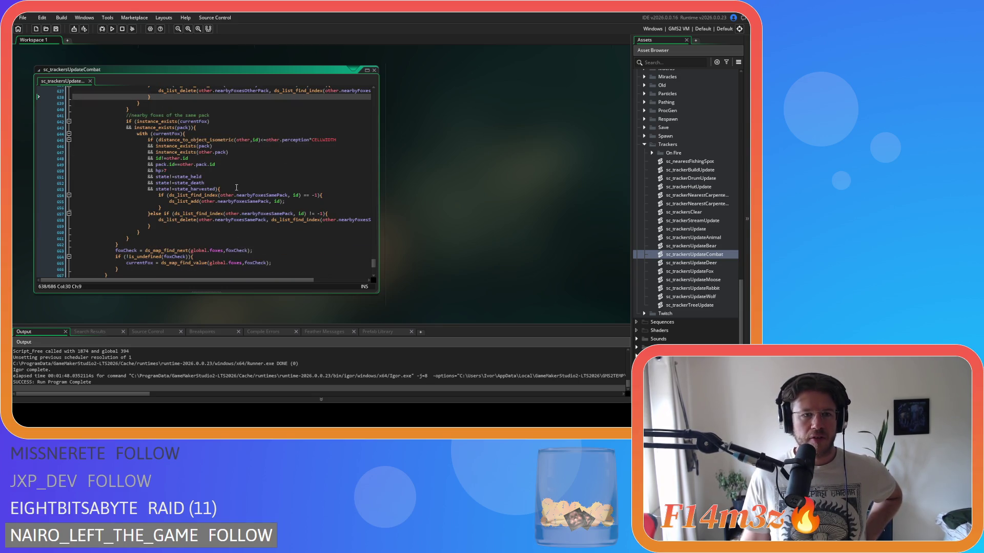
scroll(470, 213, up, 5)
Delete the two ds_list_clear lines from ob_fox's Step else block.
click(423, 198)
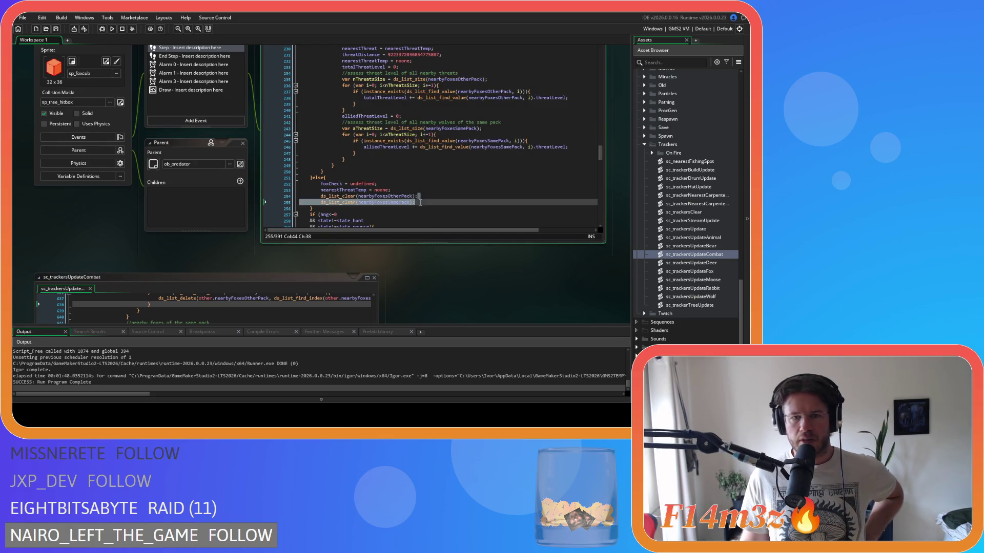
key(BackSpace)
key(BackSpace)
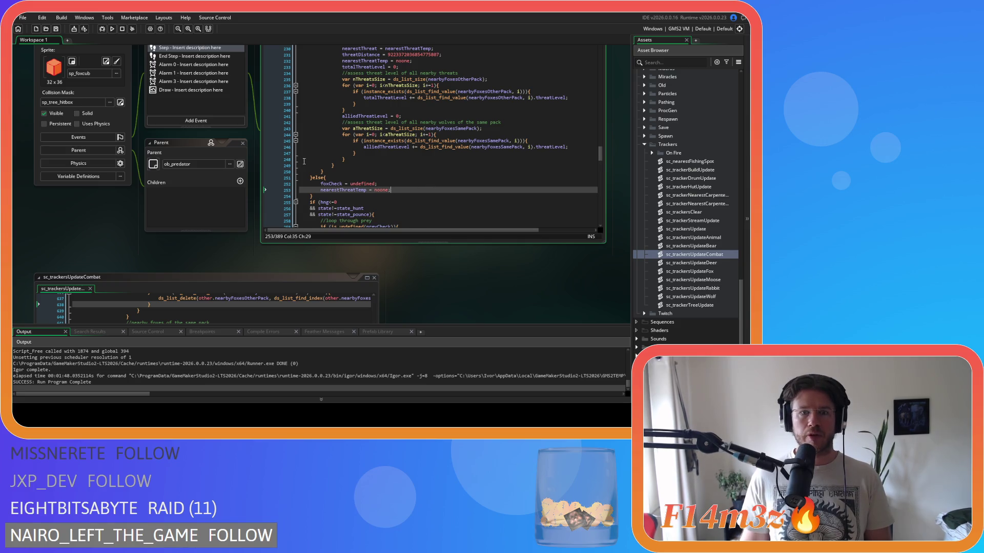
scroll(417, 84, down, 6)
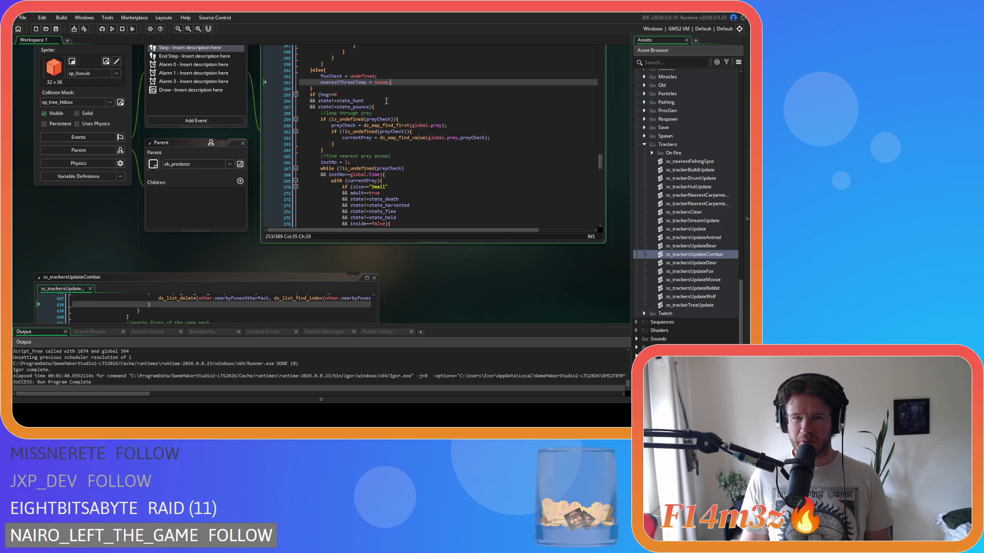
scroll(328, 91, down, 3)
Remove the 'currentPrey = noone;' reset from the fox's prey else block.
click(373, 60)
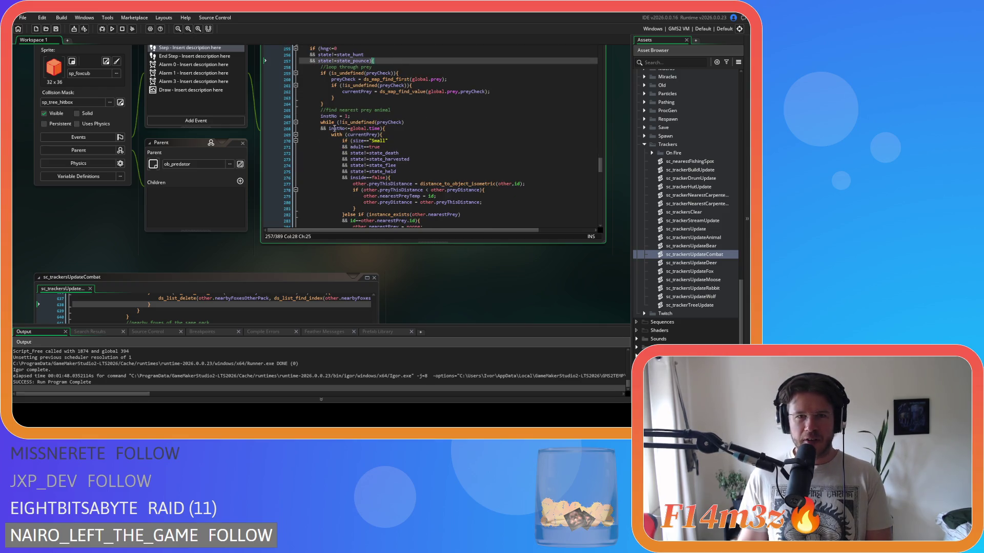
scroll(129, 239, up, 1)
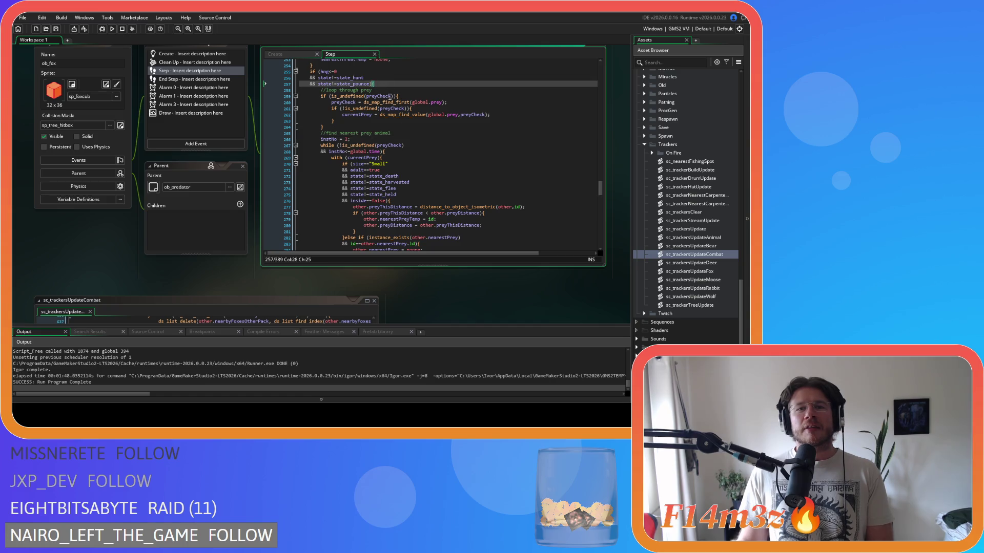
scroll(425, 149, down, 5)
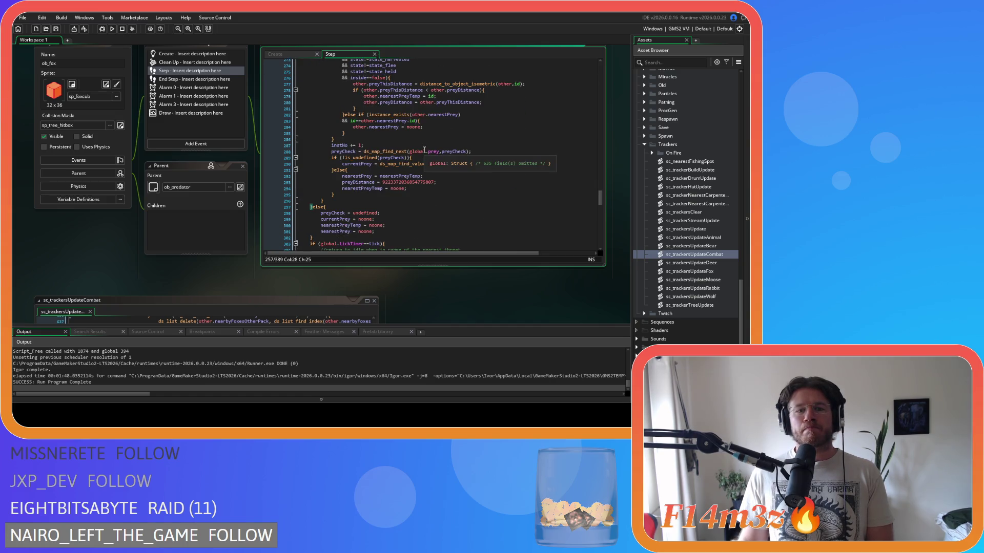
scroll(425, 149, down, 3)
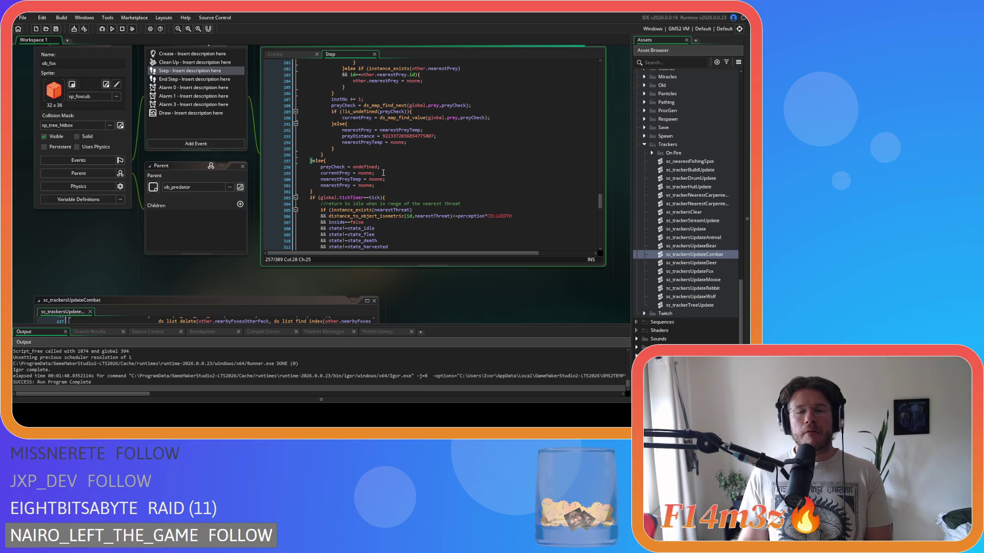
click(284, 173)
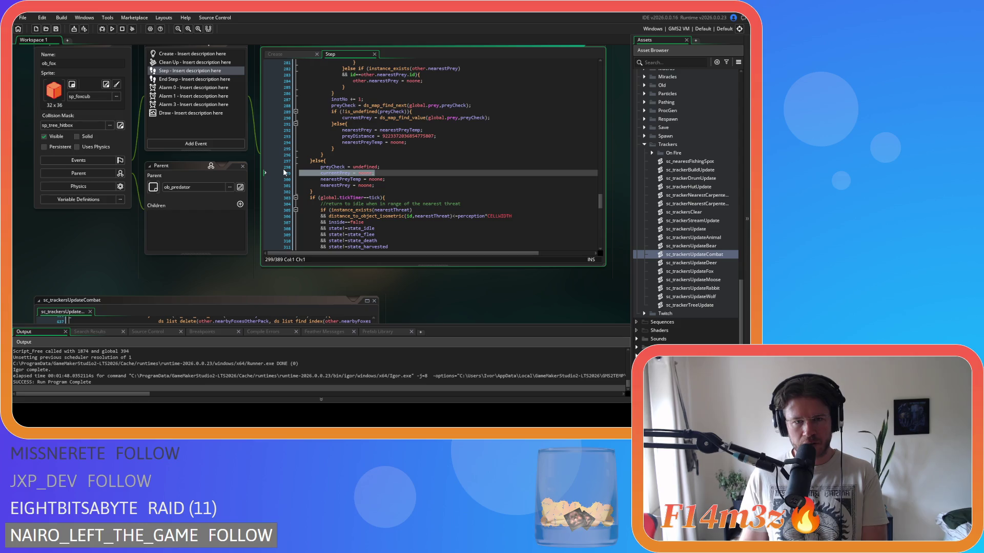
key(BackSpace)
key(BackSpace)
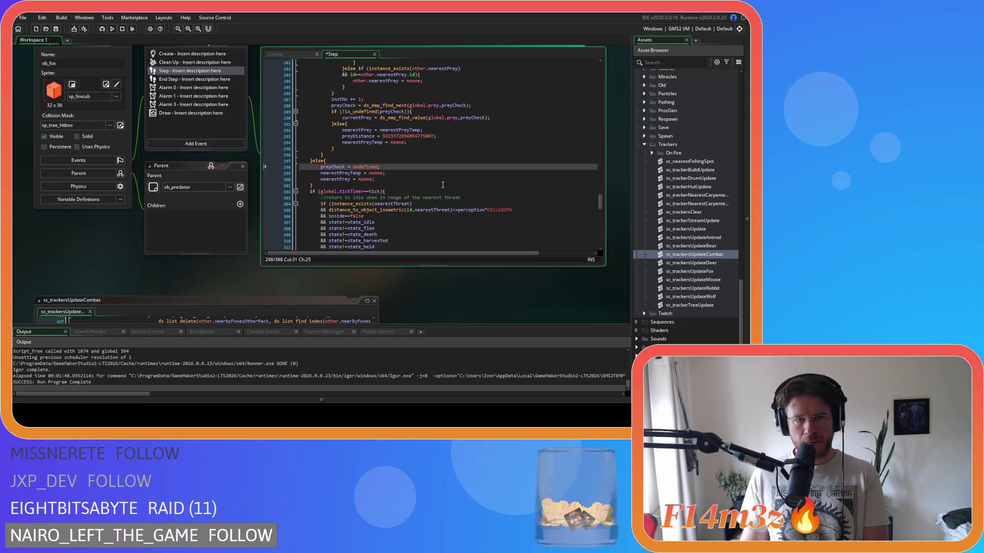
scroll(443, 184, down, 3)
scroll(443, 185, down, 1)
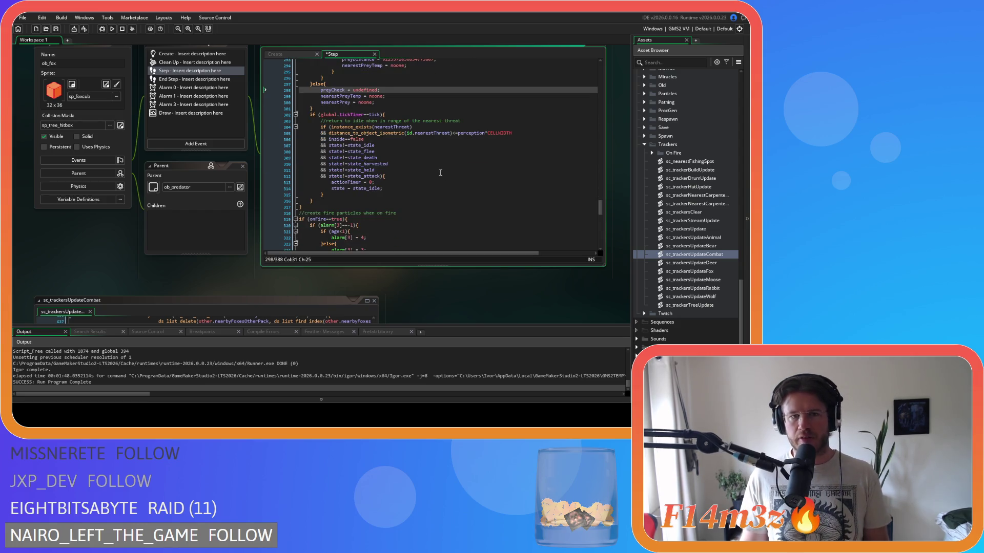
scroll(409, 214, down, 3)
click(377, 185)
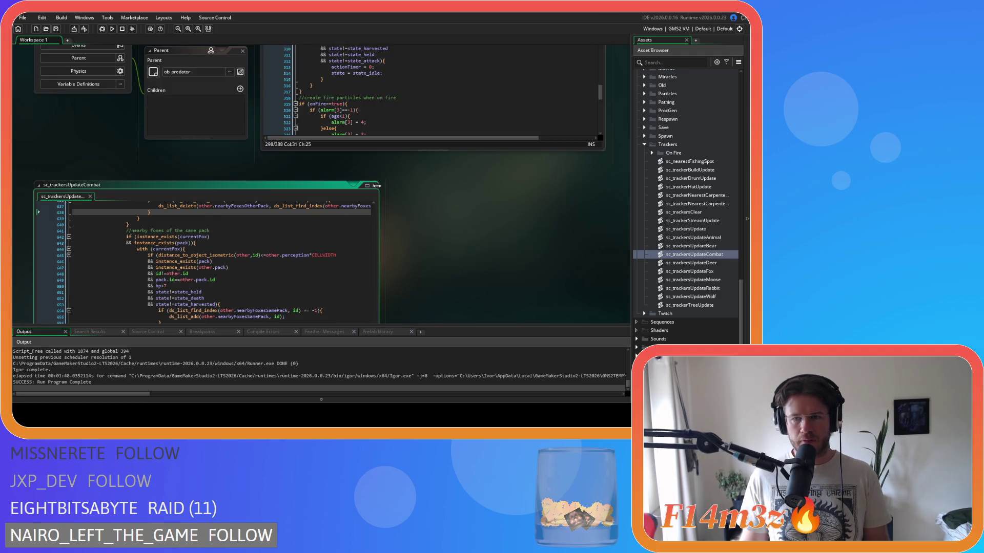
Close sc_trackersUpdateCombat and collapse the Conditions and Scripts folders in the Asset Browser.
click(374, 186)
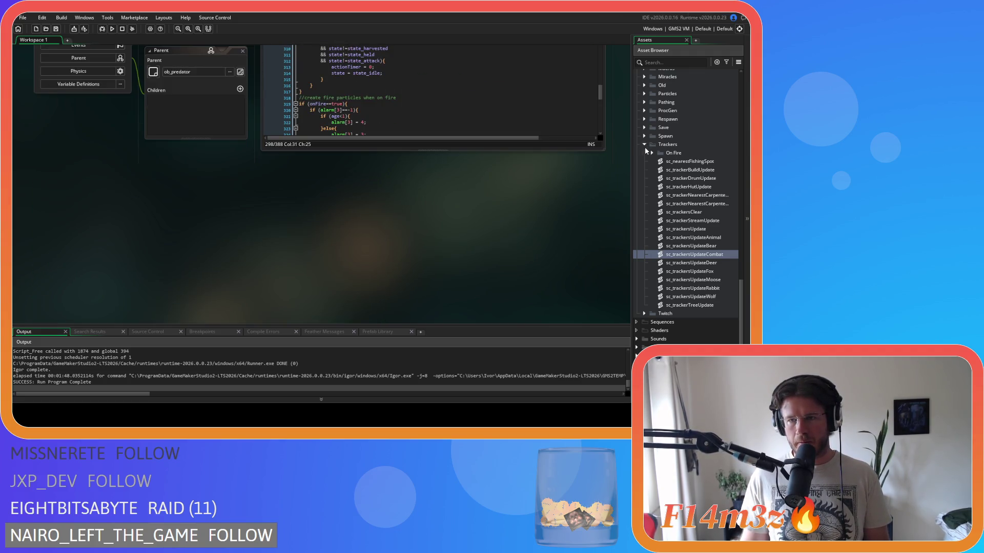
scroll(642, 159, up, 6)
scroll(639, 175, up, 1)
click(644, 165)
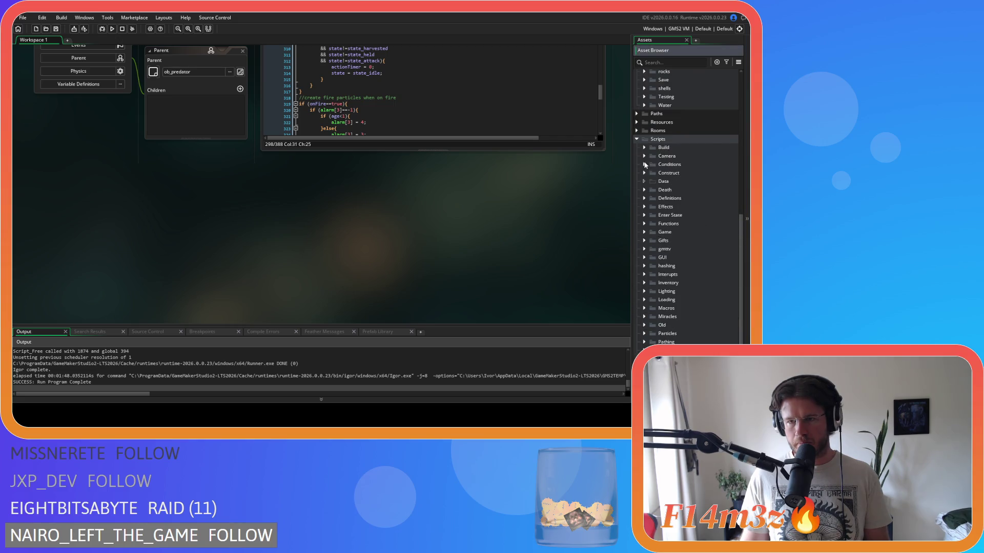
click(637, 139)
Open the ob_wolf object from Objects > Animal > Predators.
scroll(666, 184, up, 5)
double_click(680, 202)
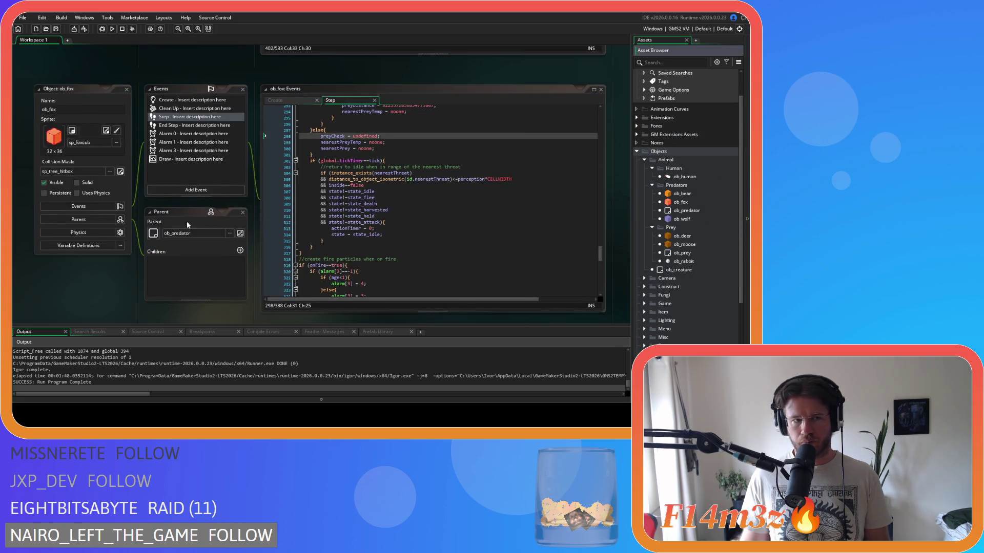
scroll(135, 195, up, 5)
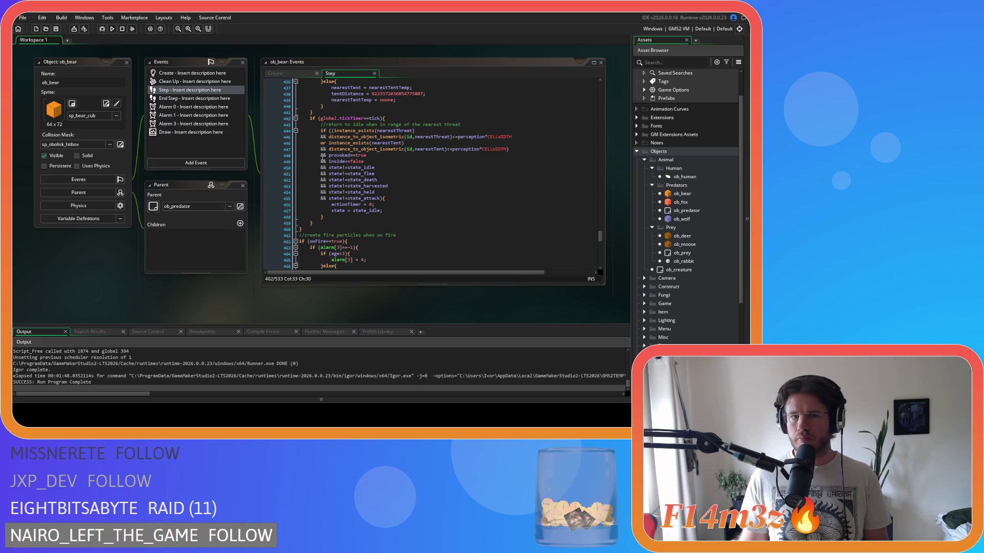
scroll(322, 158, up, 1)
scroll(147, 119, up, 2)
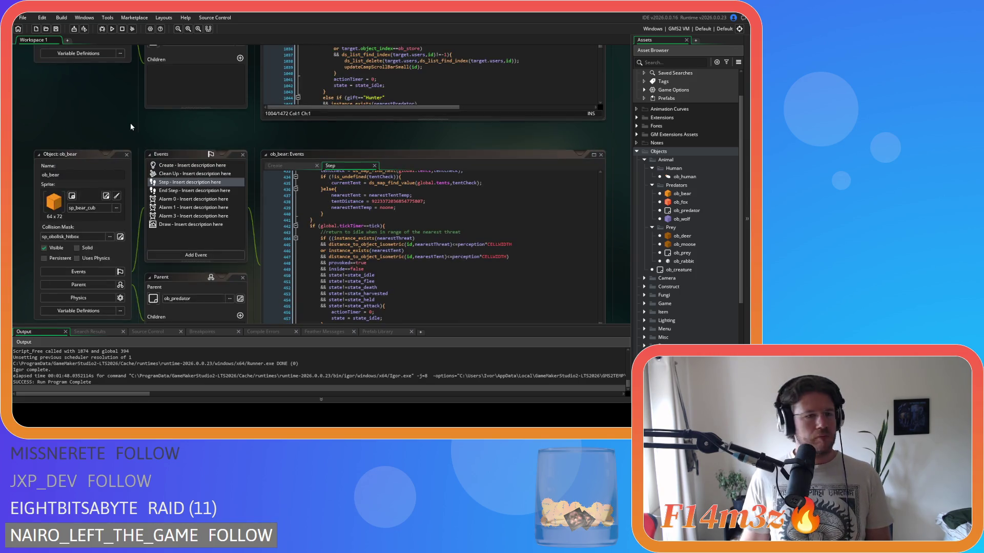
double_click(683, 203)
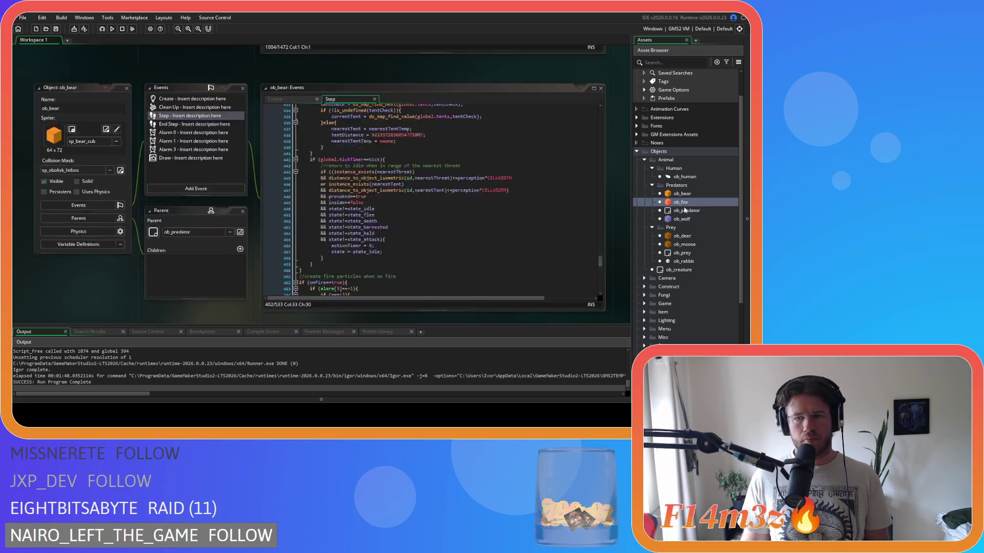
double_click(682, 220)
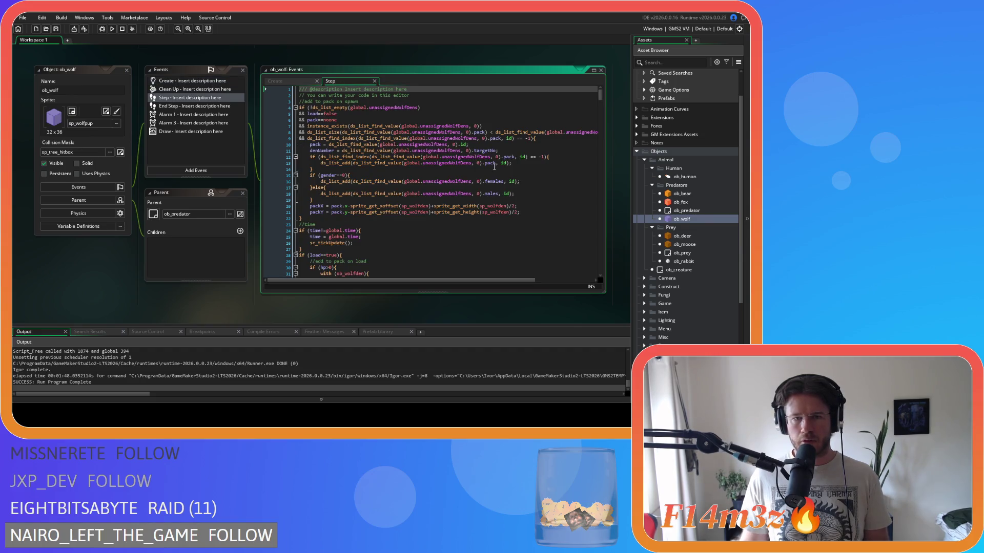
Show ob_wolf's Step event code and scroll to its else-block reset lines.
click(338, 82)
scroll(484, 145, down, 20)
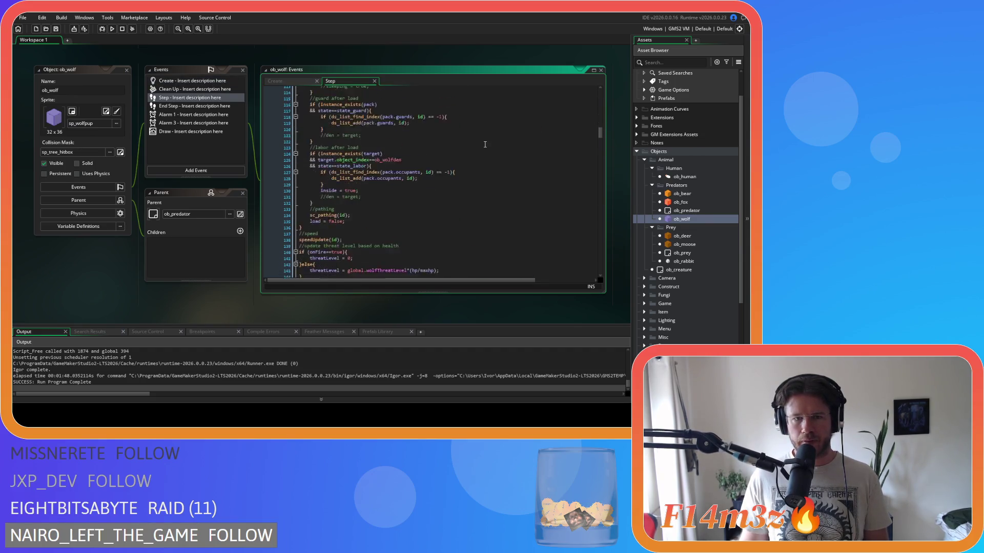
scroll(485, 145, up, 2)
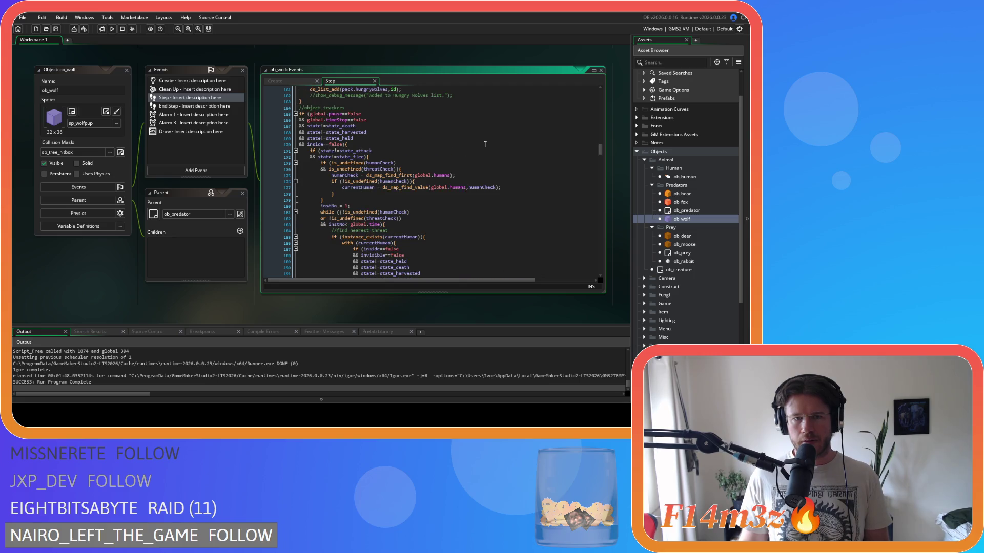
click(430, 156)
scroll(417, 151, down, 20)
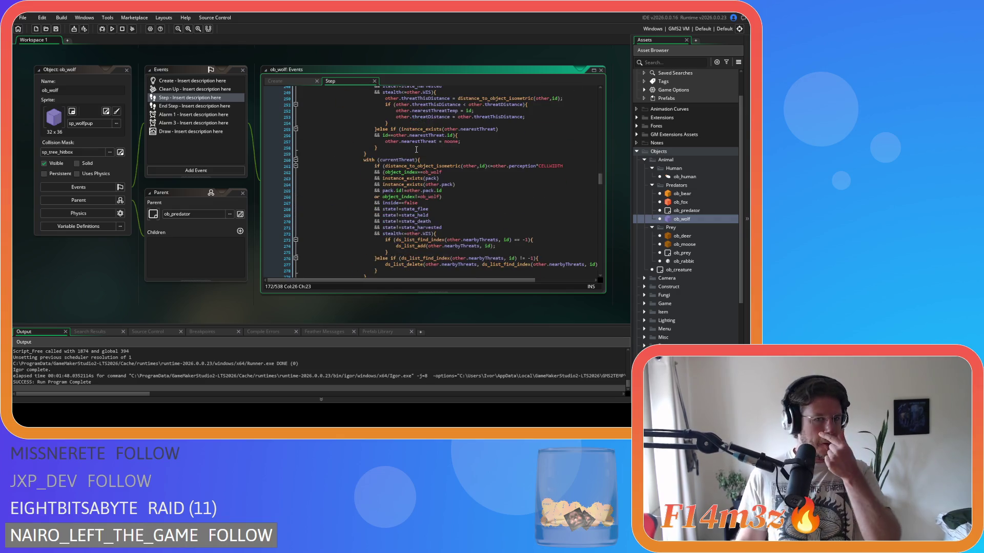
scroll(416, 150, down, 20)
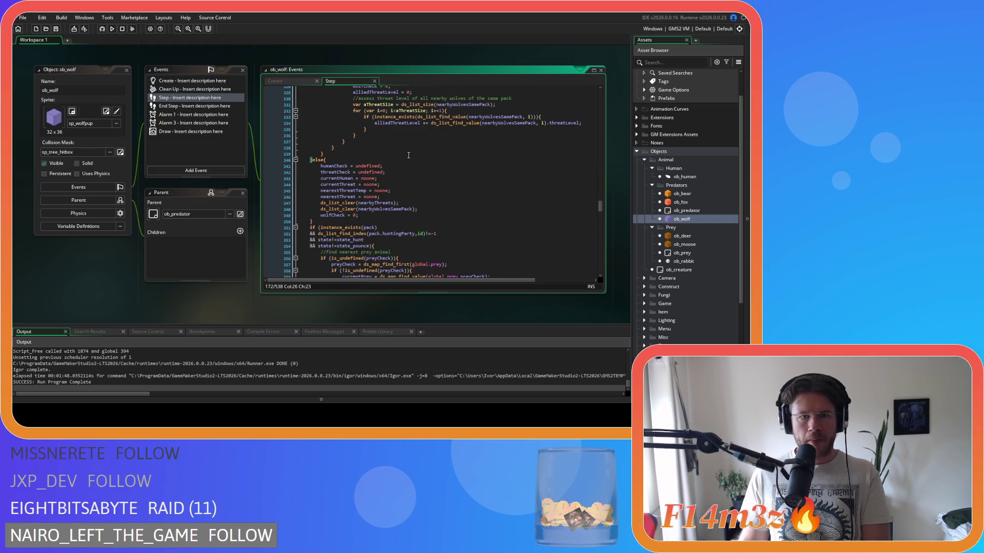
click(392, 183)
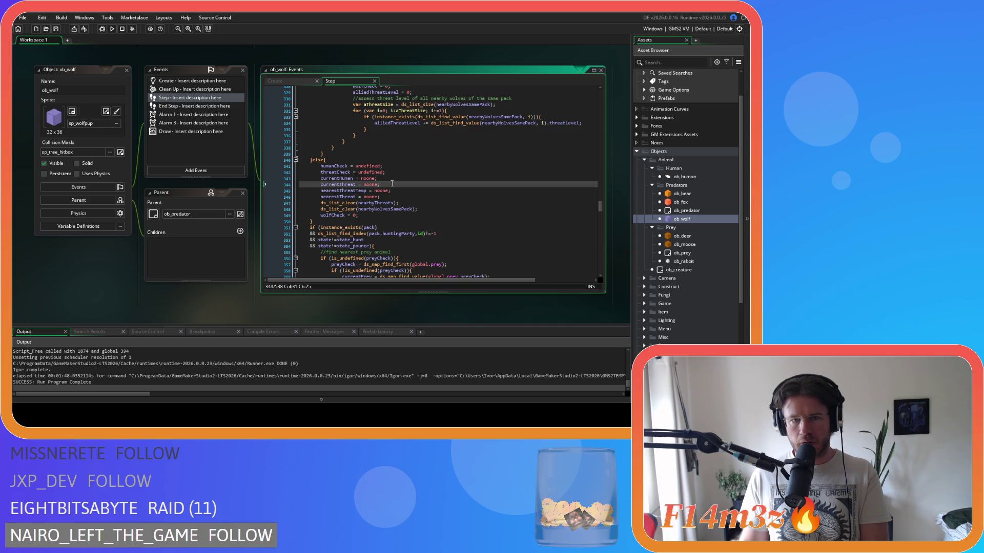
Delete the currentHuman, currentThreat and nearestThreat resets and both ds_list_clear lines.
drag(379, 183, 280, 180)
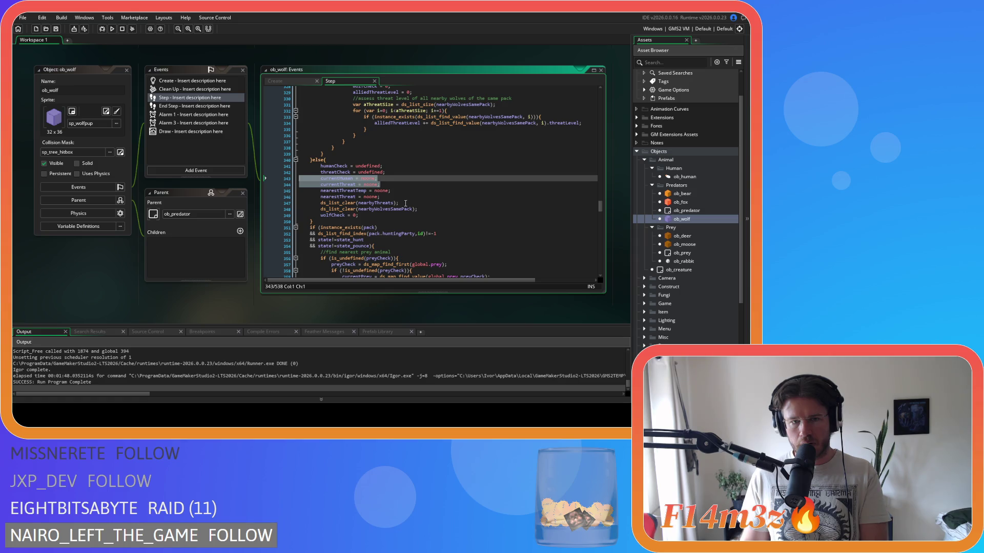
key(BackSpace)
drag(381, 185, 289, 186)
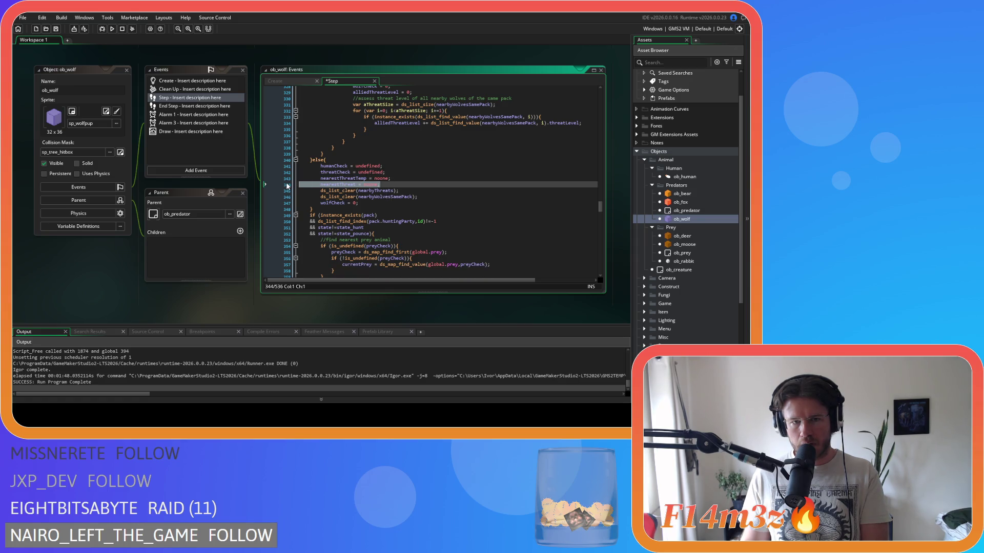
key(BackSpace)
key(BackSpace)
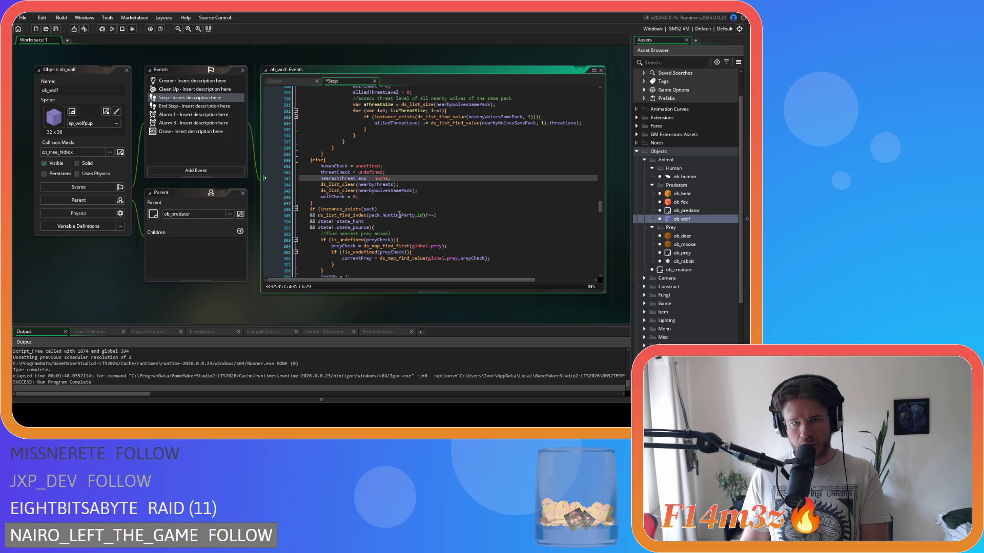
drag(418, 192, 285, 187)
mouse_move(333, 210)
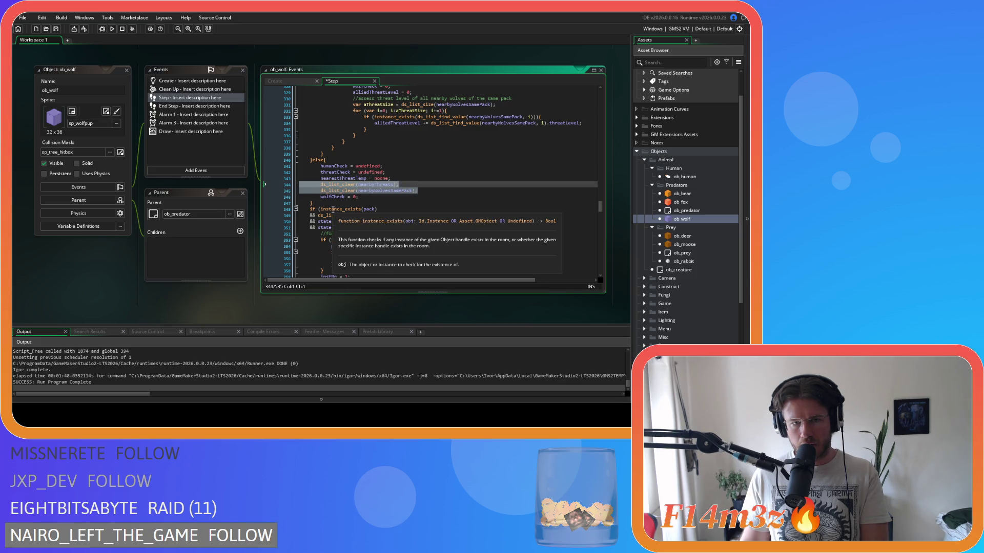
key(BackSpace)
key(BackSpace)
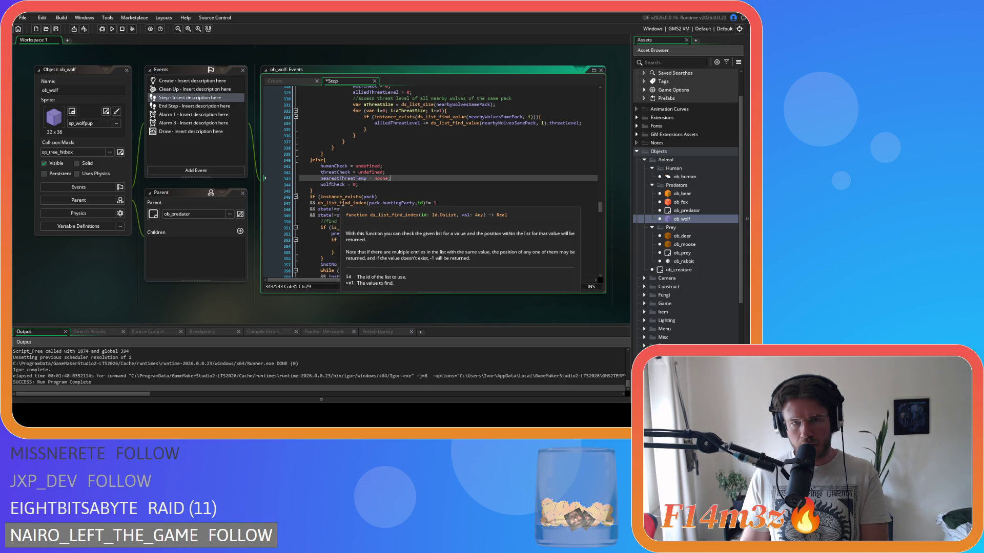
Remove the 'currentPrey = noone;' reset from the wolf's prey else block and save.
scroll(409, 176, up, 9)
mouse_move(408, 176)
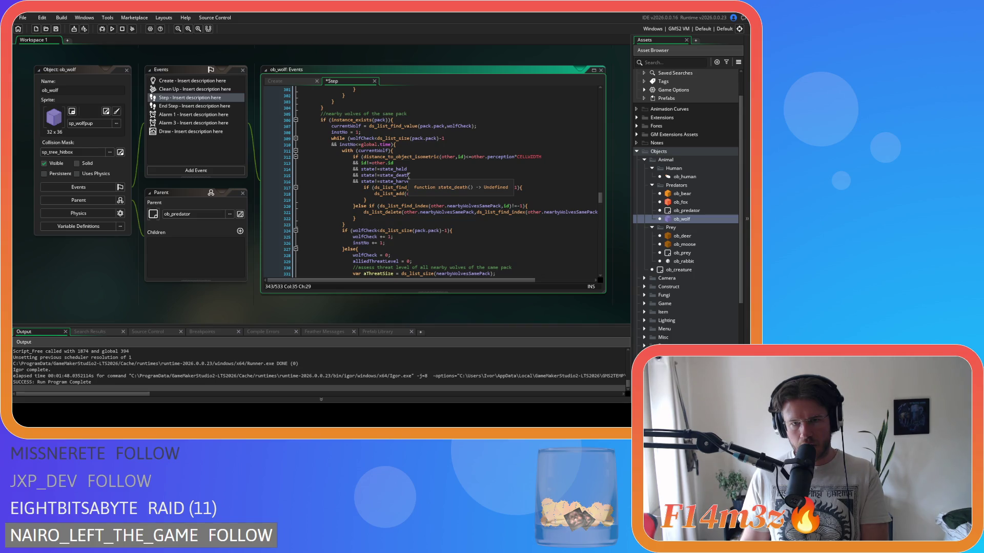
scroll(408, 175, down, 7)
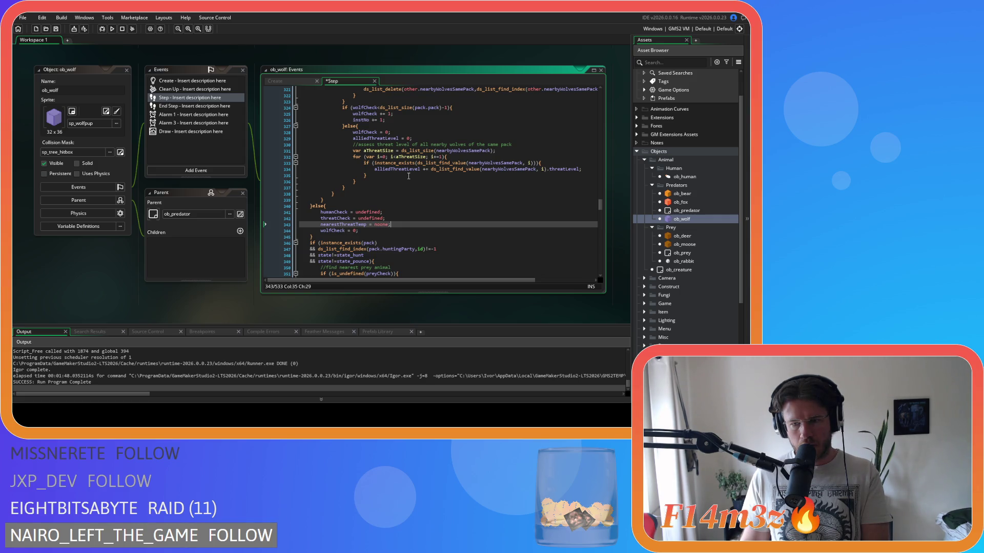
scroll(408, 176, down, 5)
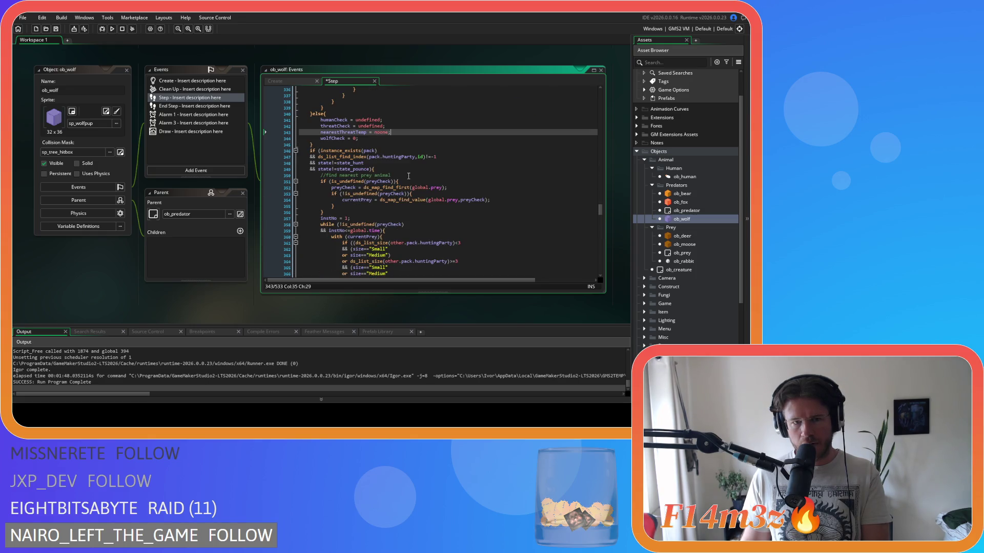
click(387, 169)
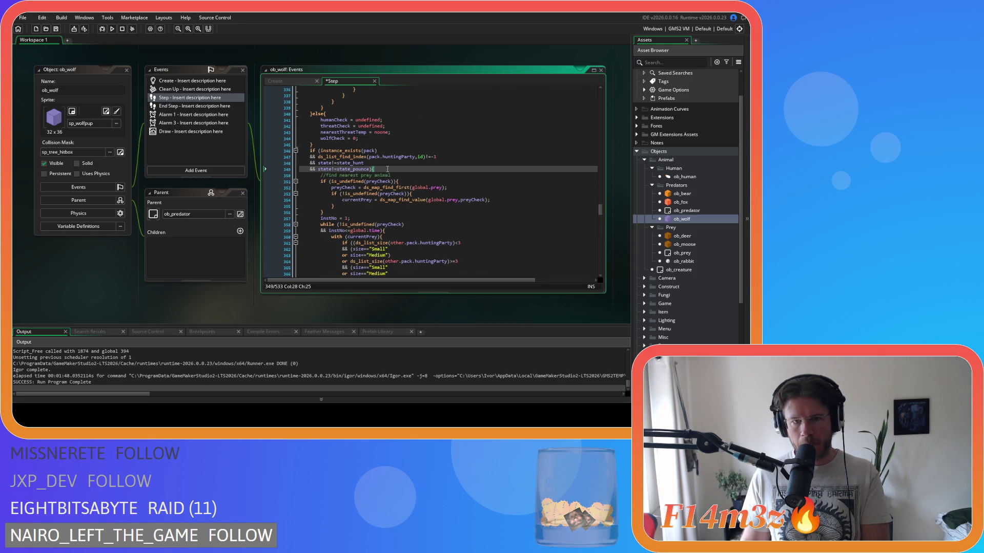
scroll(387, 169, down, 15)
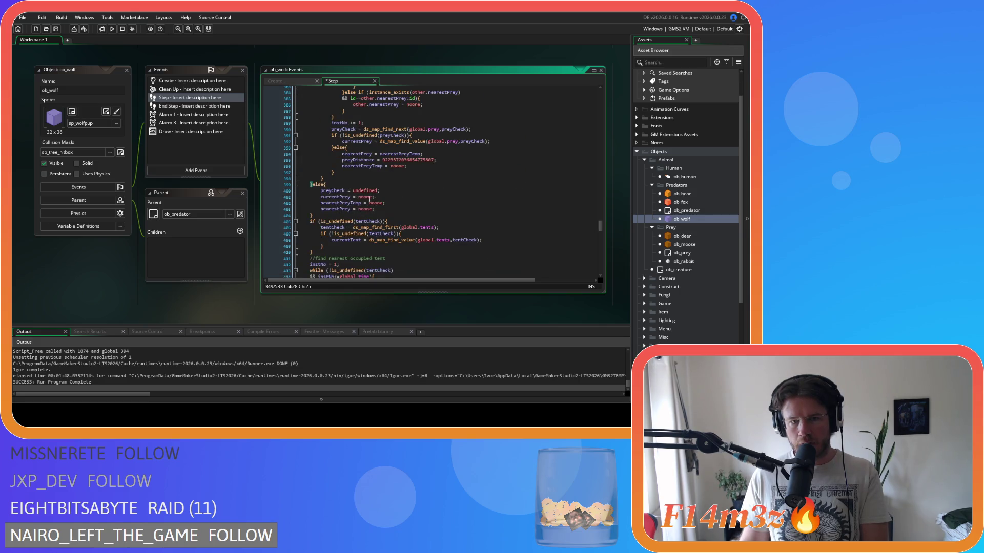
drag(385, 196, 288, 198)
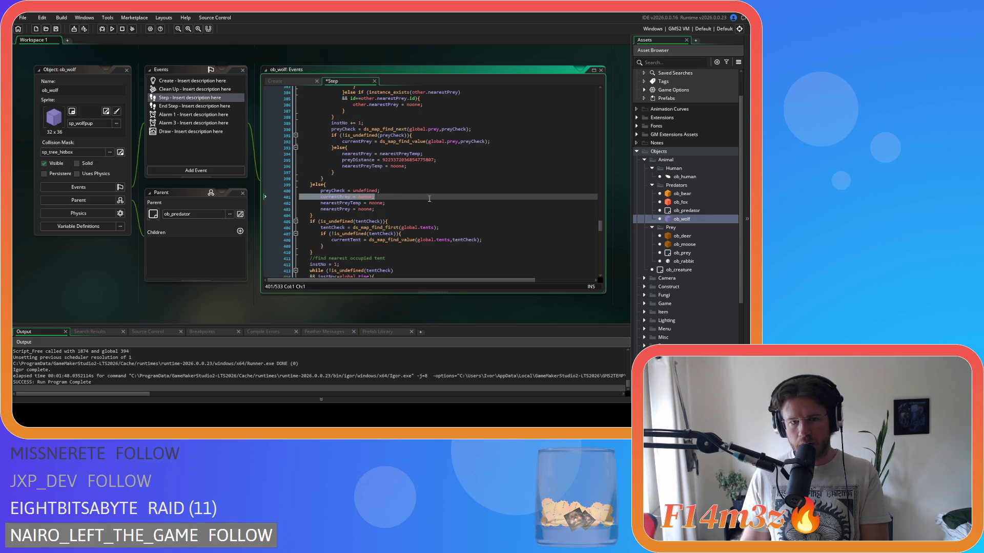
key(BackSpace)
key(BackSpace)
scroll(408, 188, down, 2)
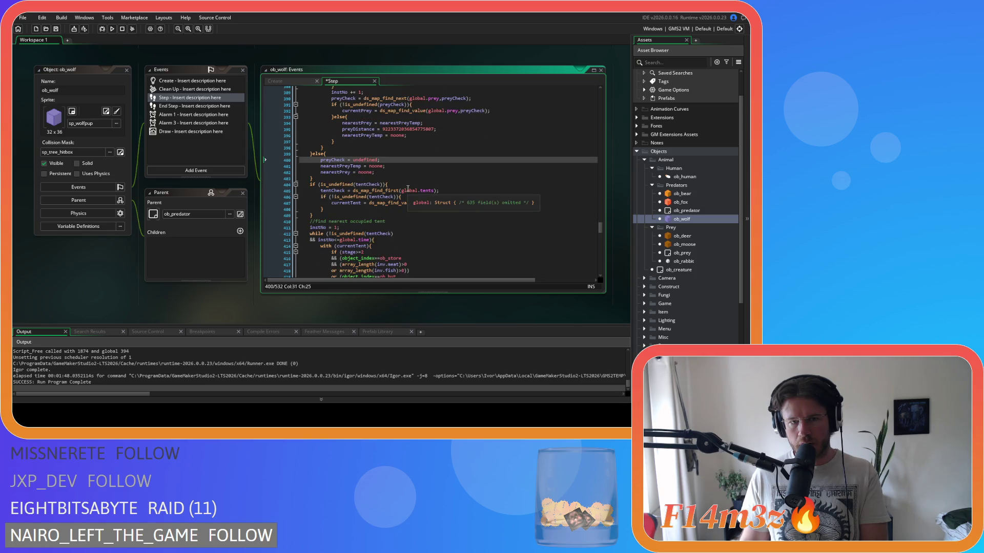
scroll(408, 188, down, 3)
scroll(408, 188, down, 10)
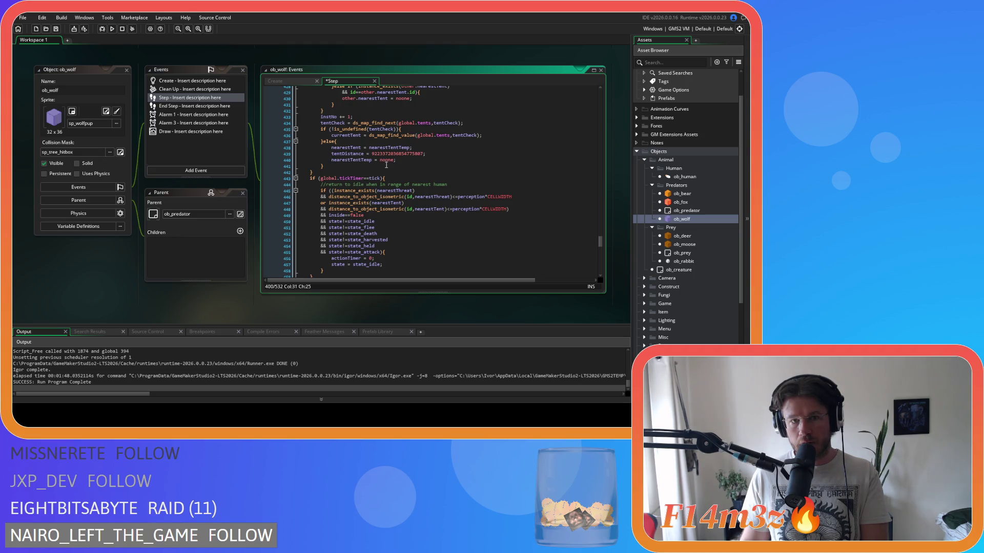
scroll(410, 174, down, 3)
key(ctrl+s)
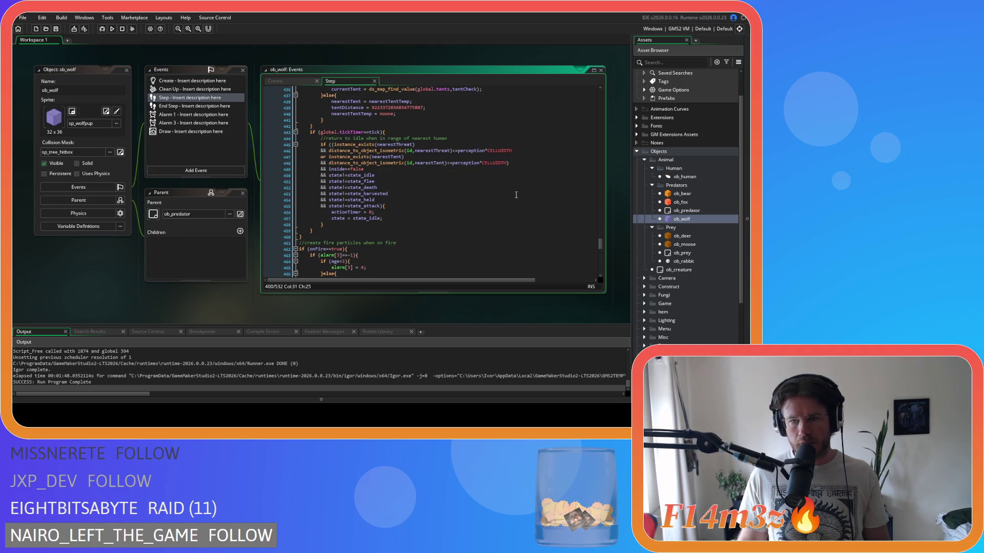
Open the ob_deer object and its Step event code.
double_click(682, 236)
scroll(365, 137, up, 20)
scroll(504, 147, up, 6)
click(458, 141)
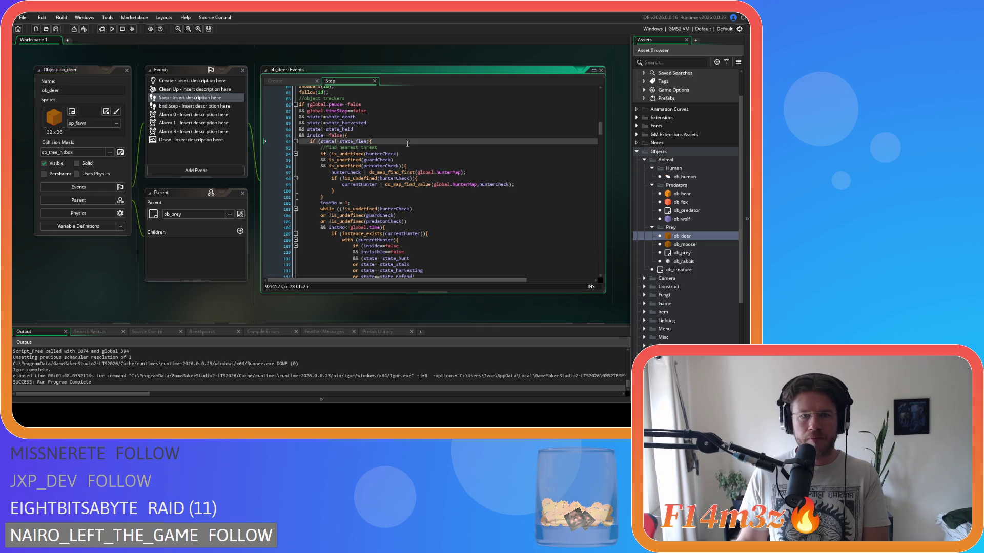
Delete the 'nearestThreat = noone;' reset line from ob_deer's else block.
scroll(459, 142, down, 20)
scroll(409, 138, down, 9)
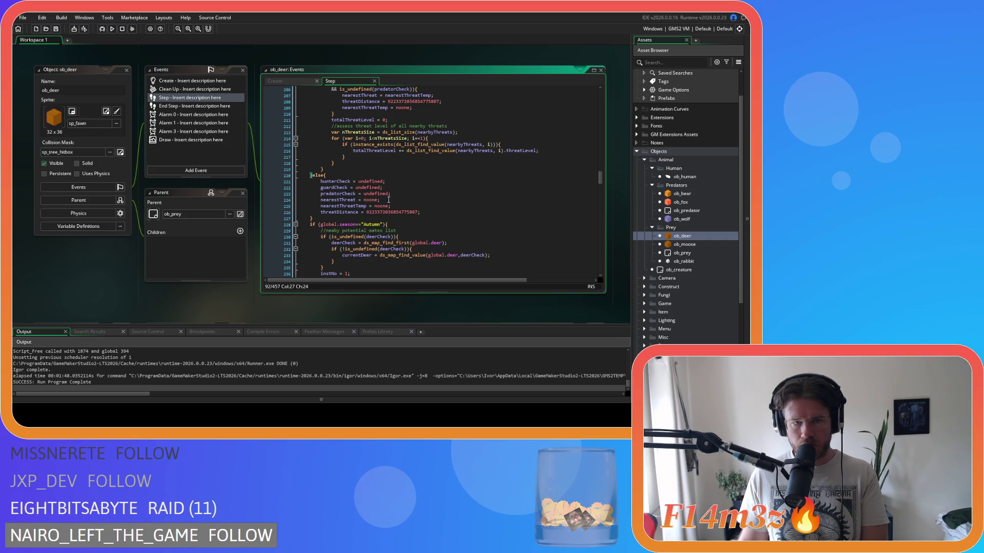
click(387, 194)
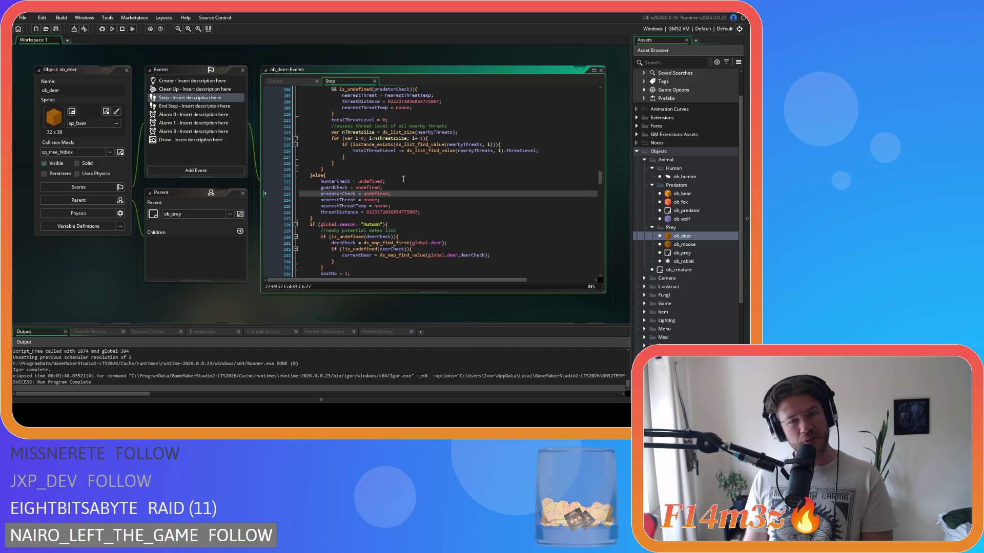
drag(380, 200, 308, 204)
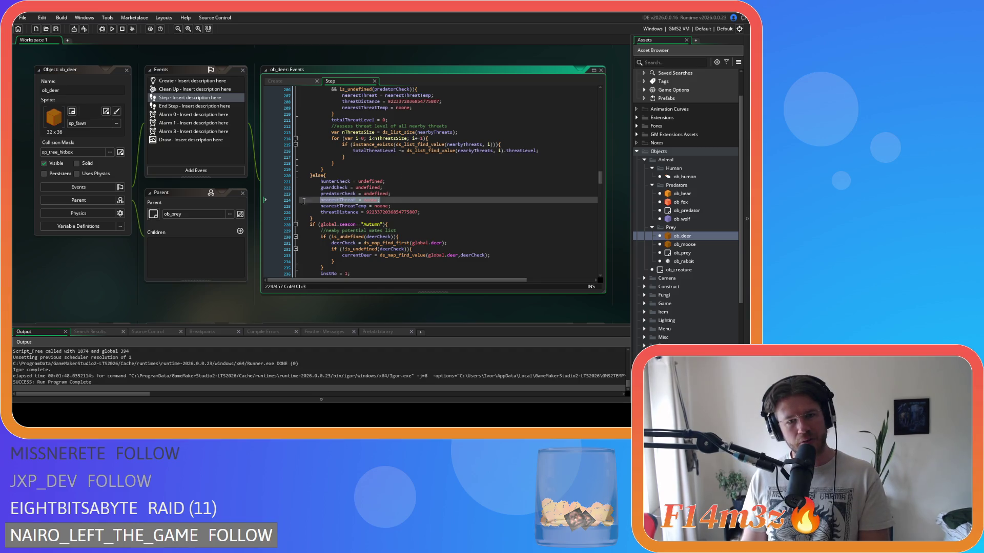
key(BackSpace)
key(BackSpace)
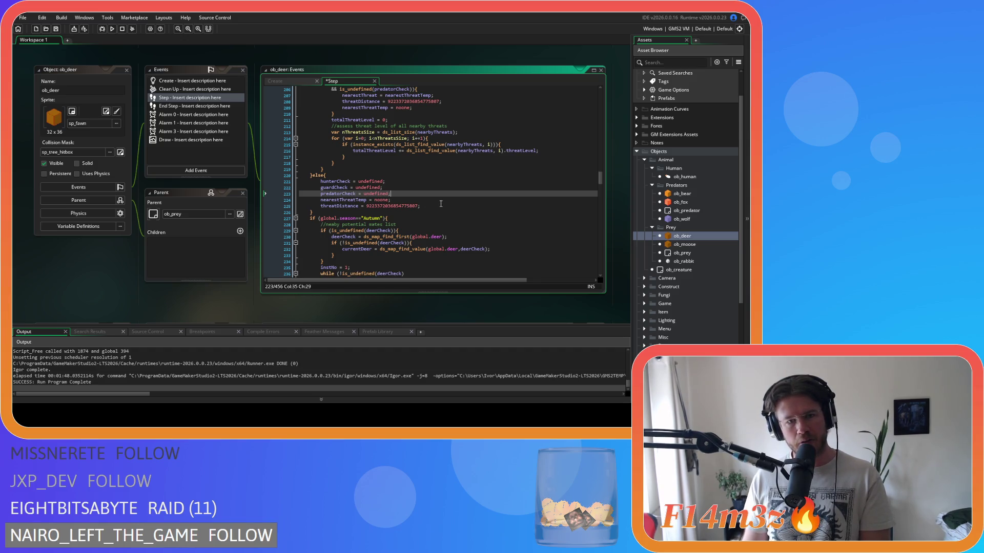
Delete the 'currentDeer = noone;' reset line further down the deer's Step code.
scroll(434, 195, down, 4)
key(Down)
key(Down)
key(Down)
scroll(446, 185, down, 15)
scroll(457, 175, down, 5)
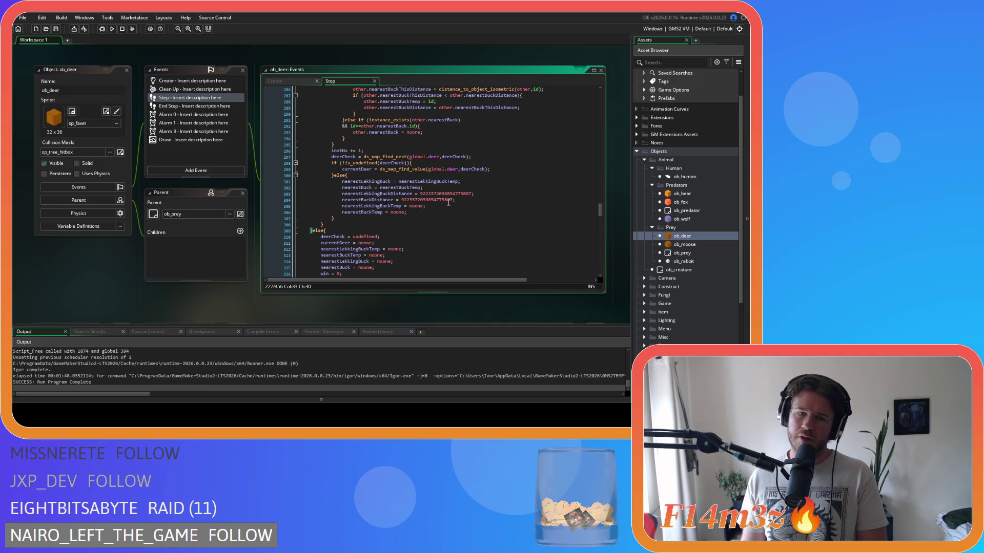
scroll(435, 196, down, 4)
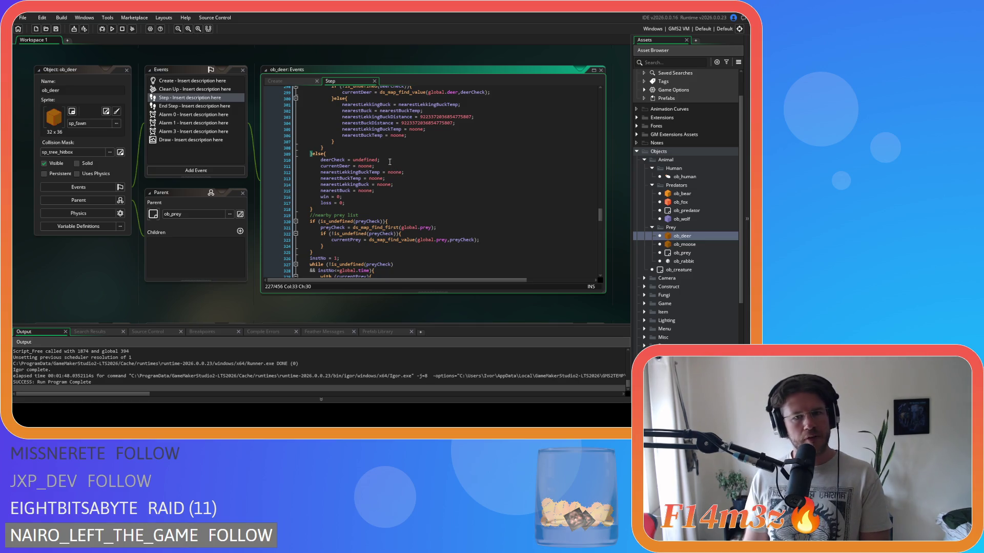
drag(387, 166, 266, 168)
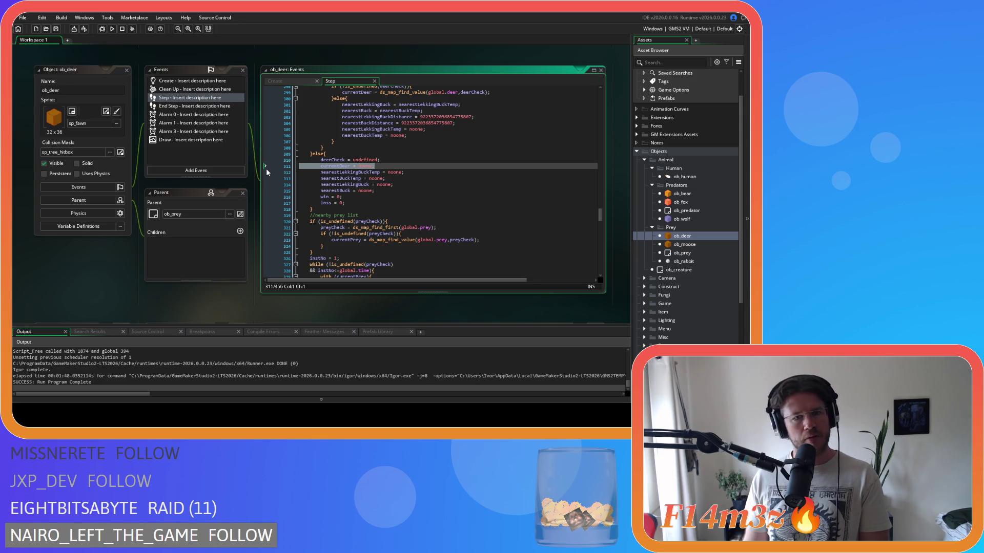
key(BackSpace)
key(BackSpace)
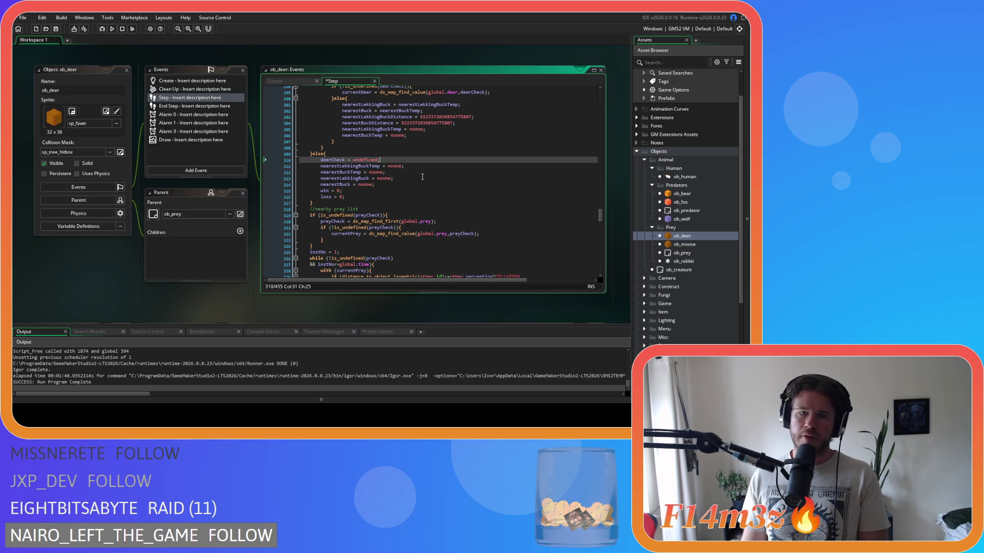
Open the ob_moose object's Step event code.
scroll(419, 171, down, 4)
scroll(417, 166, down, 3)
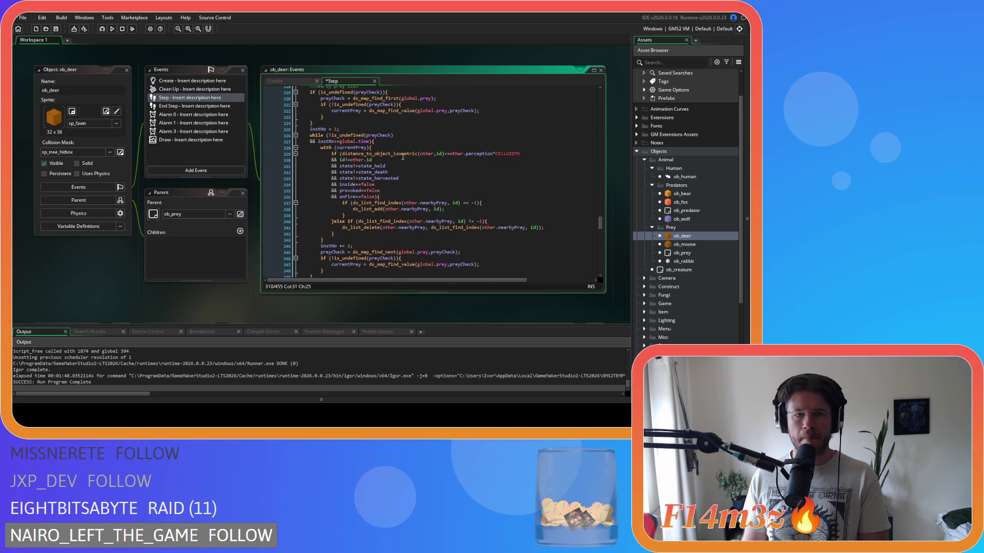
click(387, 142)
scroll(400, 144, down, 5)
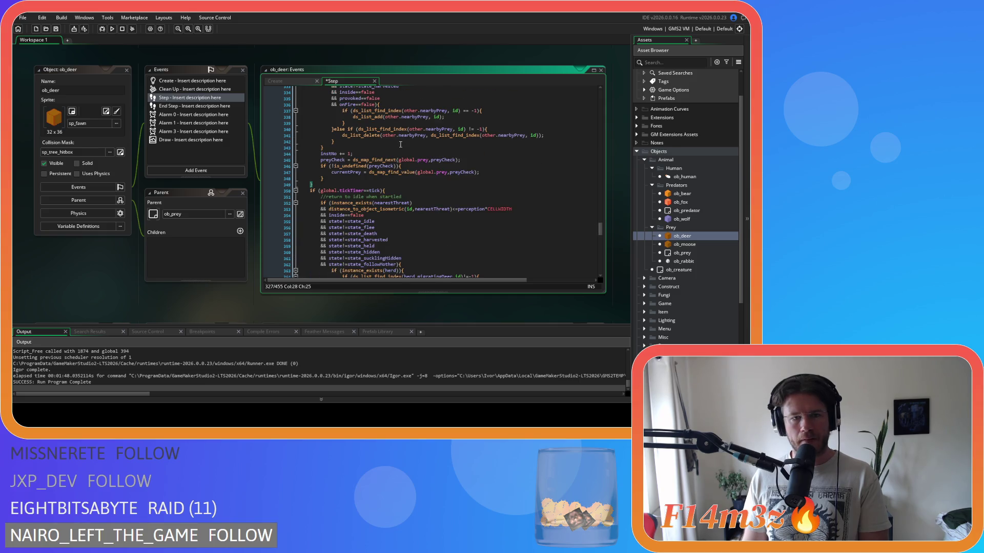
scroll(402, 154, down, 4)
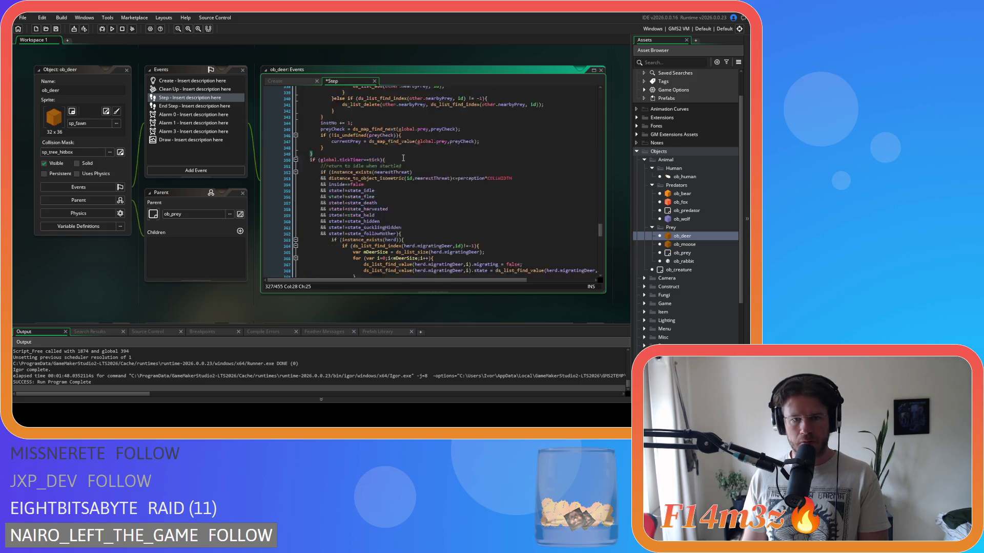
click(690, 245)
double_click(689, 245)
Delete the redundant nearestThreat = noone reset line from ob_moose's Step else-block.
scroll(597, 182, up, 5)
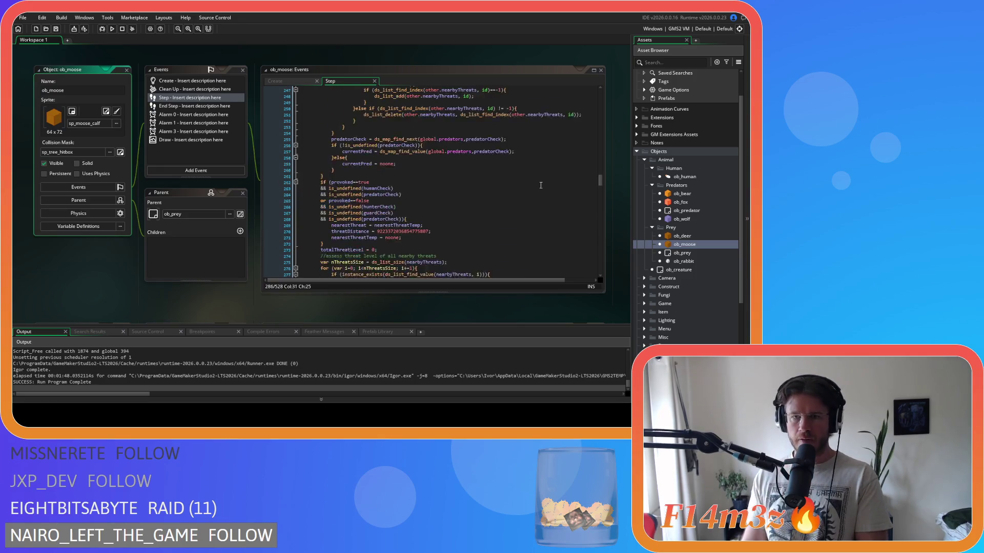
scroll(597, 182, up, 20)
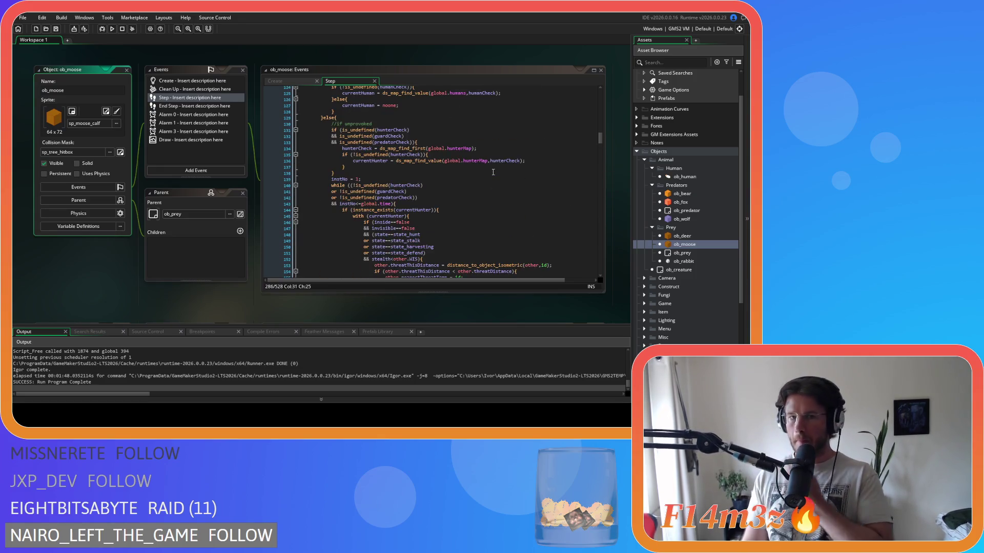
scroll(493, 173, up, 19)
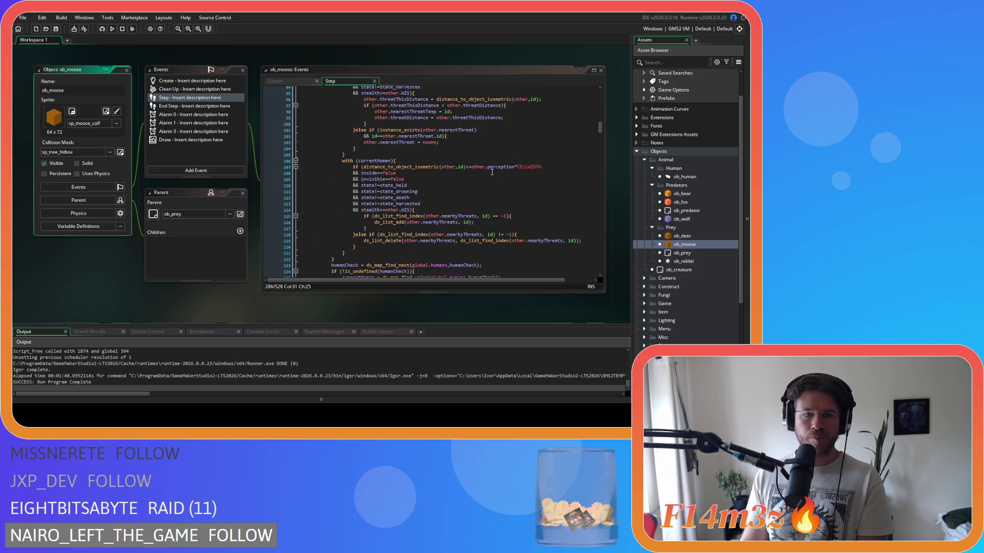
click(411, 156)
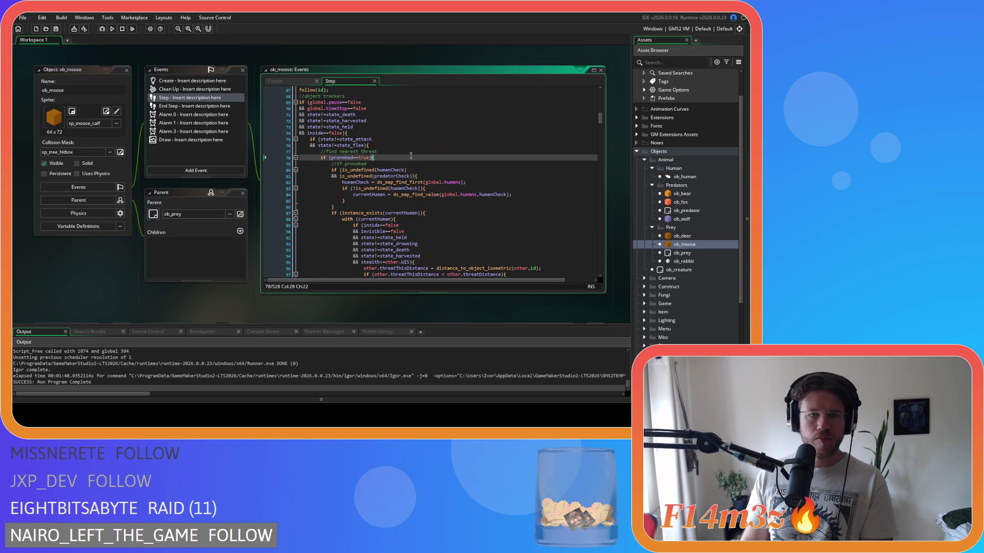
click(390, 142)
click(402, 147)
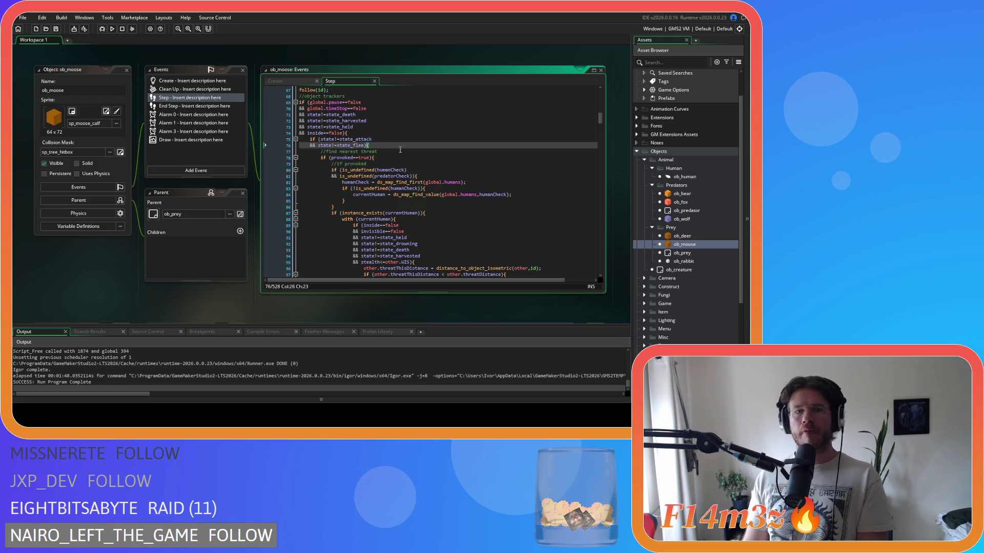
scroll(401, 148, down, 12)
scroll(402, 149, down, 20)
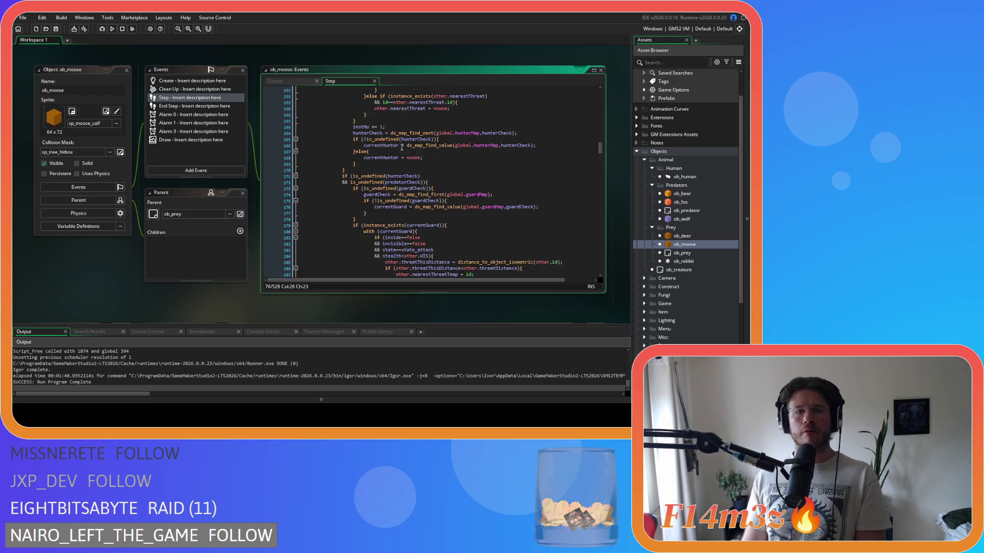
scroll(411, 149, down, 20)
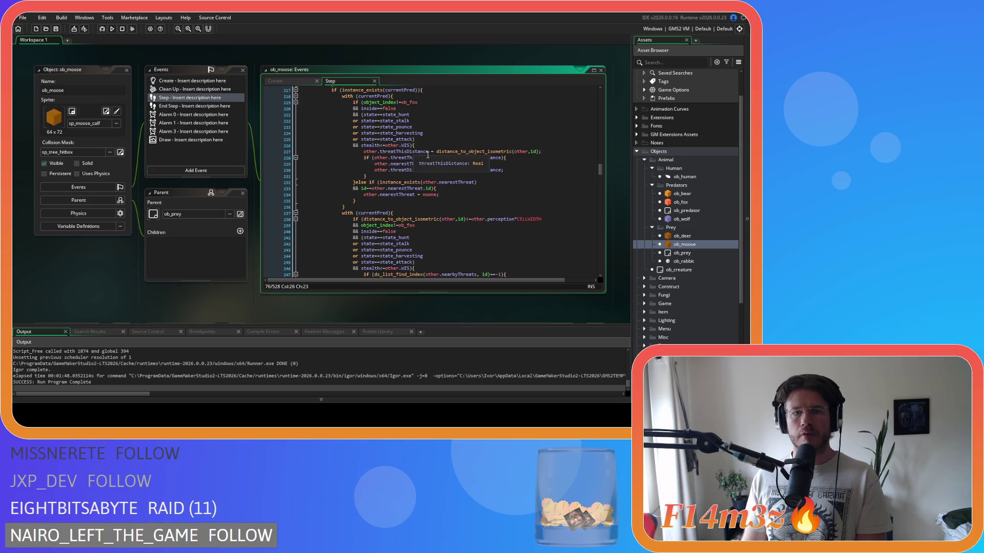
scroll(455, 164, down, 12)
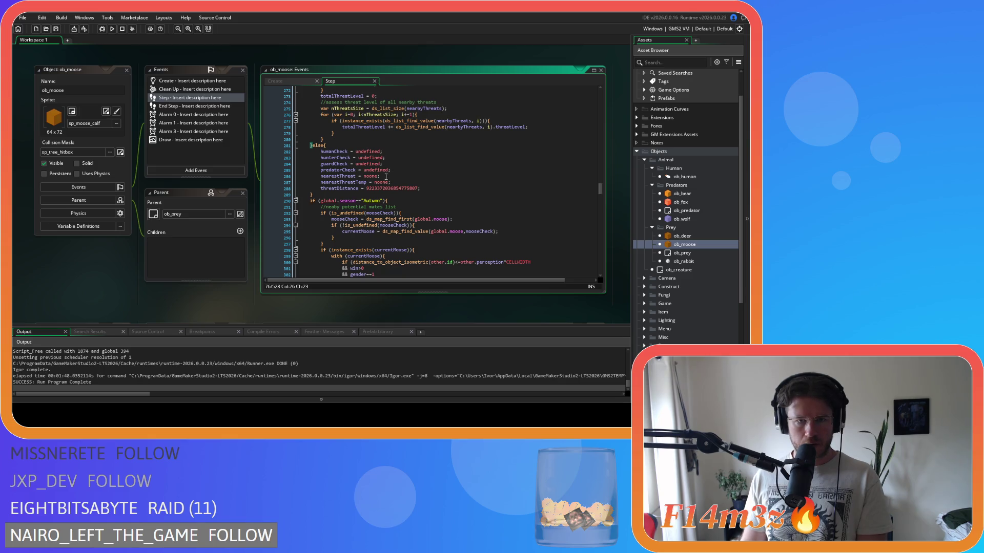
drag(389, 176, 293, 178)
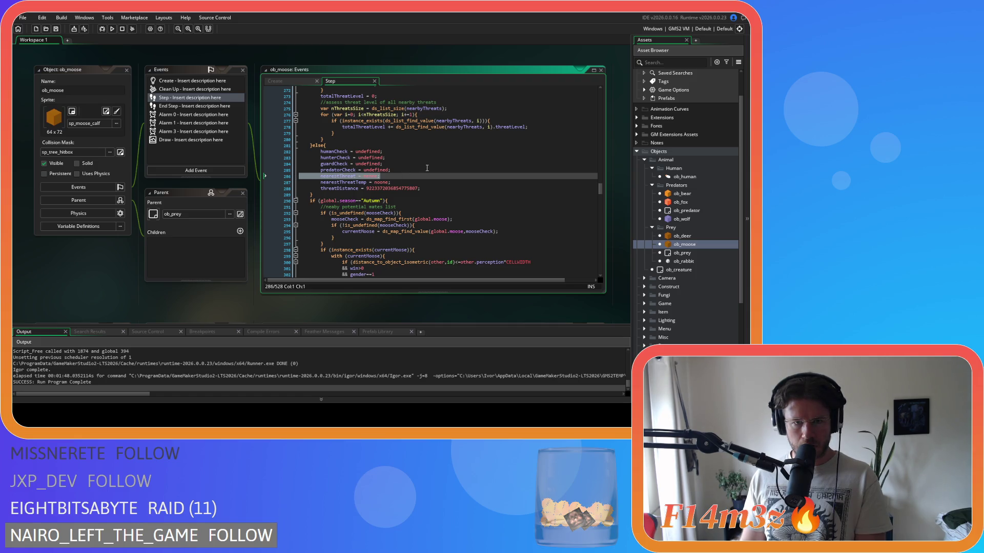
key(BackSpace)
key(BackSpace)
scroll(402, 140, down, 3)
Delete the redundant currentMoose = noone reset line further down the Step code.
click(400, 133)
scroll(431, 159, down, 15)
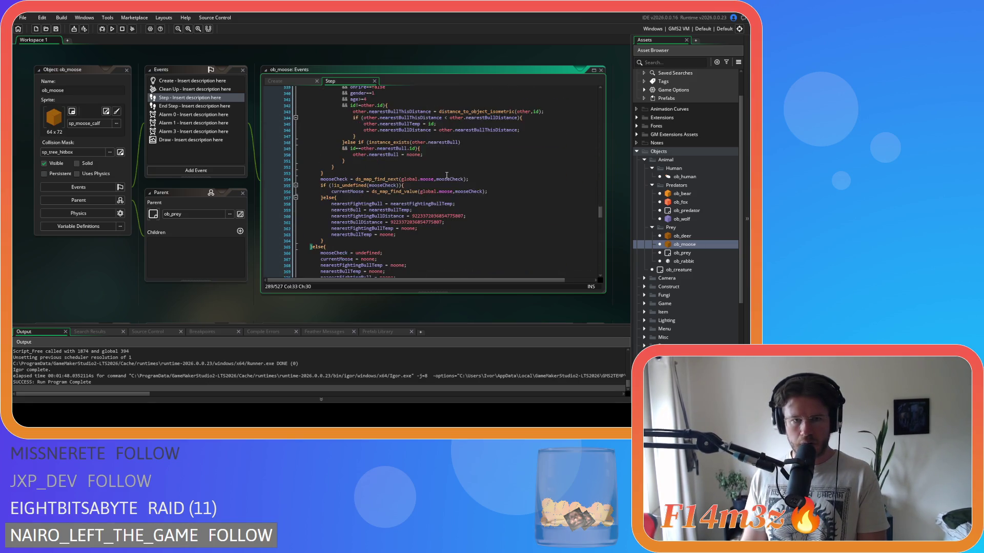
scroll(446, 175, down, 2)
scroll(447, 175, down, 2)
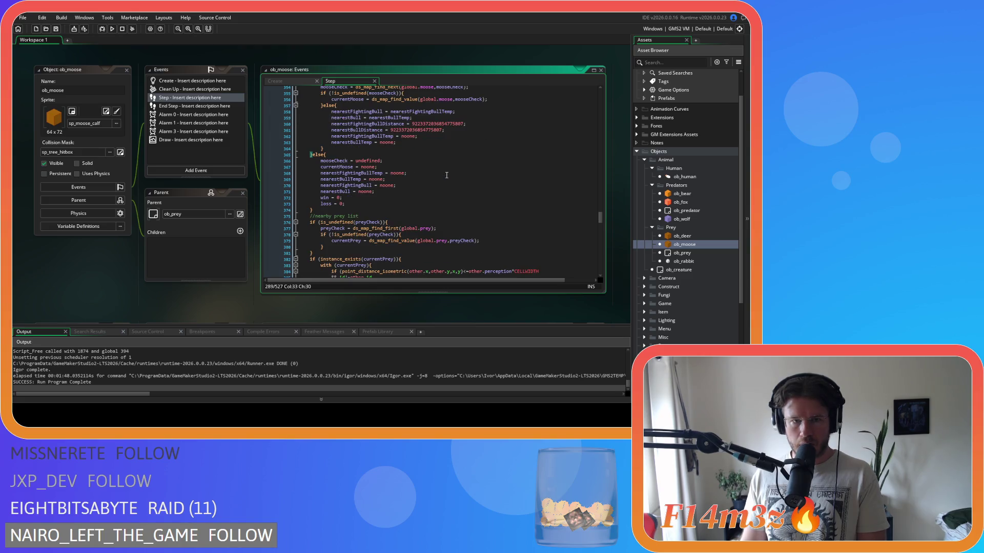
drag(378, 167, 286, 171)
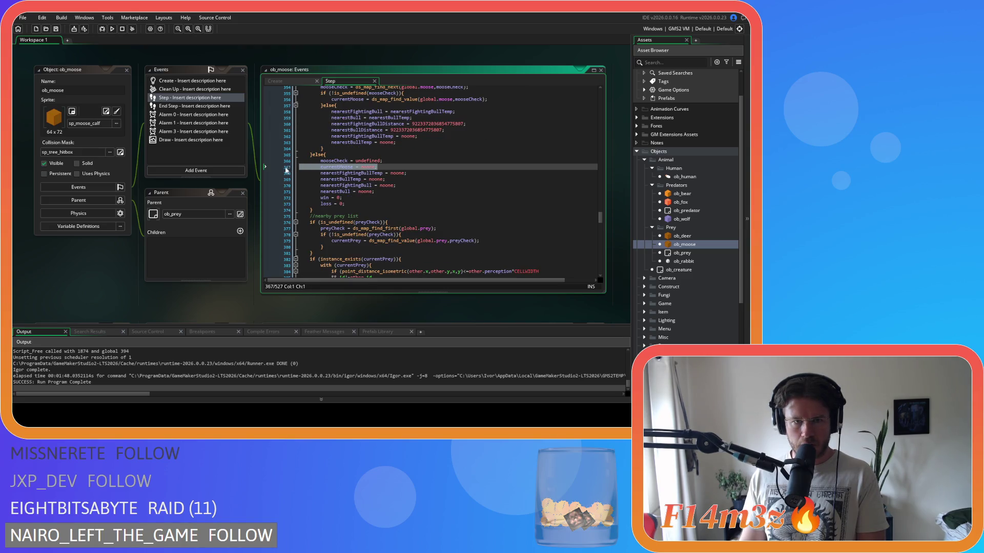
key(BackSpace)
key(BackSpace)
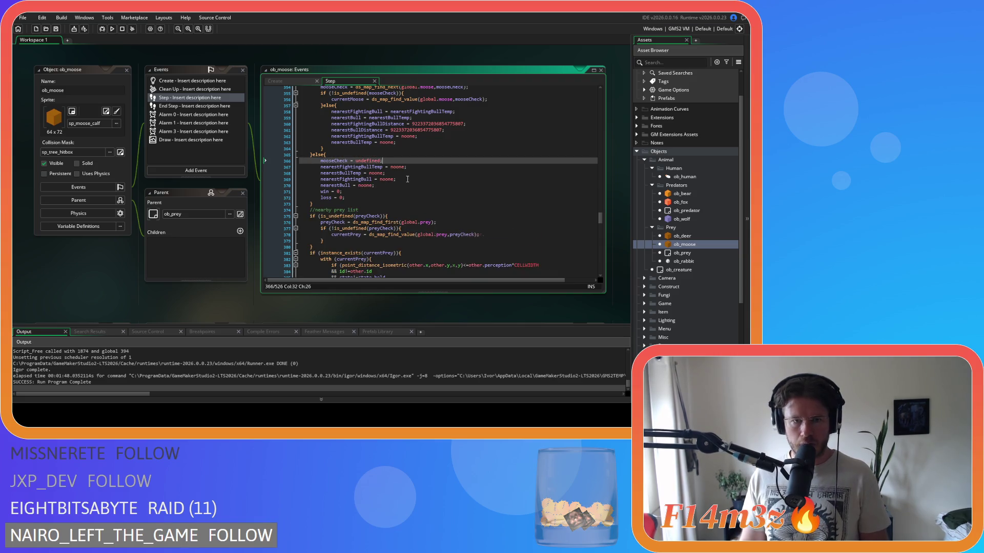
Rewrite line 439's comparison as global.tickTimer==tick without spaces and save the Step event.
scroll(411, 173, down, 6)
scroll(411, 174, up, 3)
scroll(411, 173, down, 5)
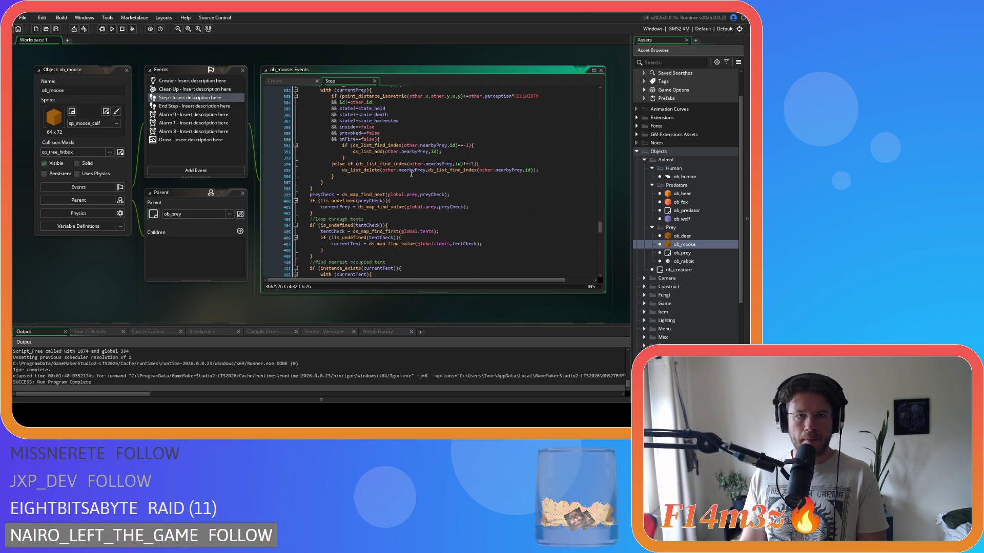
scroll(411, 173, down, 6)
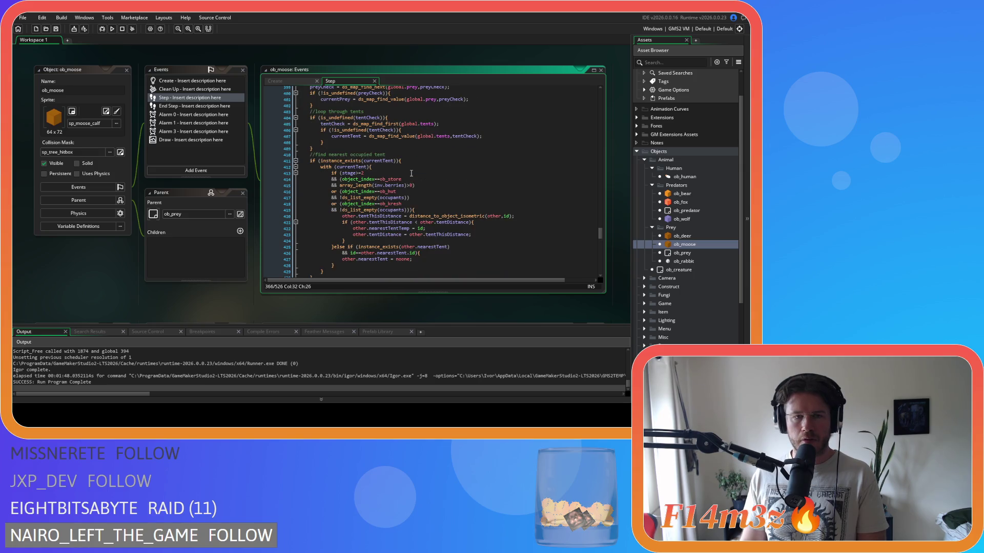
scroll(411, 173, up, 4)
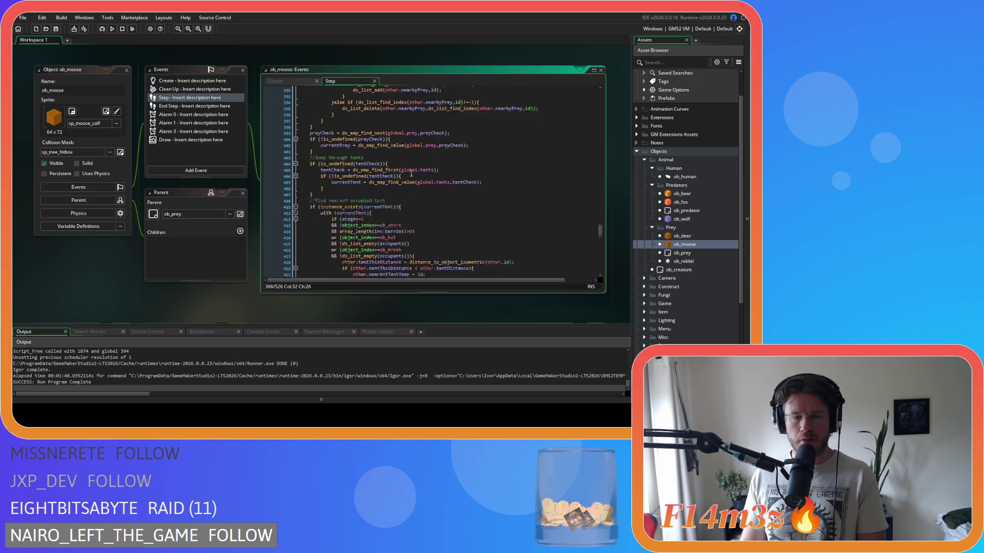
scroll(411, 174, down, 4)
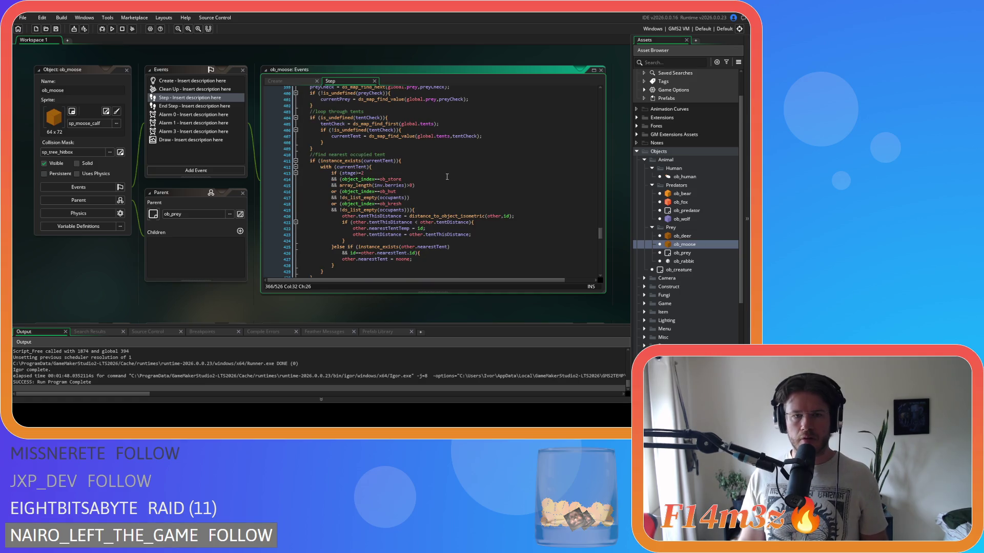
scroll(446, 176, down, 8)
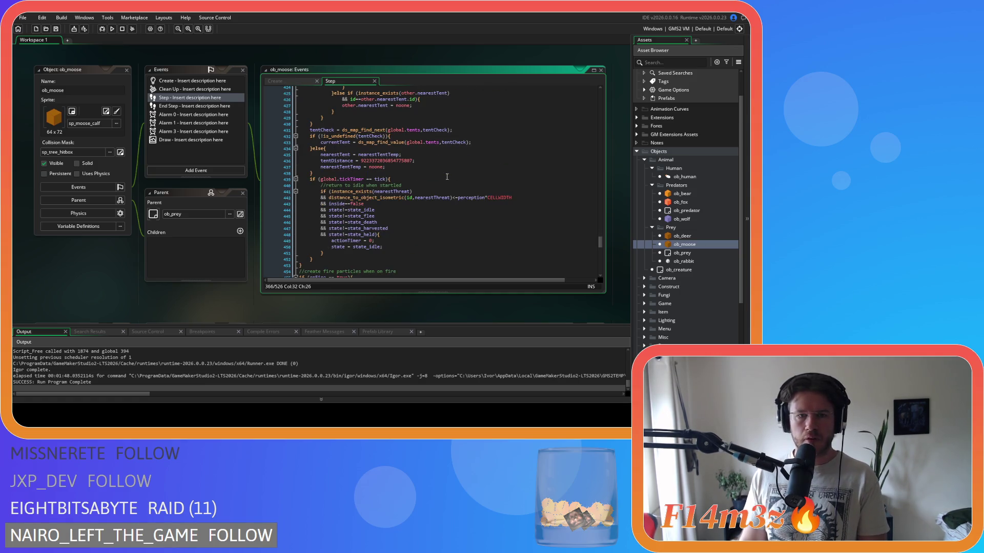
scroll(447, 177, down, 3)
click(365, 117)
key(BackSpace)
key(Right)
key(Right)
key(Delete)
key(ctrl+s)
scroll(446, 169, down, 2)
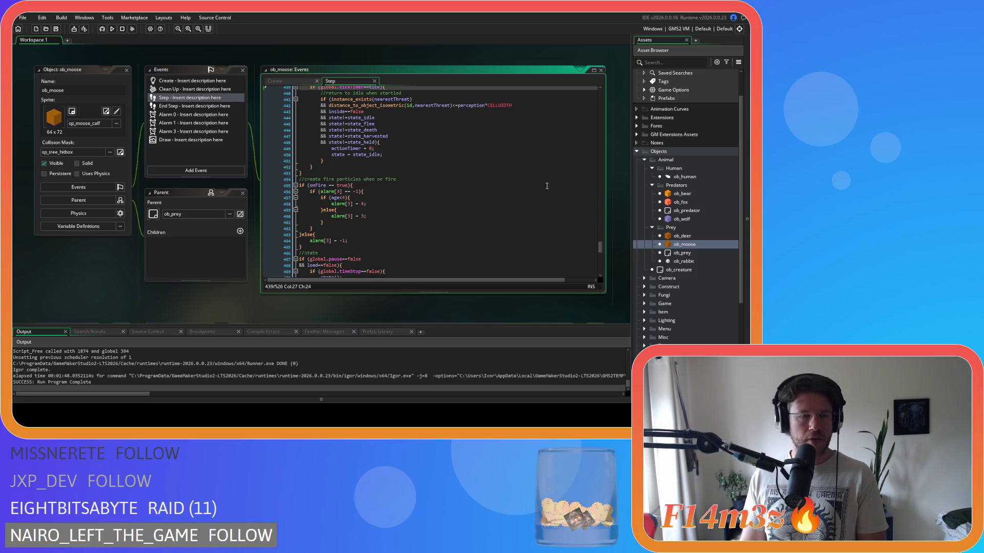
Open ob_rabbit and look over its Step and Create event code.
double_click(683, 262)
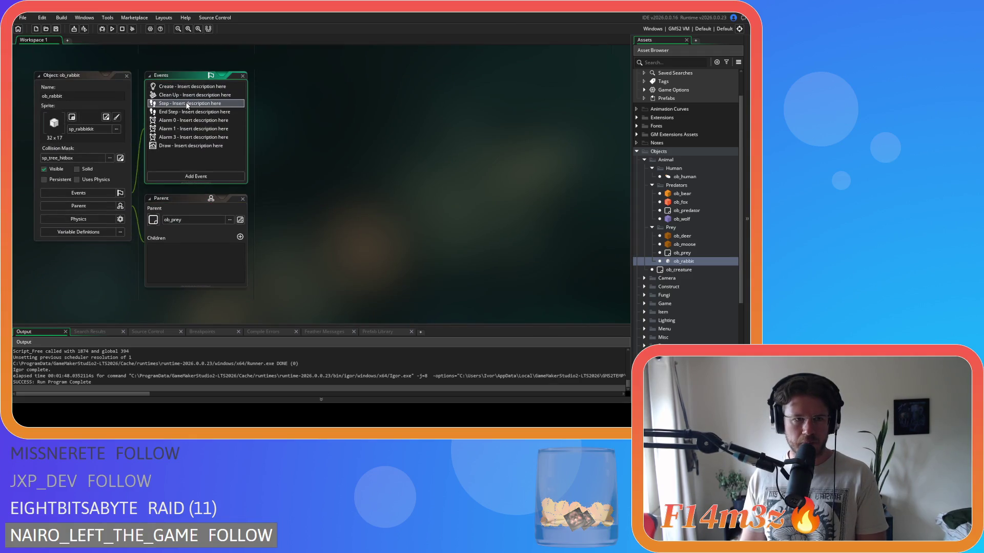
click(190, 104)
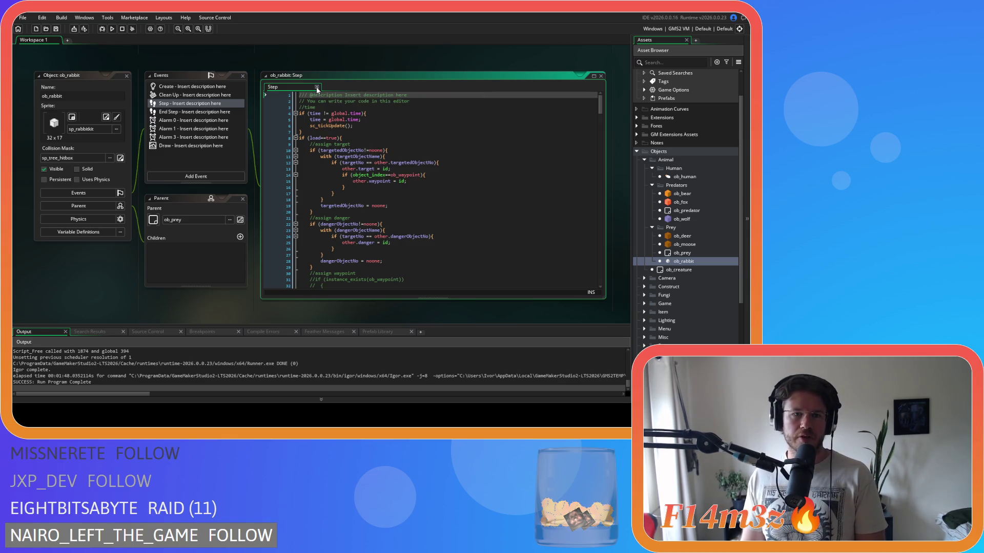
drag(605, 107, 597, 131)
click(215, 87)
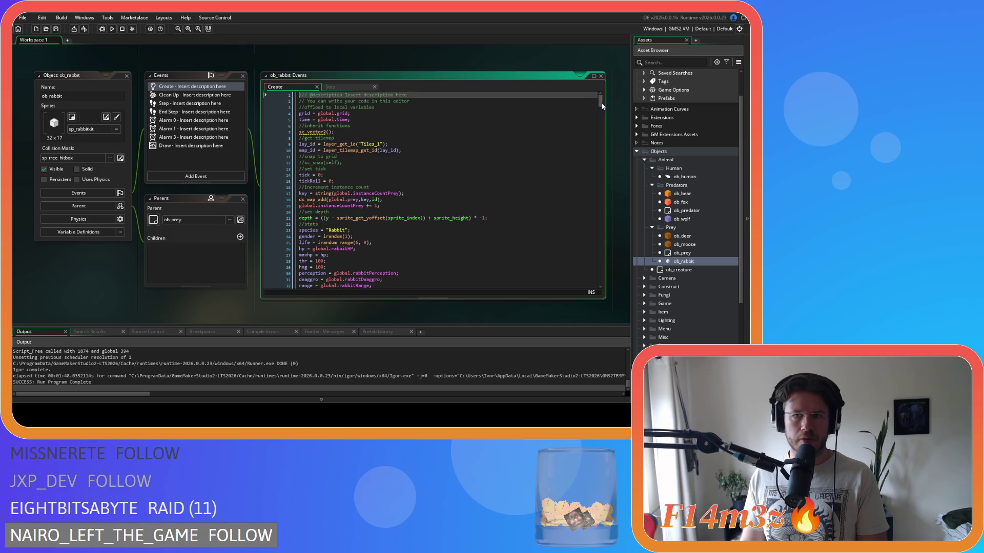
drag(602, 107, 598, 161)
scroll(315, 177, down, 2)
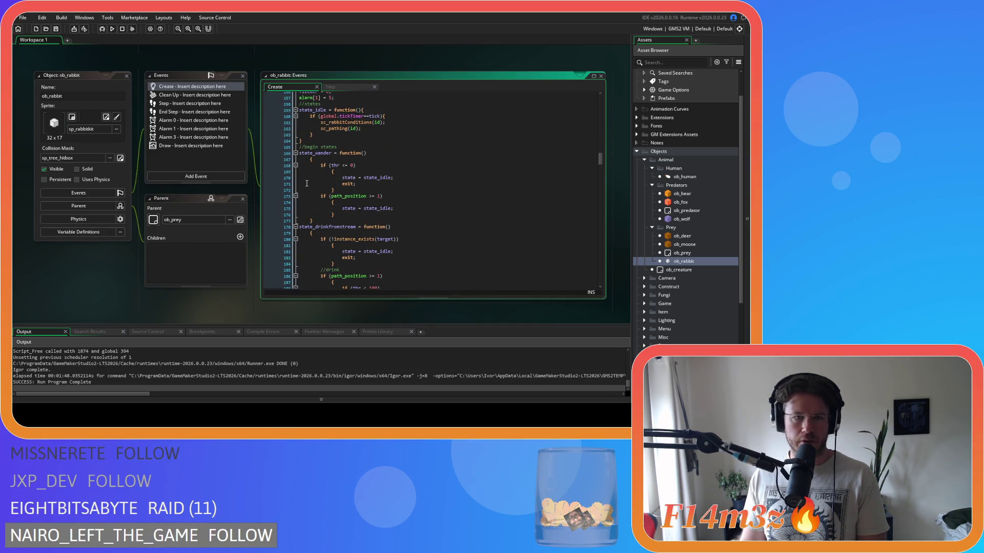
Return to ob_rabbit's Step code and read through the predator and hunter threat-scanning logic.
click(338, 88)
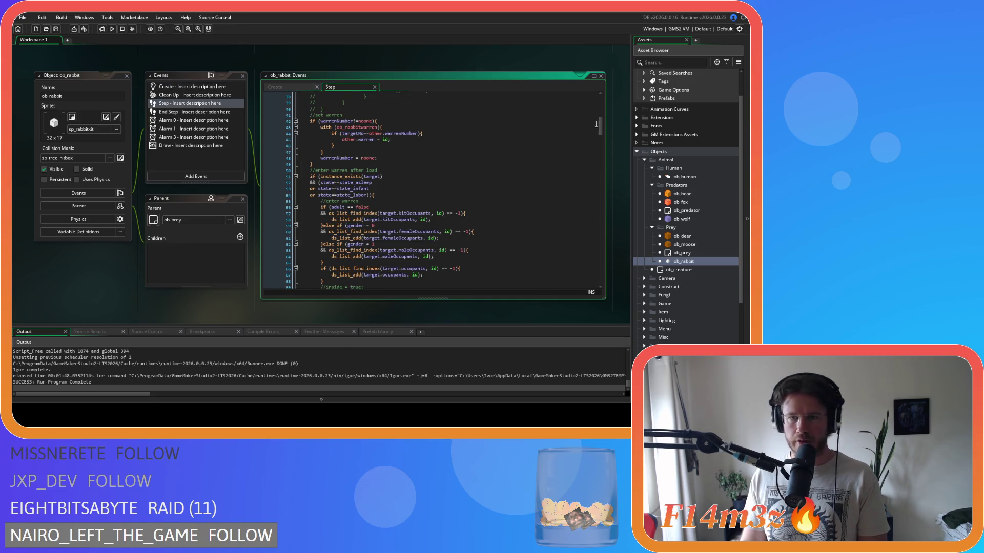
scroll(600, 117, down, 4)
mouse_move(599, 117)
mouse_down()
mouse_move(596, 164)
mouse_move(493, 161)
mouse_up()
click(411, 153)
scroll(420, 151, down, 20)
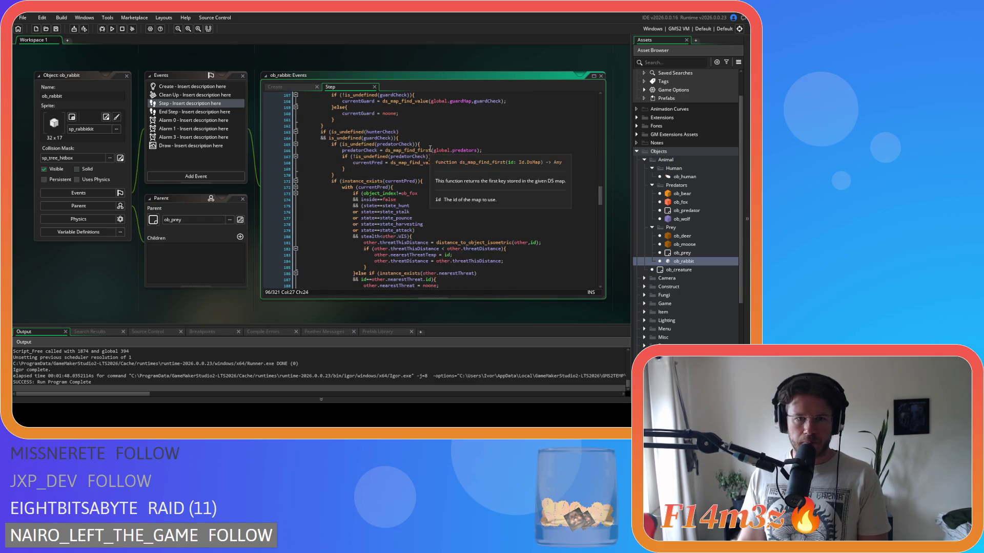